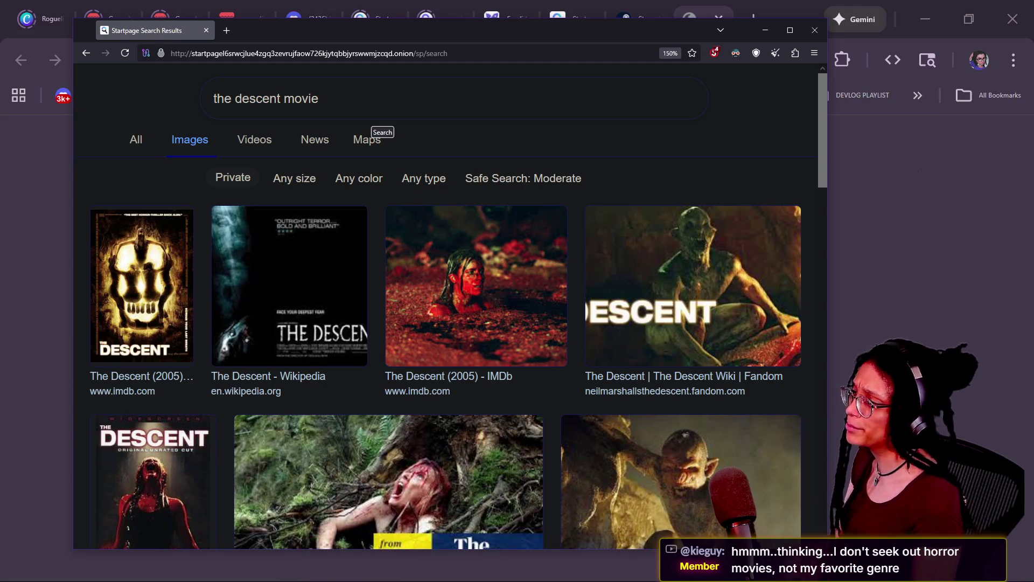
# Step: Replace the Startpage image query with 'misery movie' and run the search
pyautogui.hotkey('ctrl', 'a')
pyautogui.write('mis')
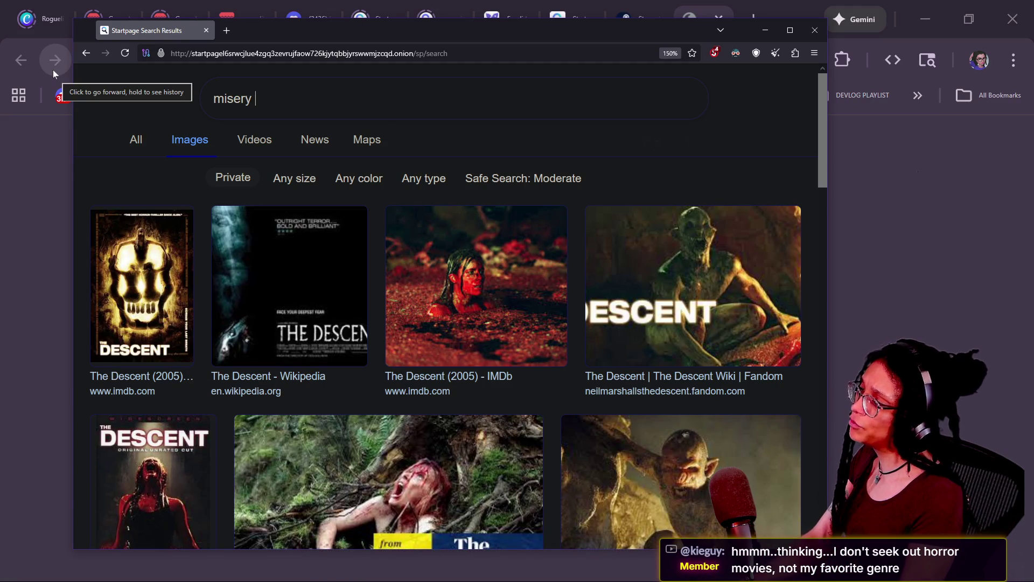
pyautogui.write('e')
pyautogui.press('Return')
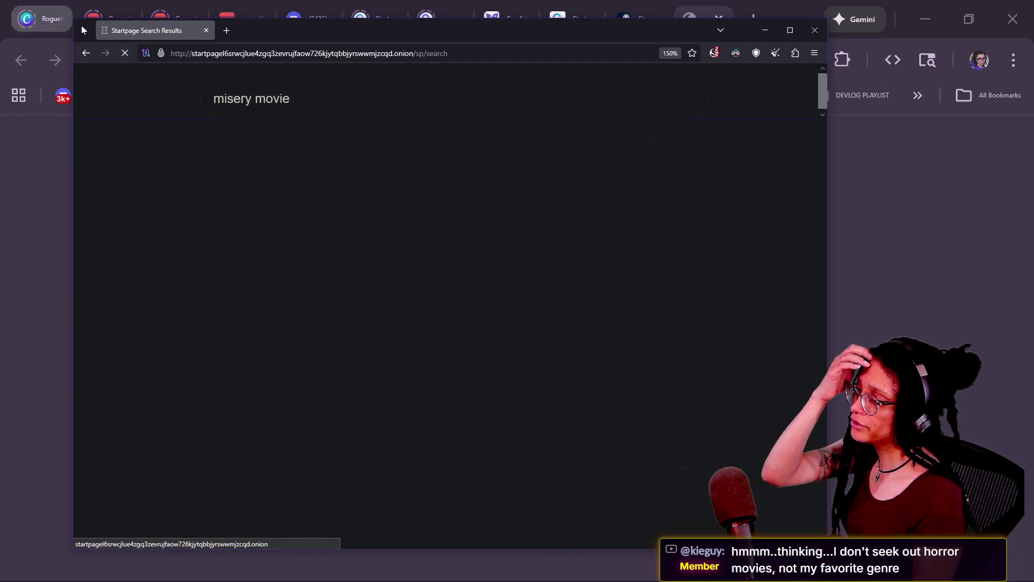
# Step: Browse the Misery image results, then bring the main browser window to the front
pyautogui.scroll(-2, 585, 366)
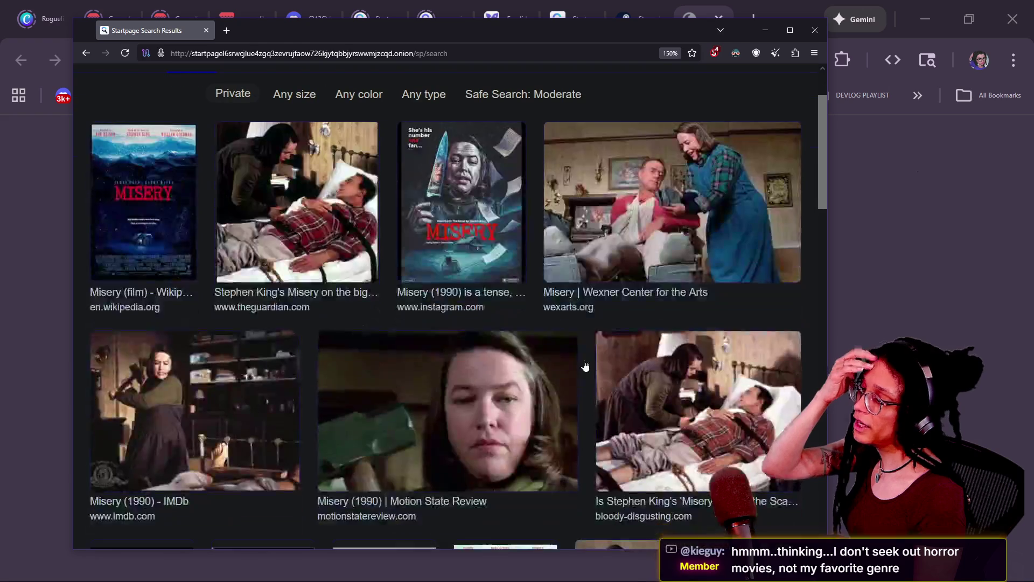
pyautogui.scroll(-10, 586, 366)
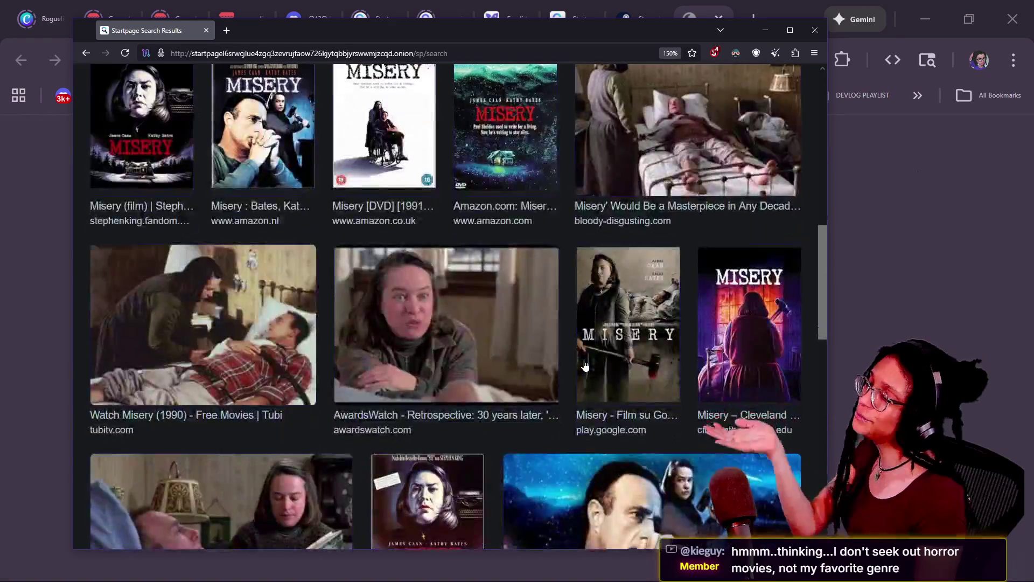
pyautogui.scroll(-4, 586, 366)
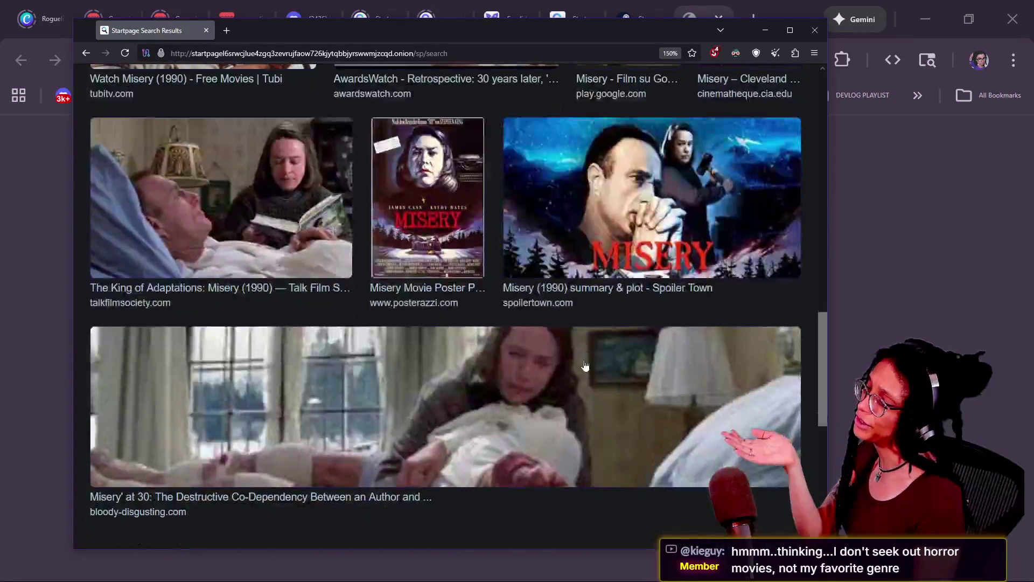
pyautogui.scroll(20, 585, 366)
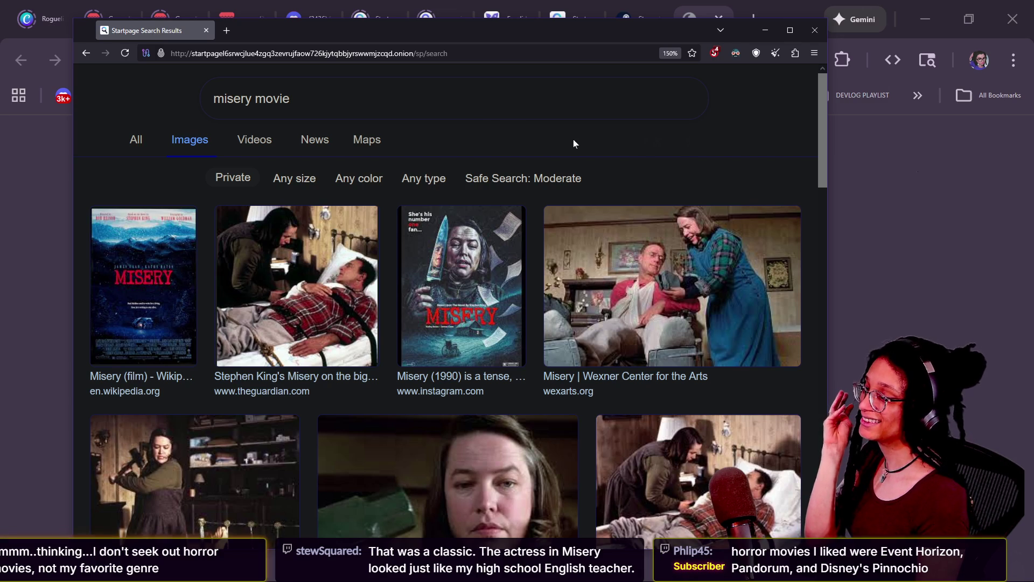
pyautogui.scroll(-5, 573, 141)
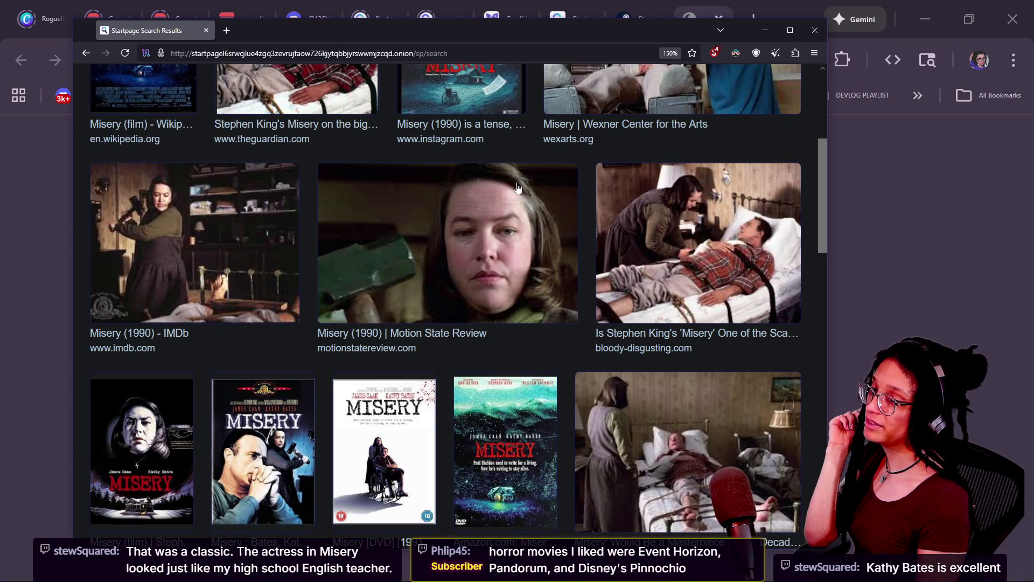
pyautogui.scroll(-7, 517, 187)
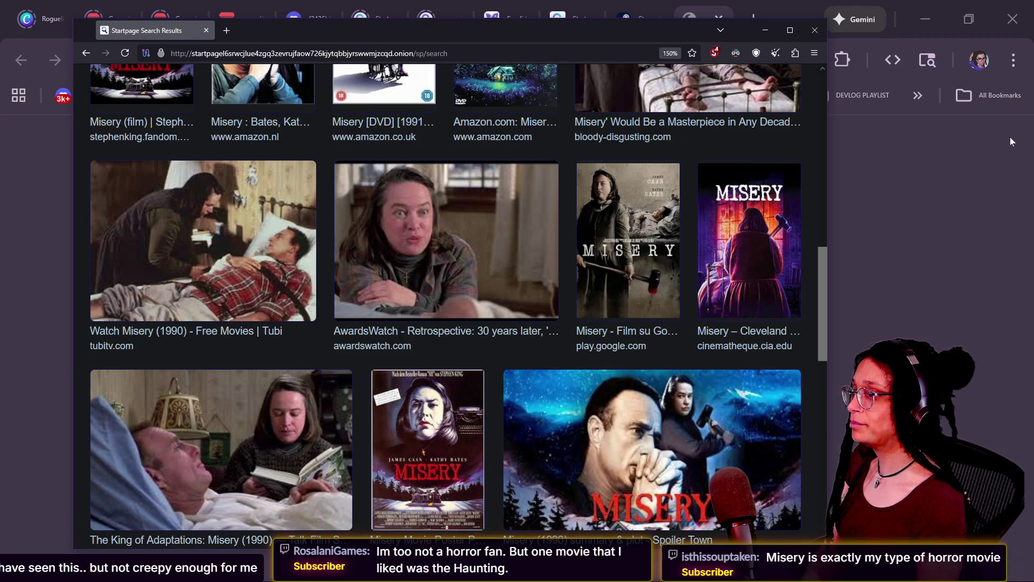
pyautogui.click(940, 174)
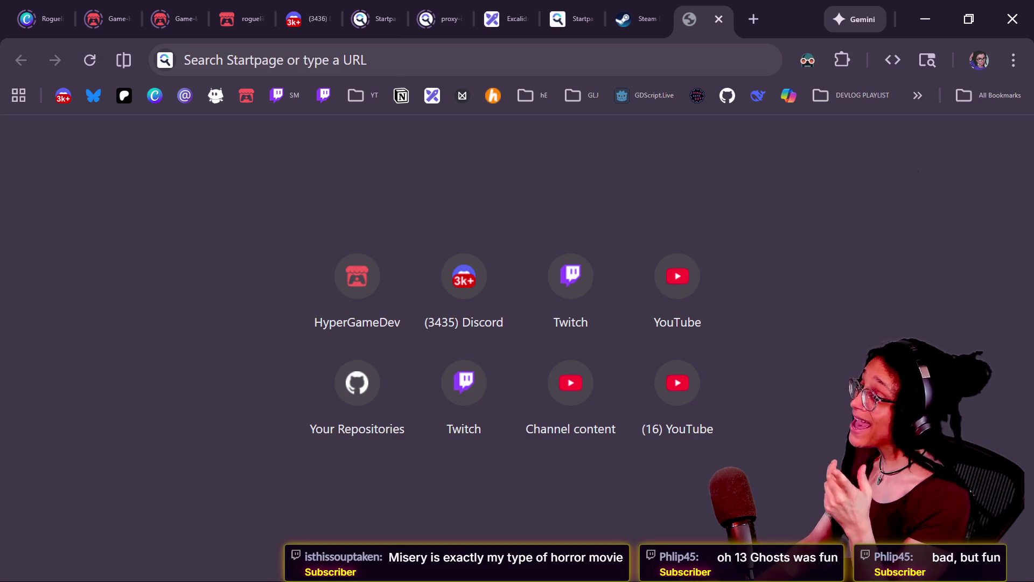
# Step: Switch from the browser to the Godot editor showing the managers script's ROOM_CONTENT_TYPE enum
pyautogui.hotkey('alt', 'Tab')
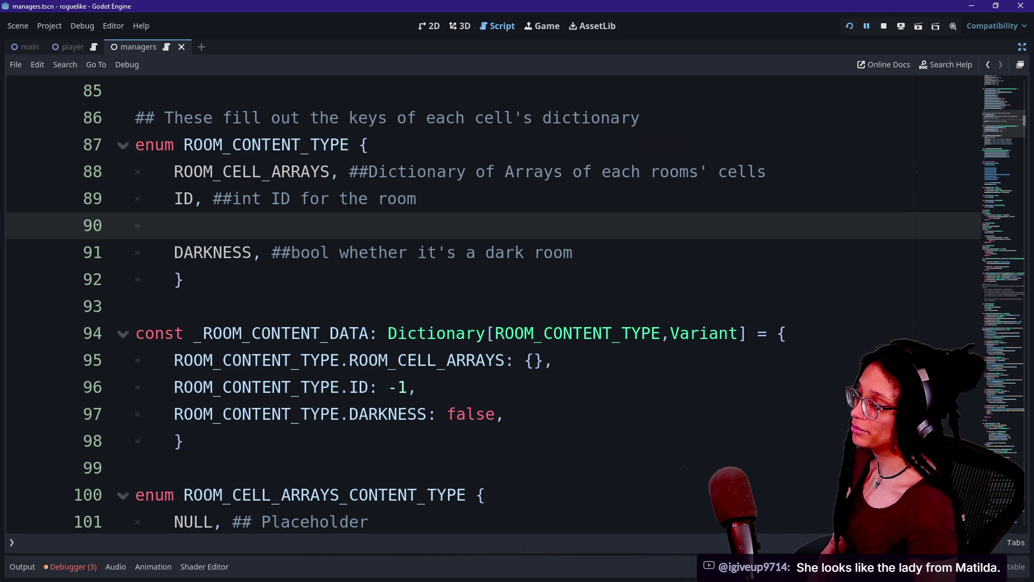
# Step: Move the caret to the empty line below the ROOM_CONTENT_TYPE enum entries
pyautogui.press('Up')
pyautogui.press('Up')
pyautogui.press('Down')
pyautogui.press('Down')
pyautogui.press('Down')
pyautogui.press('Down')
pyautogui.press('Down')
pyautogui.press('Up')
pyautogui.press('Up')
pyautogui.press('Up')
pyautogui.press('Down')
pyautogui.press('Down')
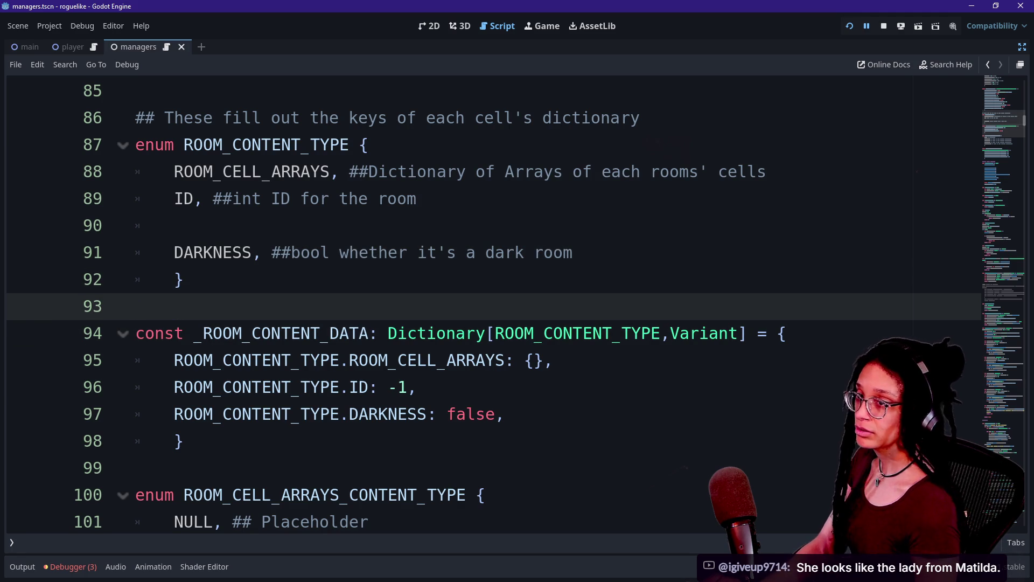
# Step: Send the actress's name as a live chat reply, then return to the Godot editor
pyautogui.hotkey('alt', 'Tab')
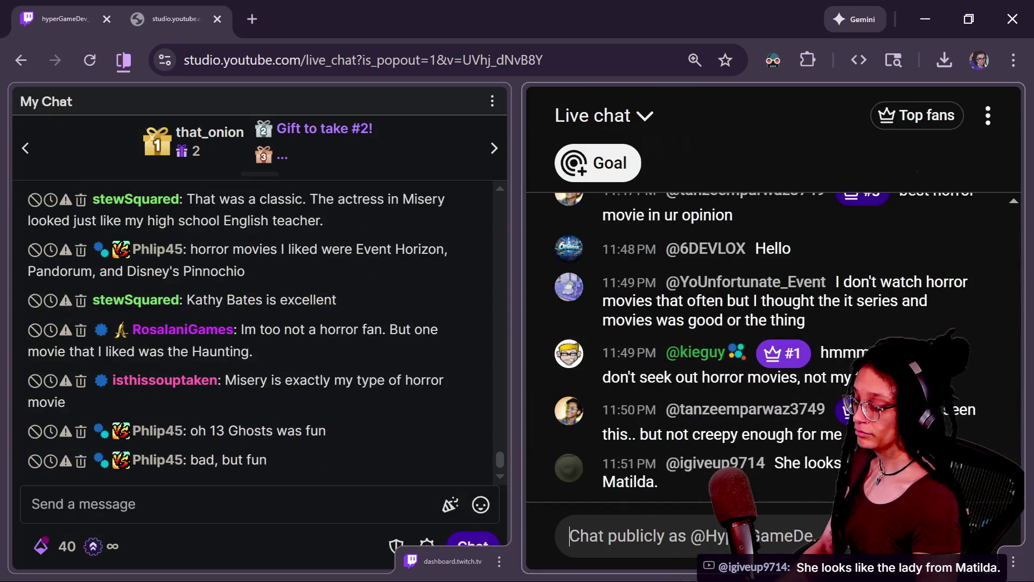
pyautogui.write('Kathy Bates')
pyautogui.press('Return')
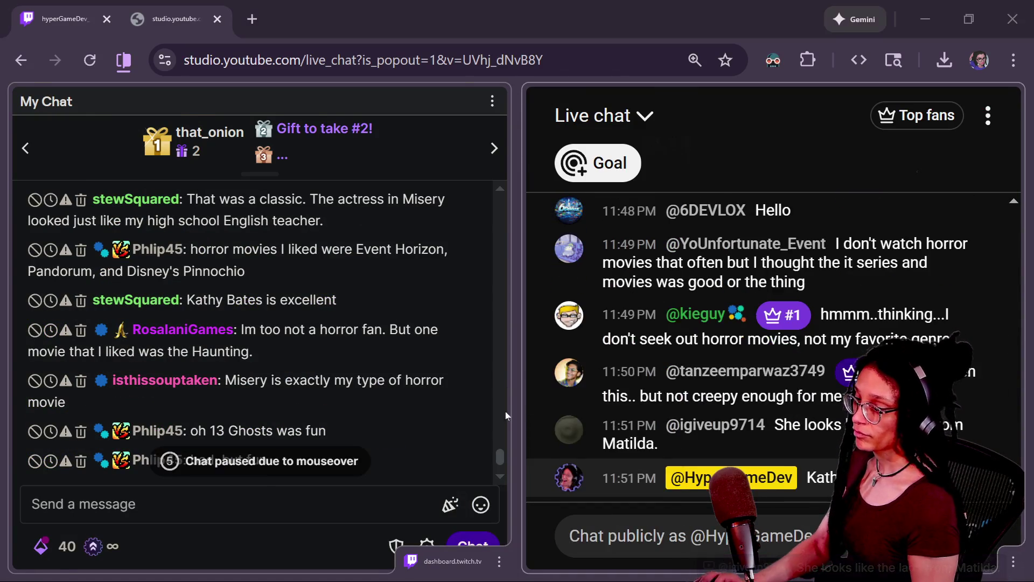
pyautogui.press('super+Tab')
pyautogui.click(346, 150)
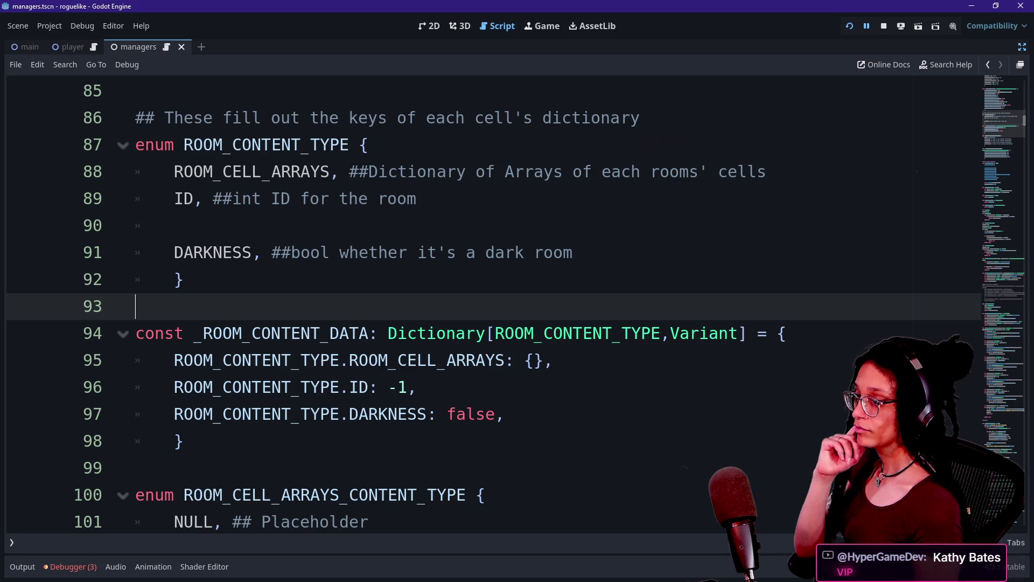
# Step: Add a PAIRED_1_DOOR entry with a ##bool comment on line 90
pyautogui.click(184, 279)
pyautogui.press('Down')
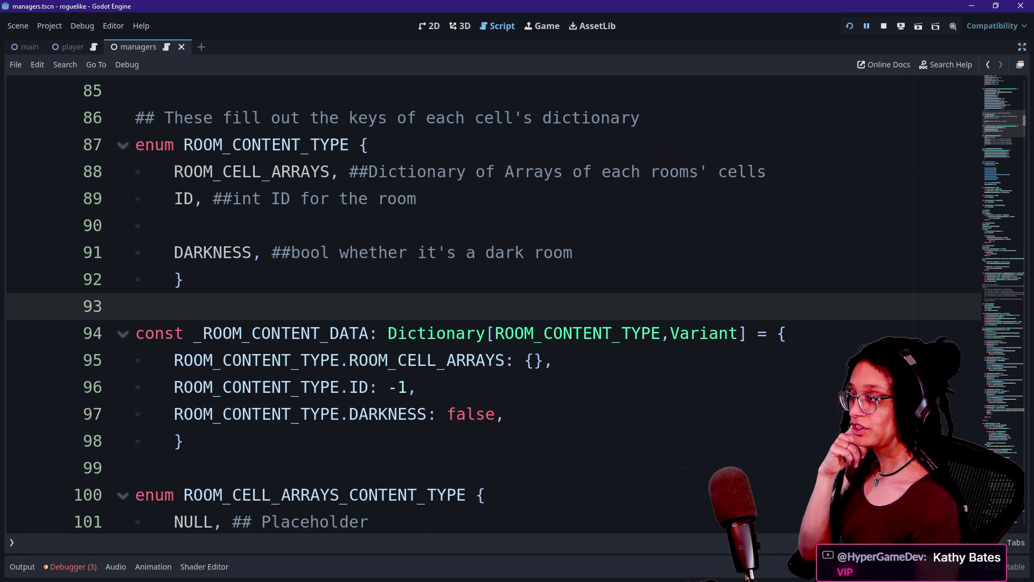
pyautogui.scroll(1, 300, 279)
pyautogui.click(300, 279)
pyautogui.press('Down')
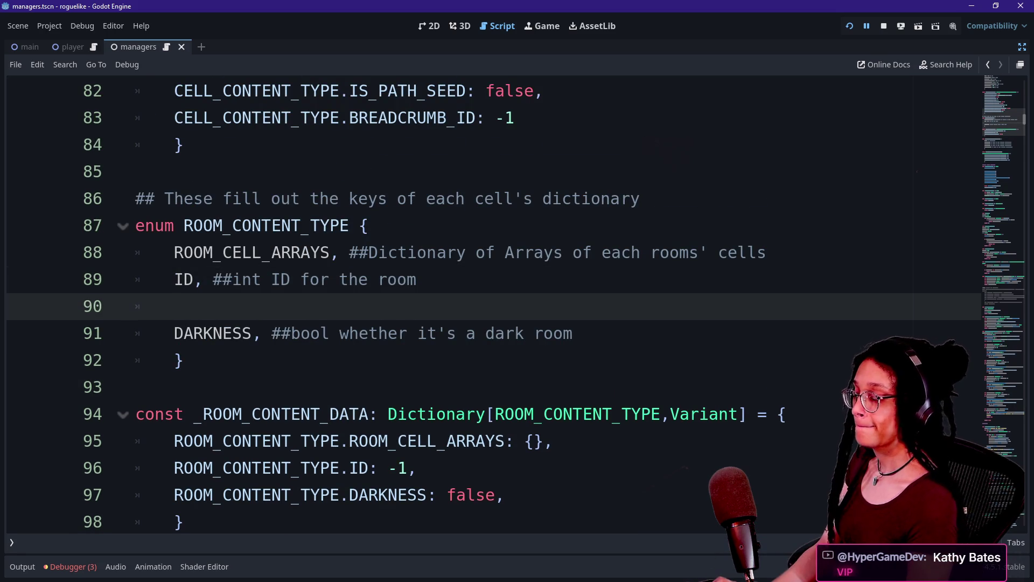
pyautogui.write('PAIRED_DOO')
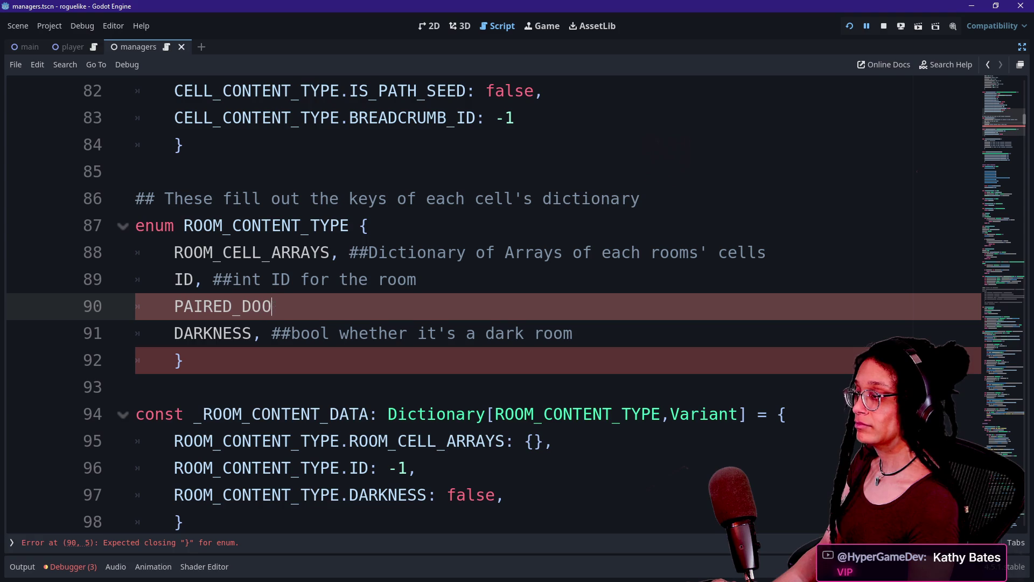
pyautogui.write('R, ##bool')
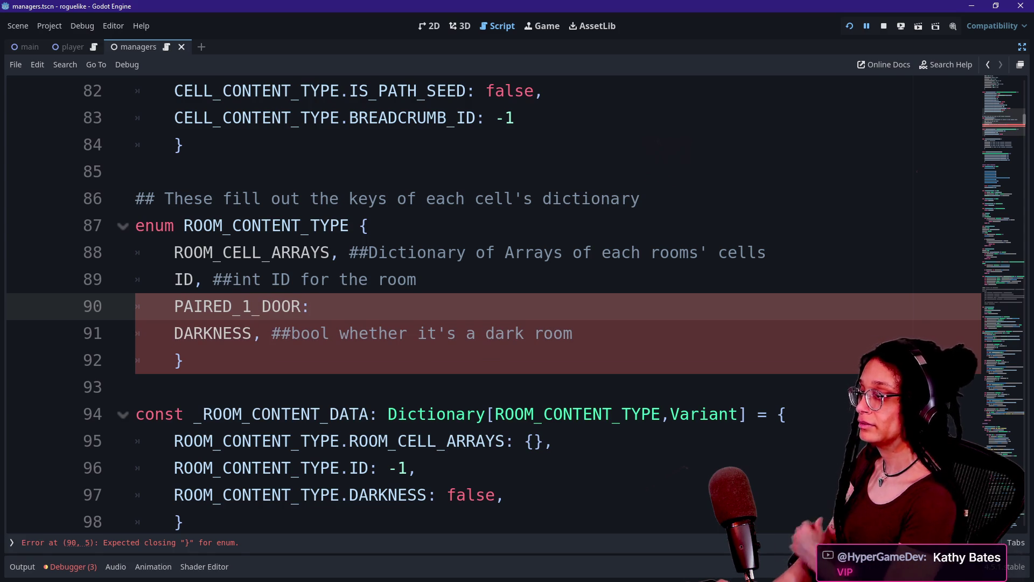
pyautogui.press('BackSpace')
pyautogui.write('int')
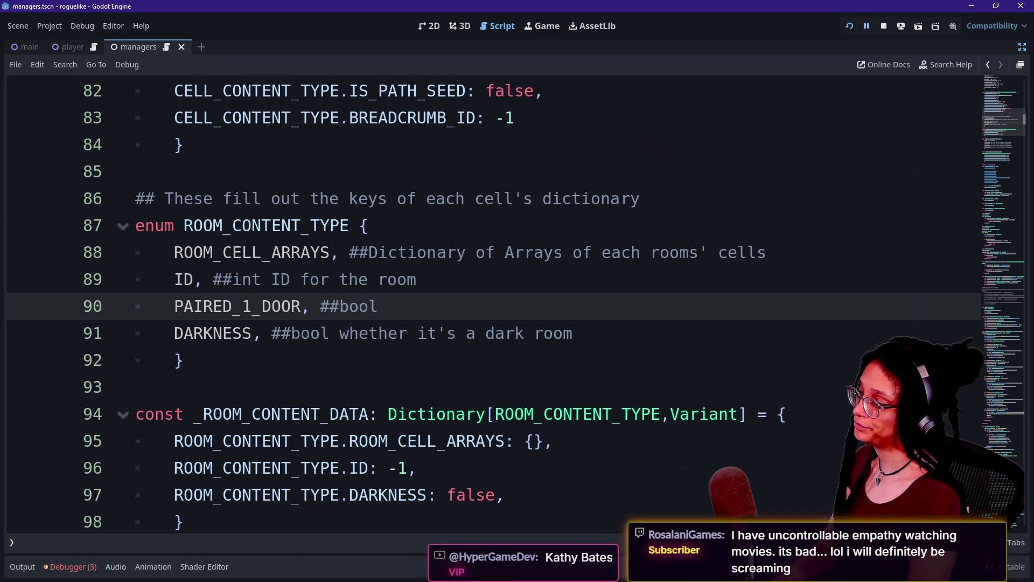
pyautogui.press('BackSpace')
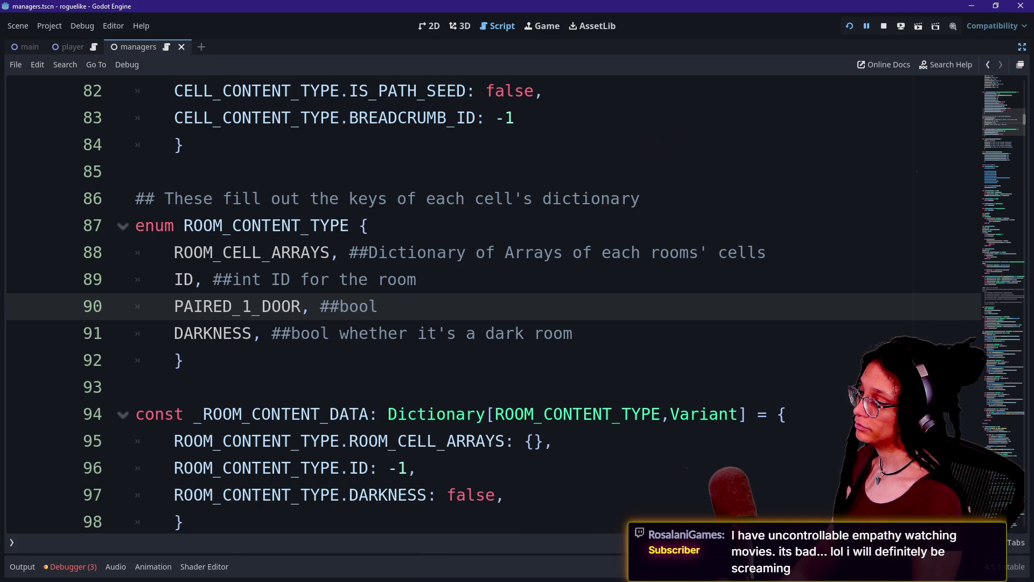
# Step: Duplicate it as PAIRED_2_DOOR and extend both comments to 'bool has been paired'
pyautogui.hotkey('shift', 'Up')
pyautogui.hotkey('shift', 'Down')
pyautogui.hotkey('ctrl', 'shift', 'd')
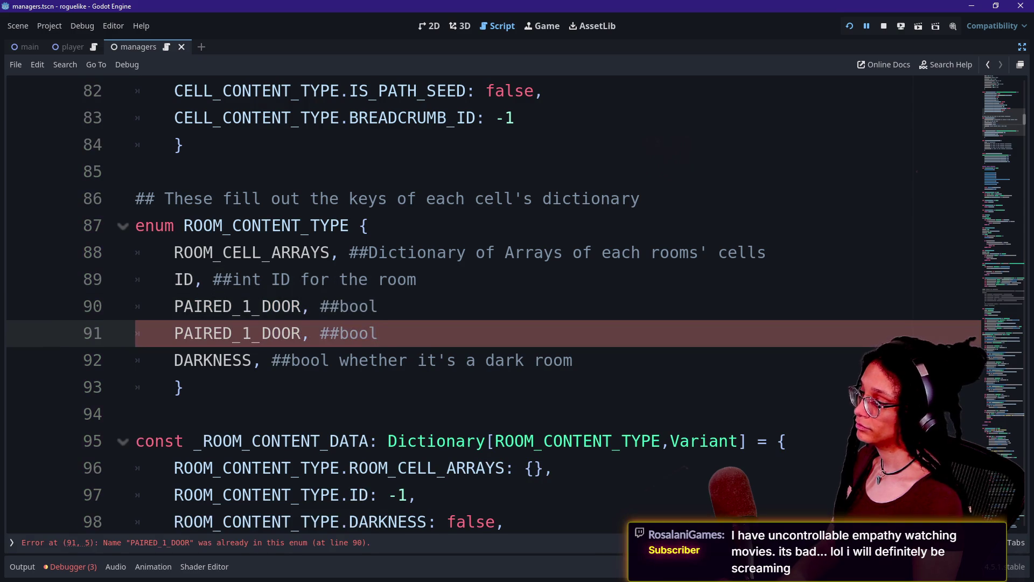
pyautogui.press('BackSpace')
pyautogui.write('2')
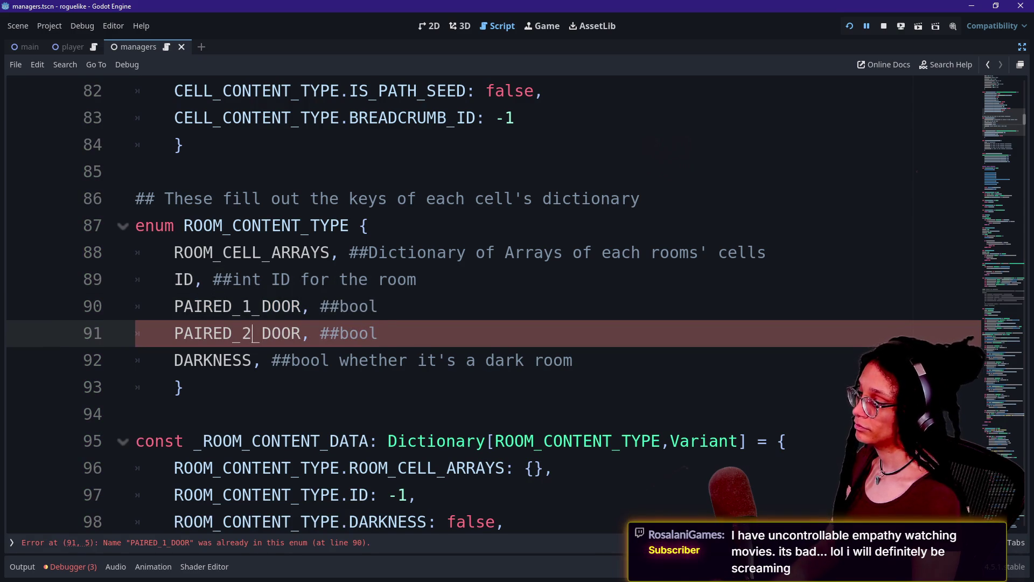
pyautogui.hotkey('shift', 'alt', 'Up')
pyautogui.press('End')
pyautogui.write('has been paired')
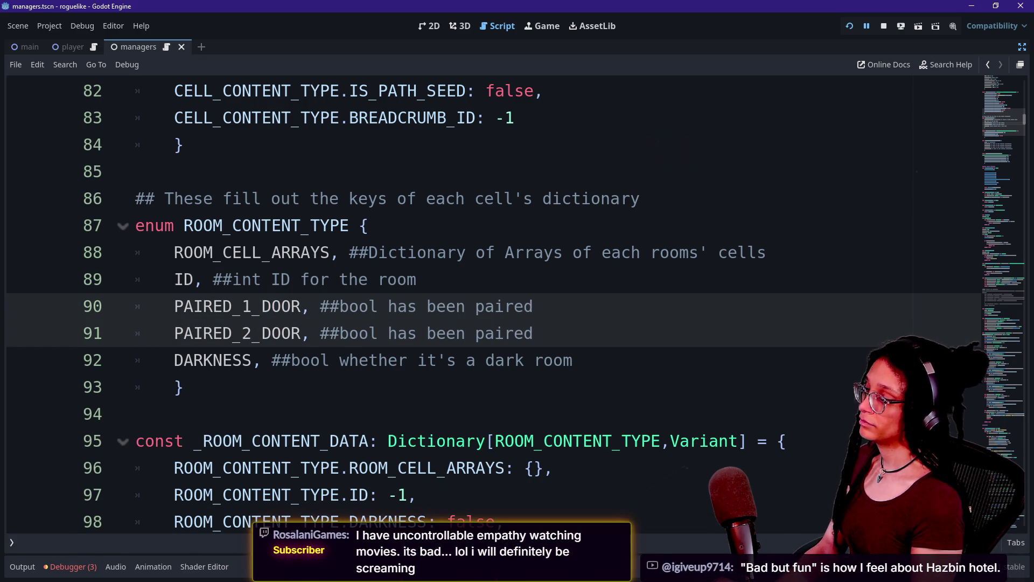
pyautogui.click(475, 306)
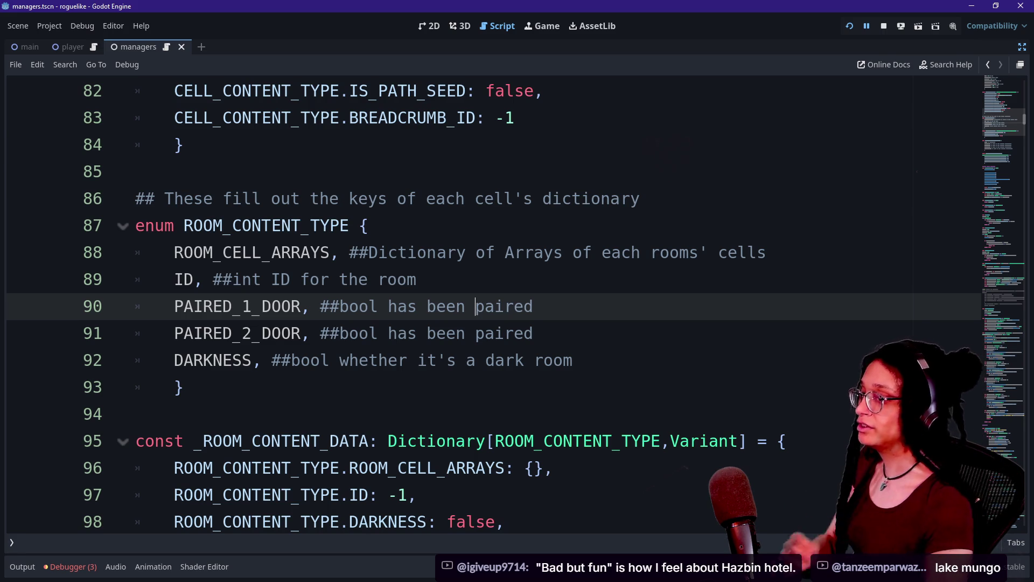
# Step: Move below the cell-arrays enum and save the managers script with Ctrl+S
pyautogui.press('Down')
pyautogui.press('Down')
pyautogui.press('Down')
pyautogui.press('Down')
pyautogui.press('Down')
pyautogui.press('Down')
pyautogui.press('Up')
pyautogui.press('Up')
pyautogui.press('Up')
pyautogui.hotkey('ctrl', 's')
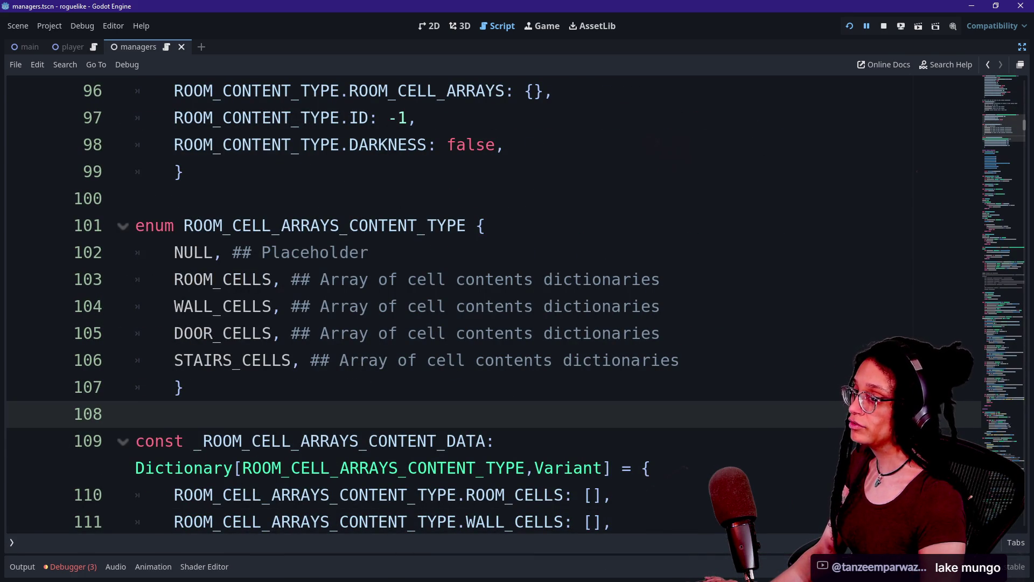
# Step: Glance through the chat and browser windows, then return to the Godot editor
pyautogui.hotkey('alt', 'Tab')
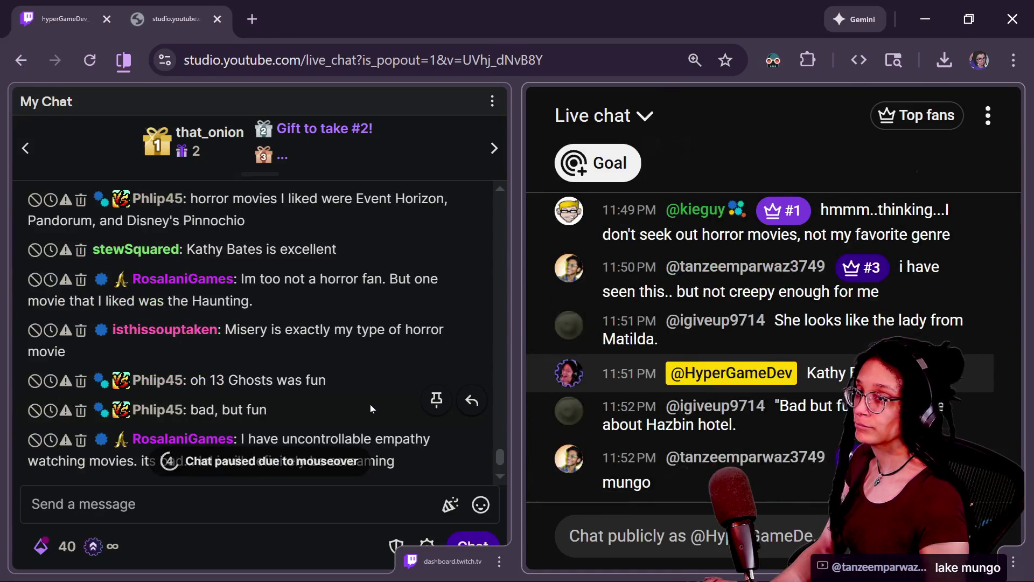
pyautogui.hotkey('alt', 'Tab')
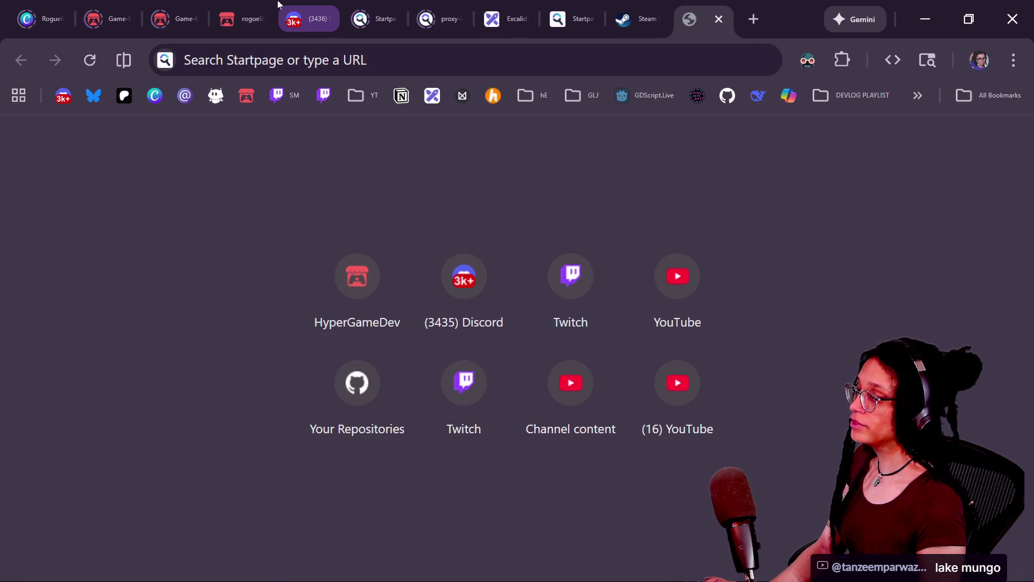
pyautogui.hotkey('alt', 'Tab')
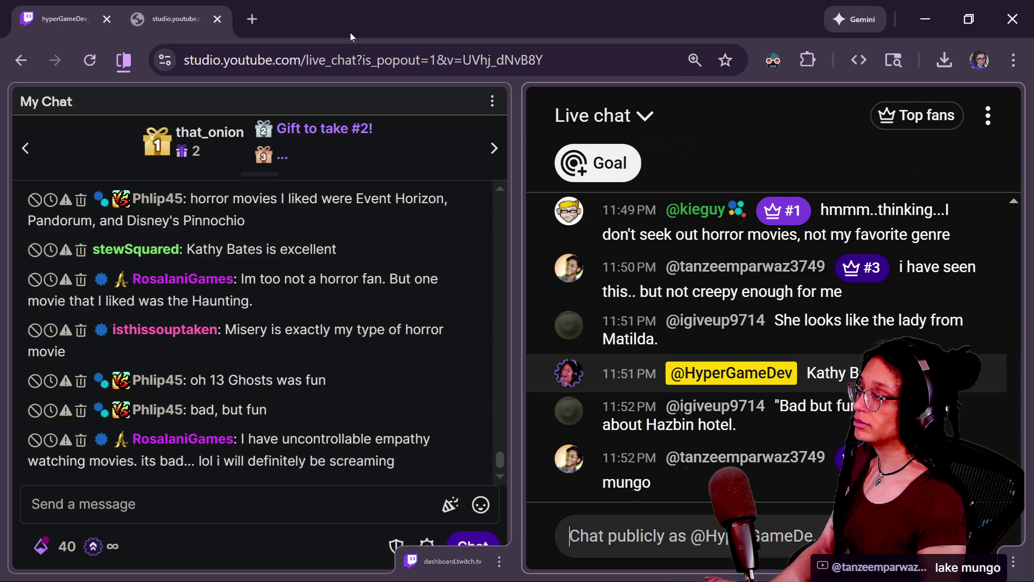
pyautogui.hotkey('alt', 'Tab')
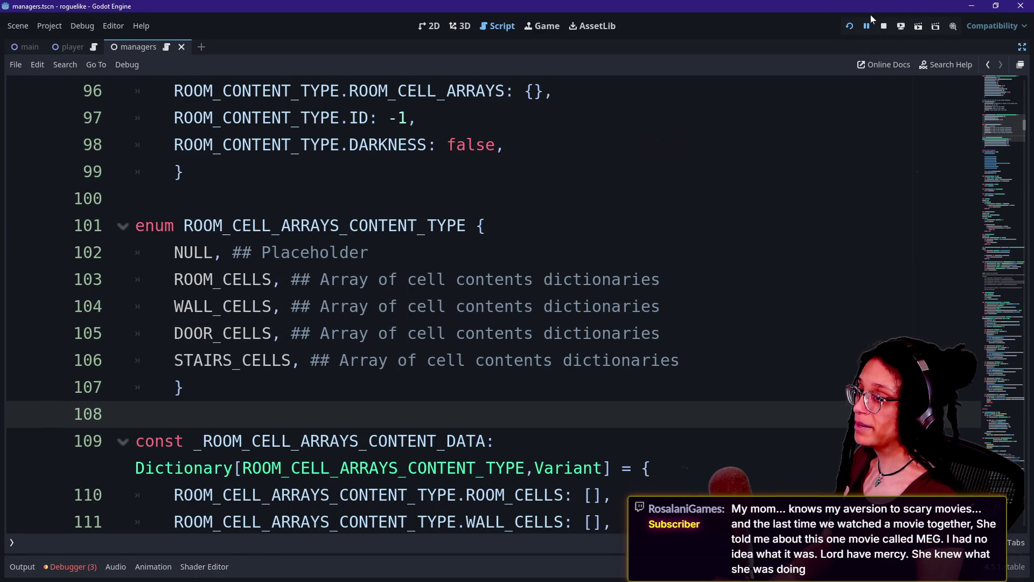
# Step: Check the stream chat, return to the managers script, and bring up the Quick Open file list
pyautogui.click(370, 252)
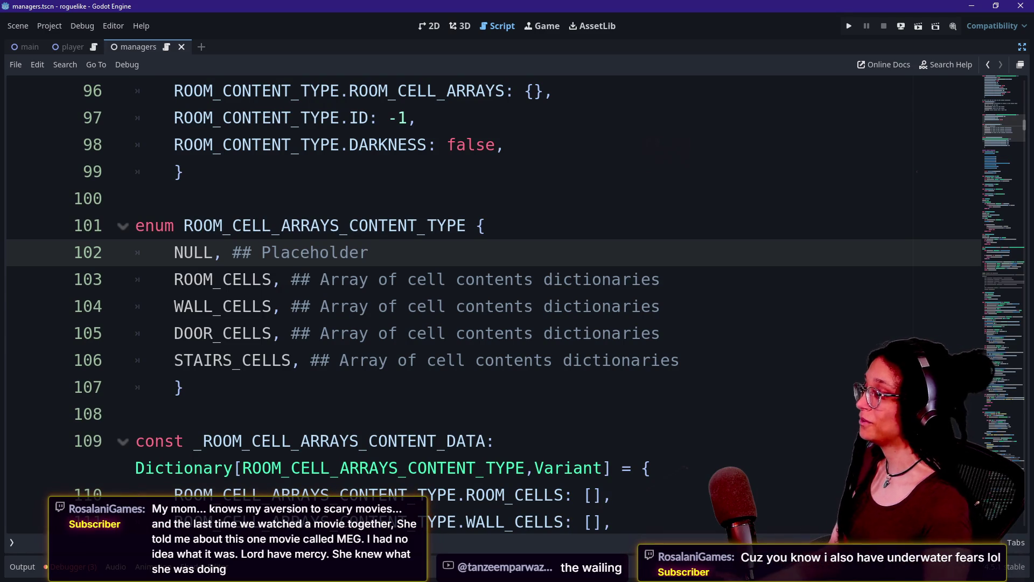
pyautogui.click(622, 279)
pyautogui.hotkey('alt', 'Tab')
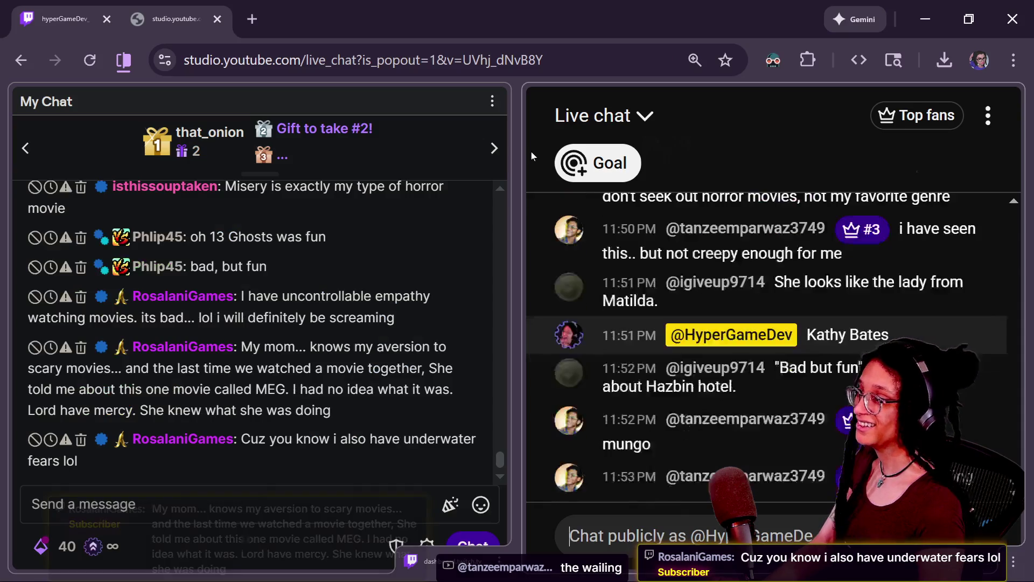
pyautogui.hotkey('alt', 'Tab')
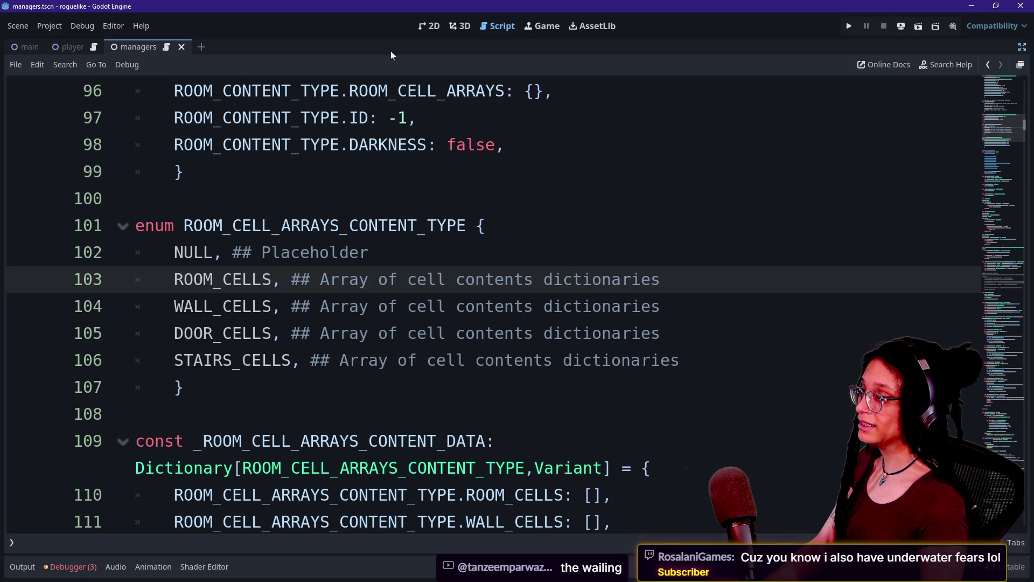
pyautogui.hotkey('shift', 'alt', 'o')
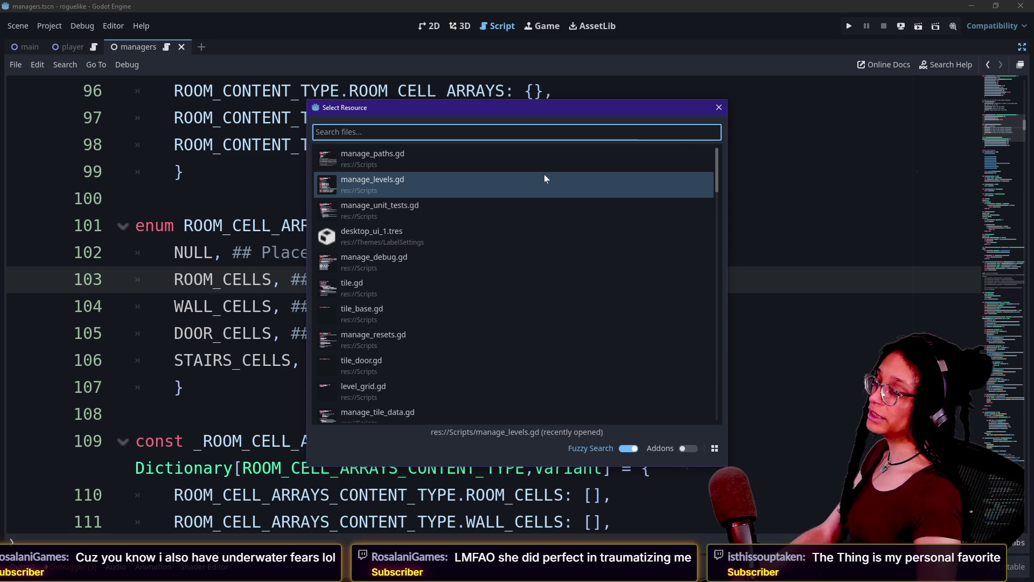
# Step: Open the door-pairing script from the list, review its Phase 1 loop, then switch to the browser
pyautogui.doubleClick(544, 179)
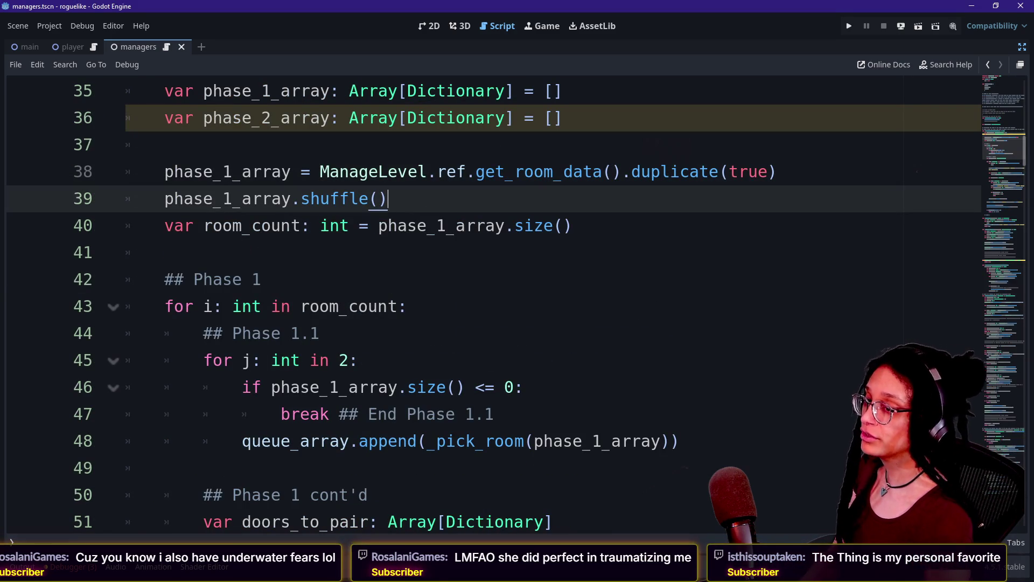
pyautogui.press('Down')
pyautogui.press('Down')
pyautogui.press('Down')
pyautogui.press('Up')
pyautogui.press('Up')
pyautogui.press('Up')
pyautogui.press('Up')
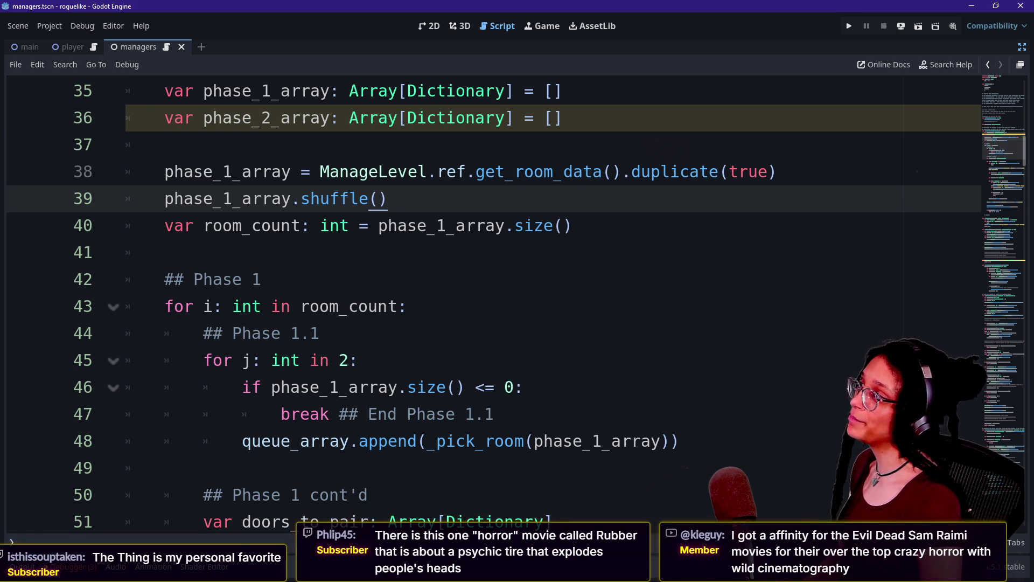
pyautogui.hotkey('alt', 'Tab')
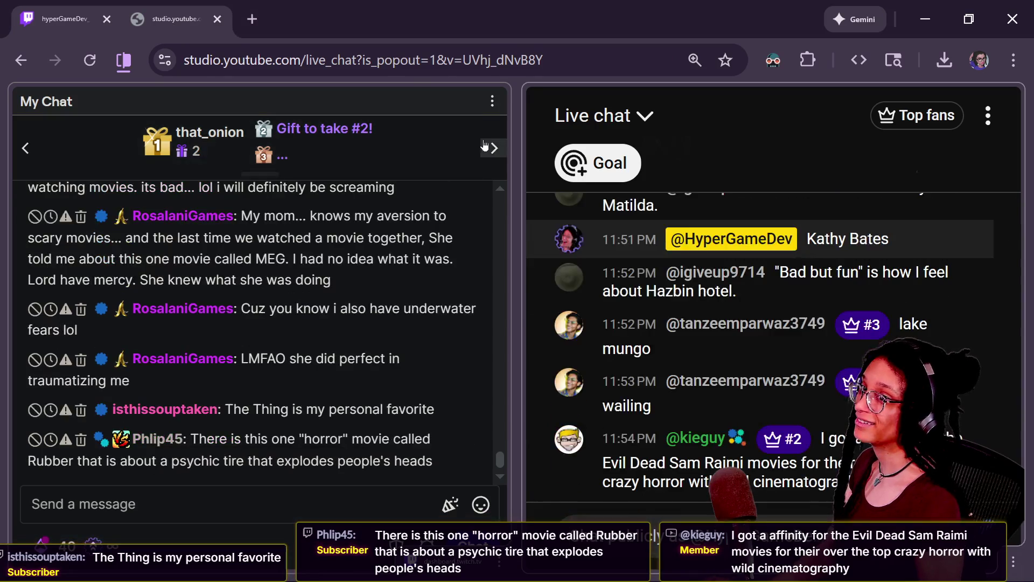
pyautogui.hotkey('alt', 'Tab')
pyautogui.hotkey('alt', 'Tab')
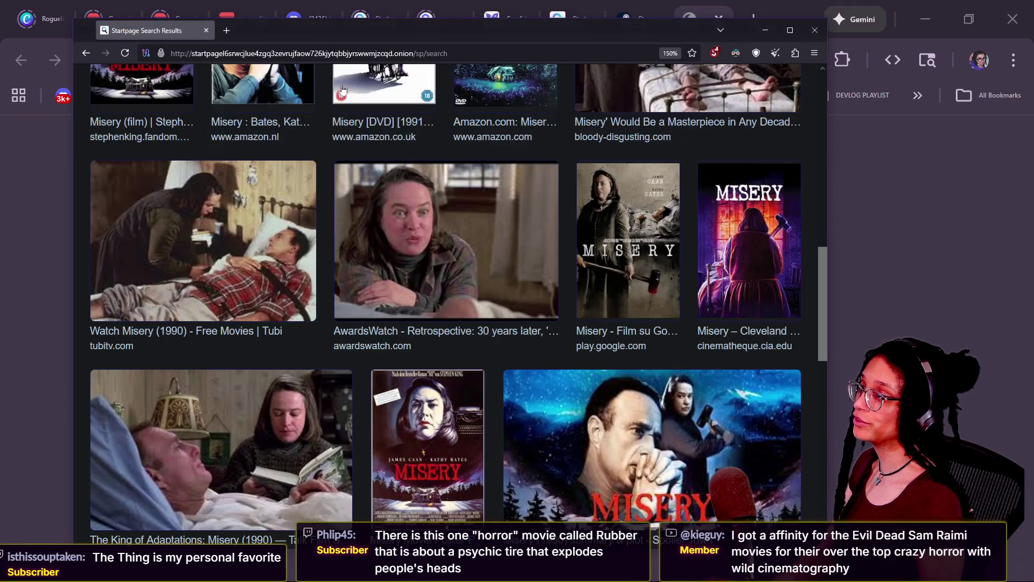
# Step: Replace the image search query with 'maximum overdrive movie' and run it
pyautogui.scroll(10, 342, 127)
pyautogui.click(345, 114)
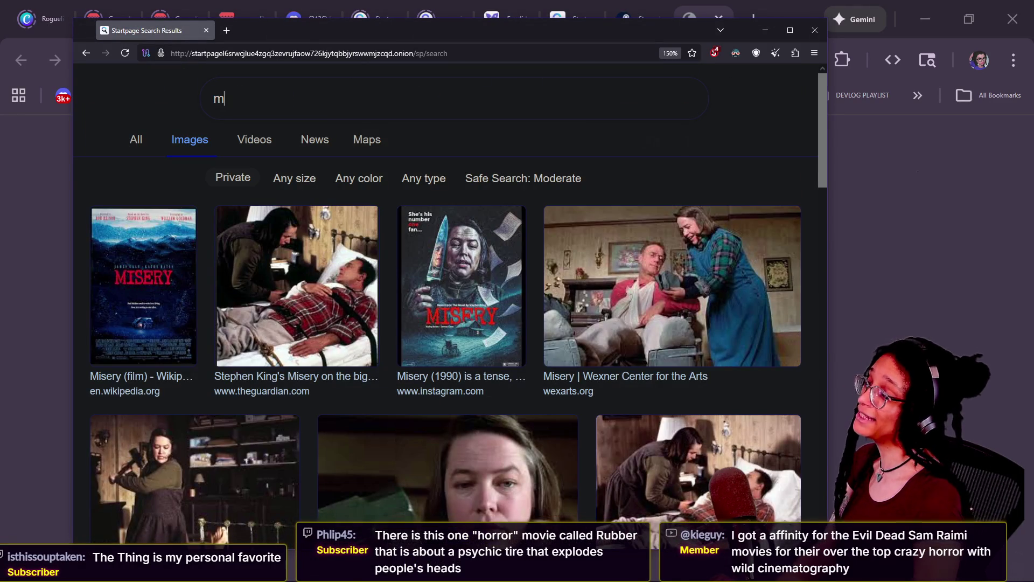
pyautogui.write('maxom')
pyautogui.press('BackSpace')
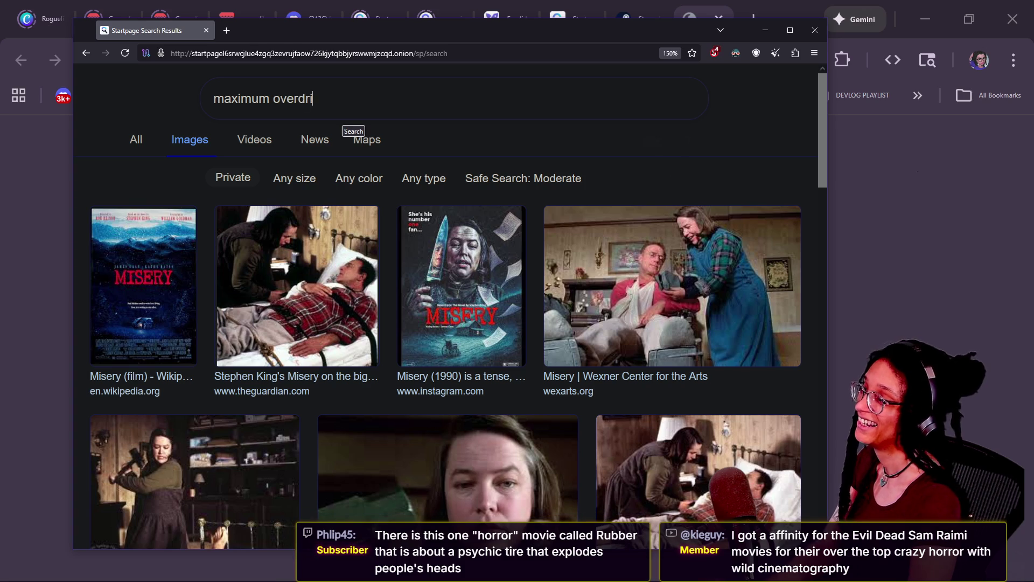
pyautogui.write('ovie')
pyautogui.press('Return')
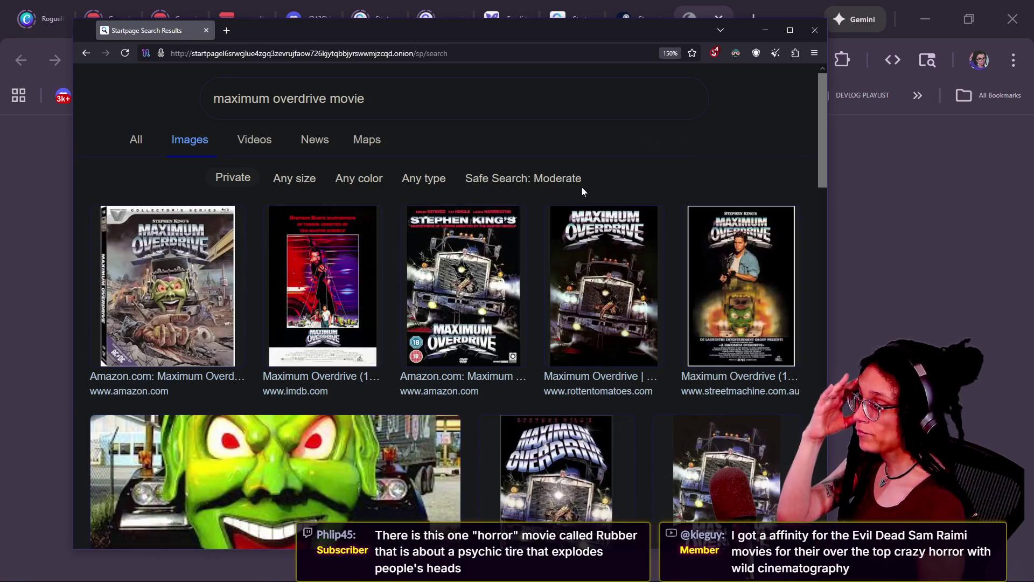
# Step: Browse the Maximum Overdrive image results, close that window, and return to Godot
pyautogui.scroll(-2, 582, 186)
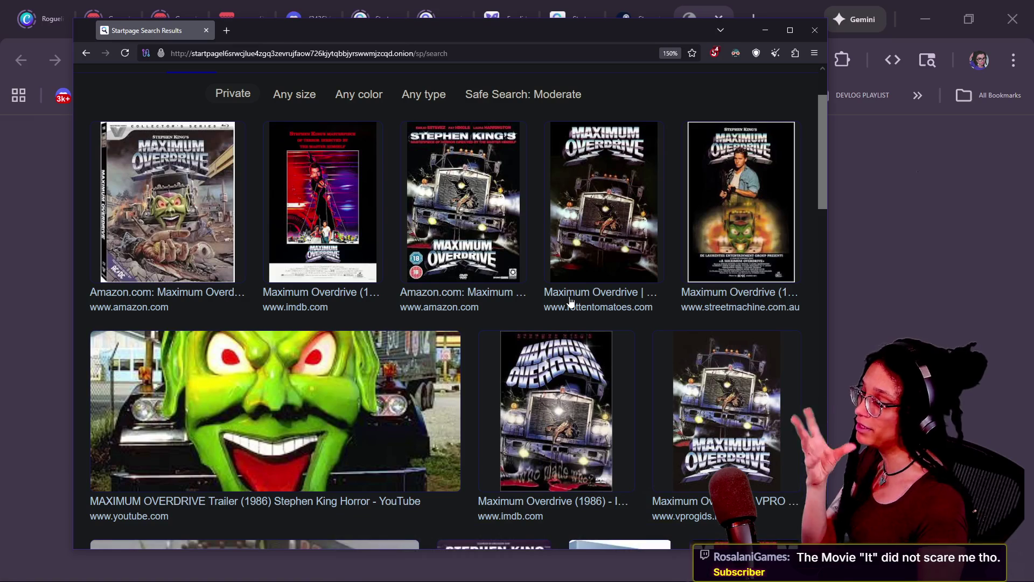
pyautogui.scroll(-5, 456, 487)
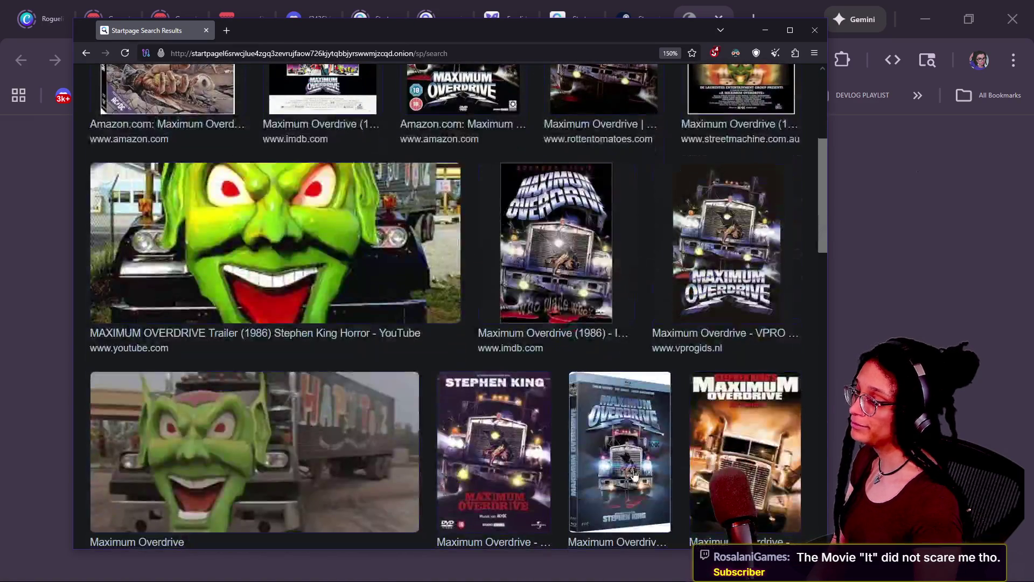
pyautogui.scroll(-5, 634, 474)
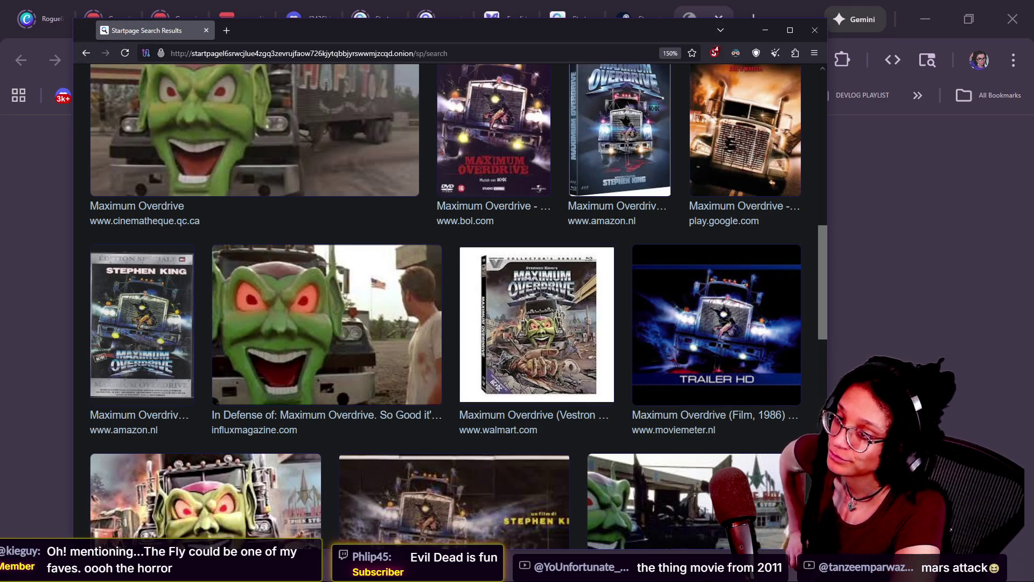
pyautogui.click(905, 340)
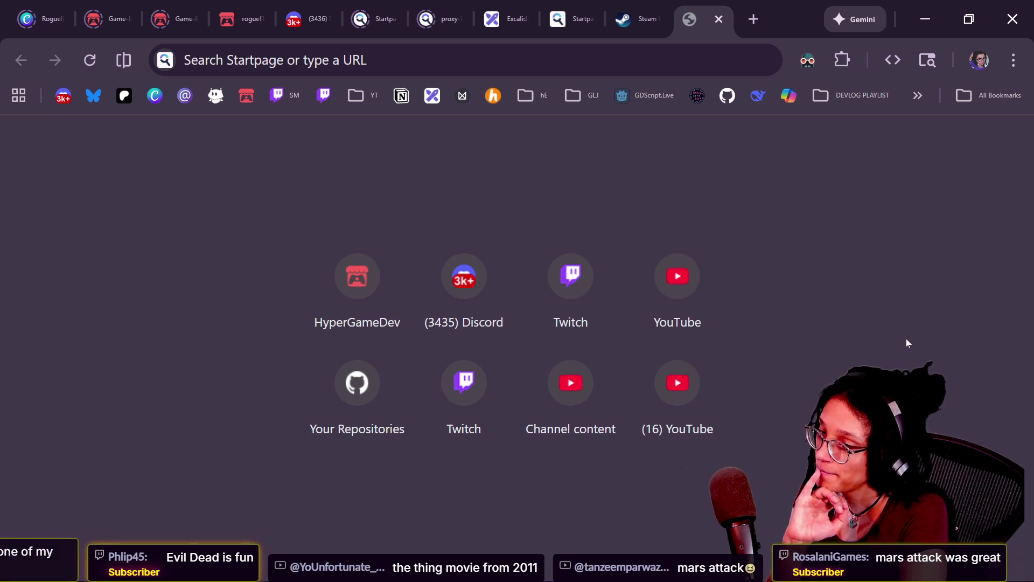
pyautogui.hotkey('alt', 'Tab')
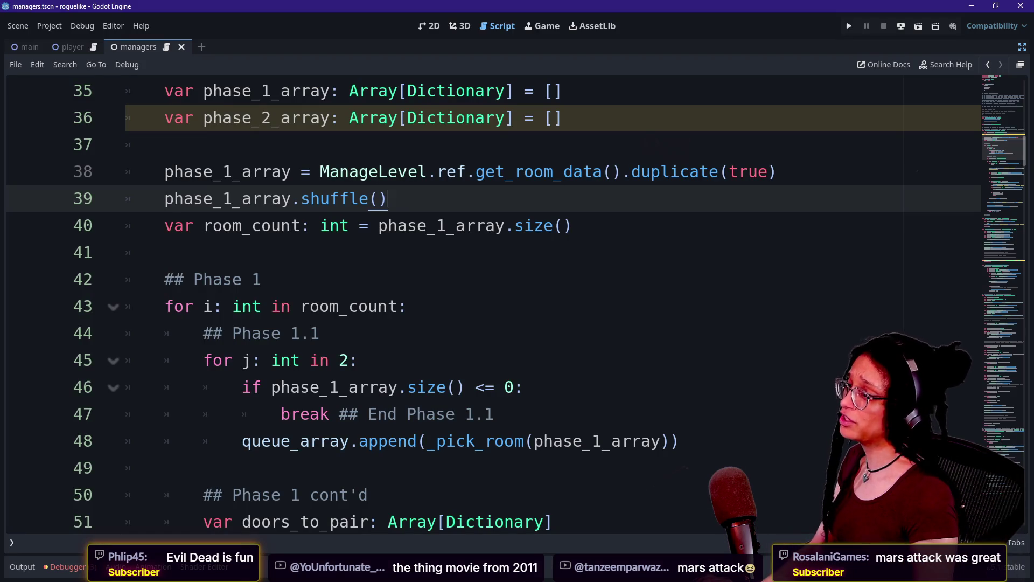
# Step: Scroll from the function header and phase_2_array declaration down to the door loop's evaluation print
pyautogui.click(165, 144)
pyautogui.scroll(3, 165, 145)
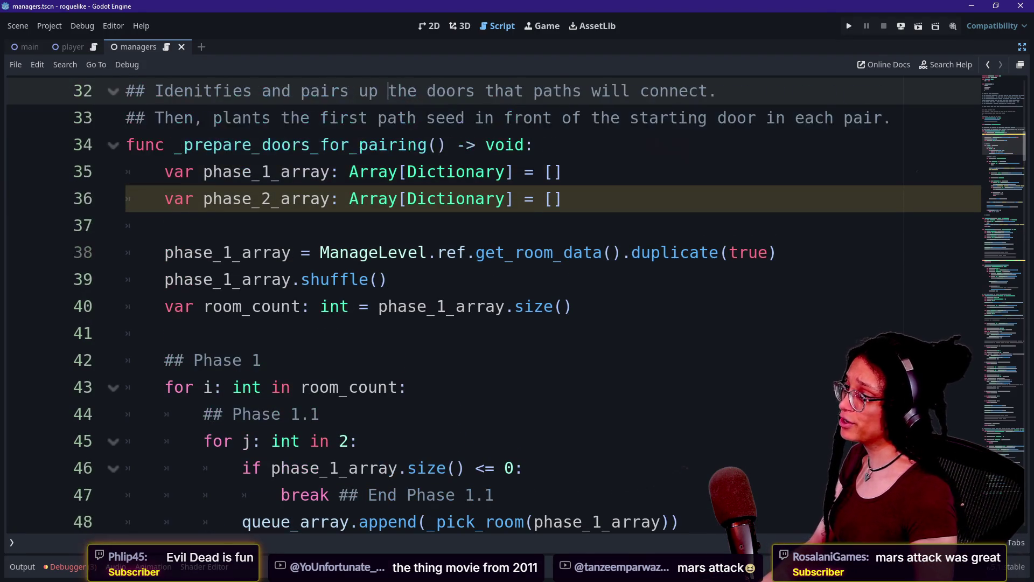
pyautogui.click(387, 118)
pyautogui.click(563, 172)
pyautogui.press('Down')
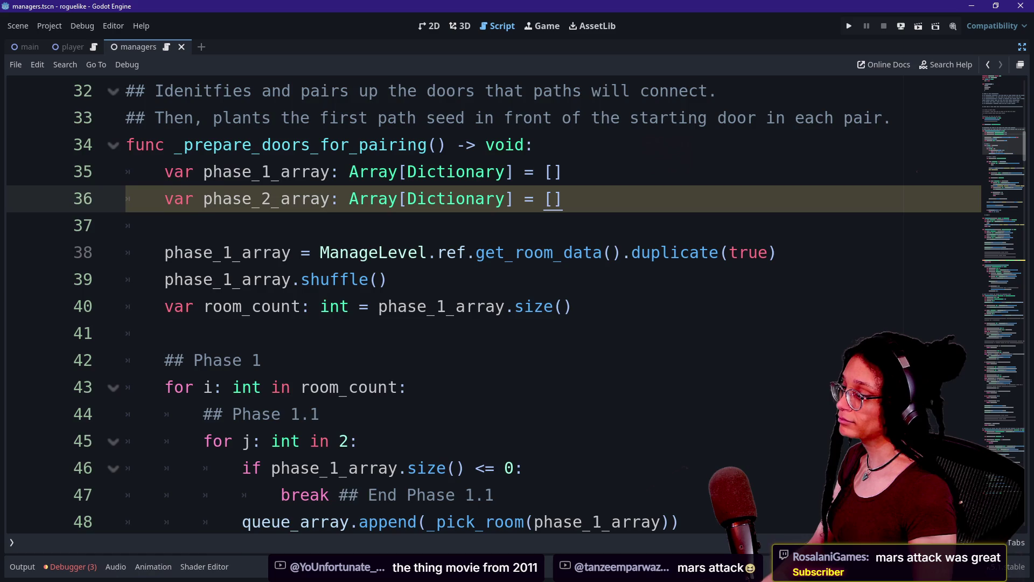
pyautogui.scroll(-2, 563, 172)
pyautogui.scroll(-2, 517, 302)
pyautogui.scroll(5, 517, 301)
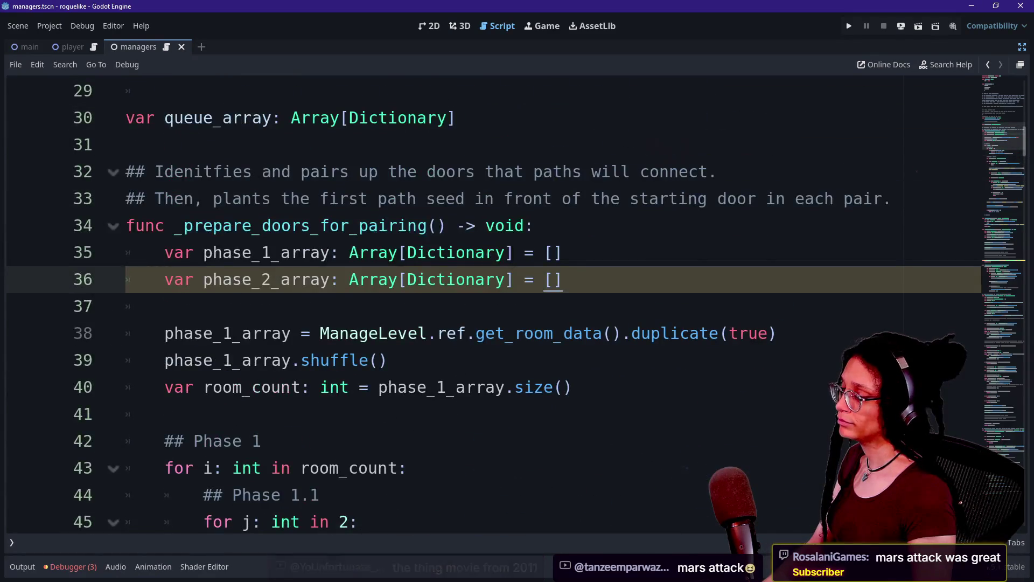
pyautogui.scroll(-9, 540, 198)
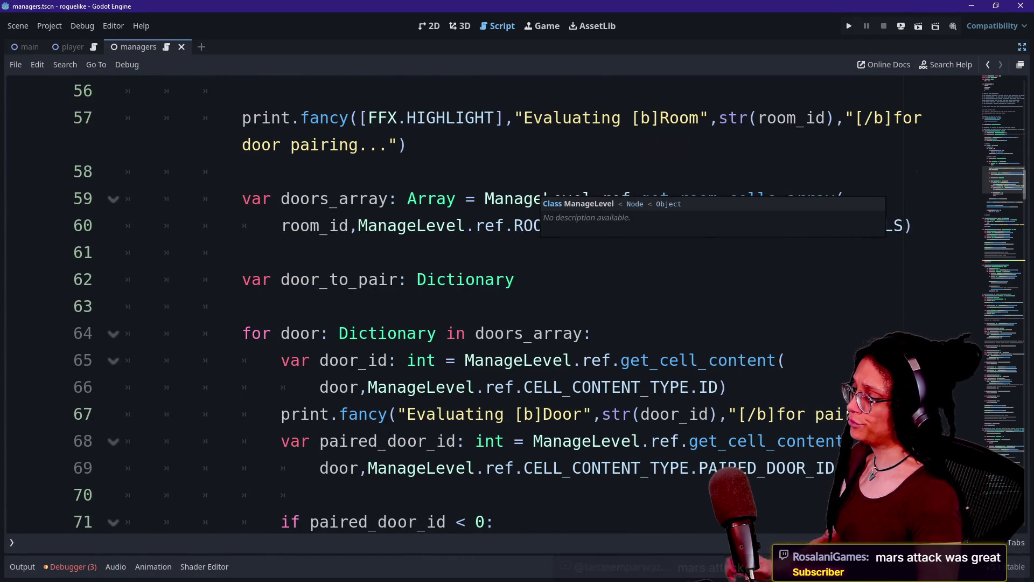
pyautogui.scroll(-2, 541, 198)
pyautogui.click(539, 252)
pyautogui.scroll(-1, 539, 252)
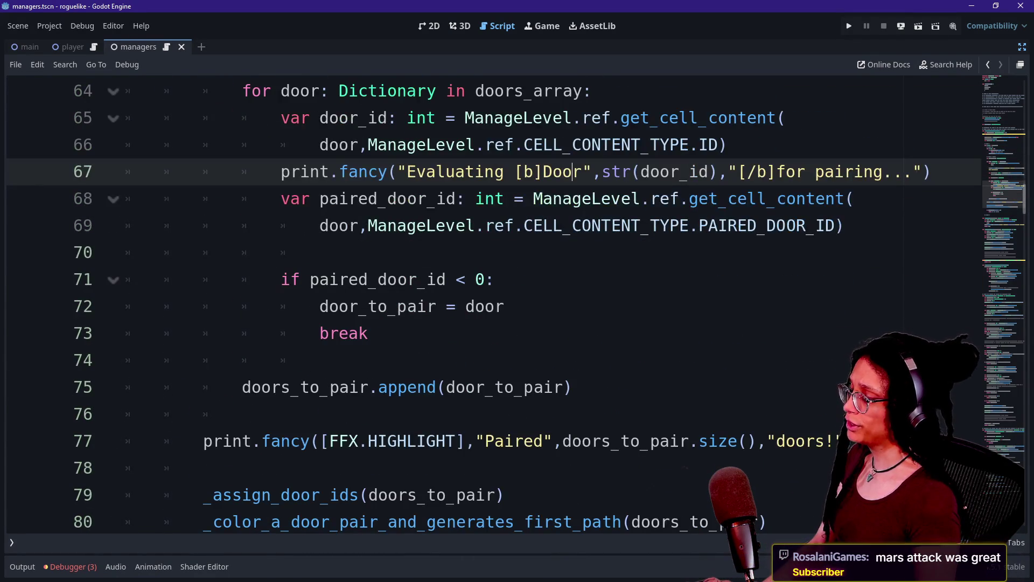
pyautogui.scroll(1, 539, 252)
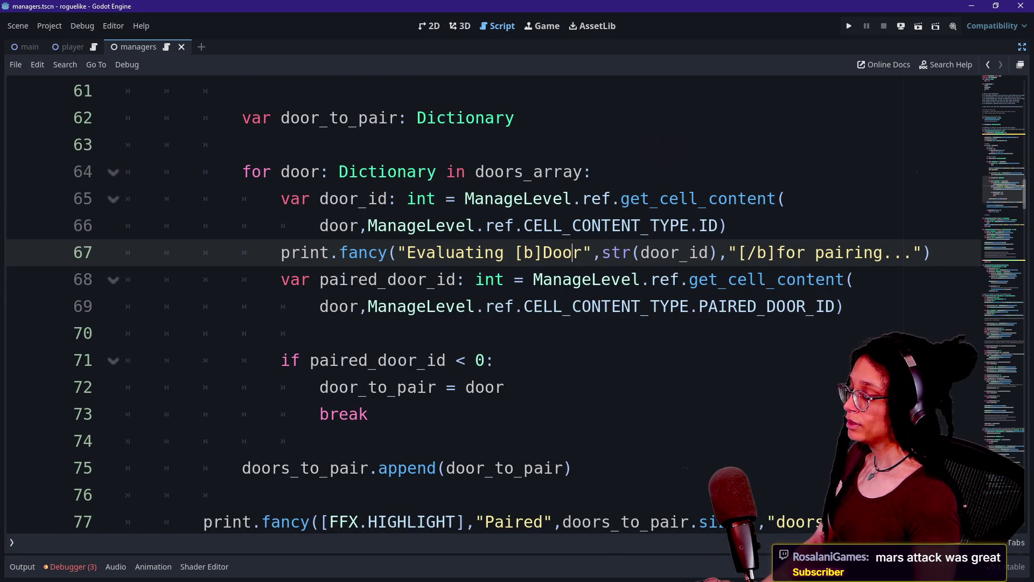
pyautogui.click(830, 306)
pyautogui.moveTo(436, 306)
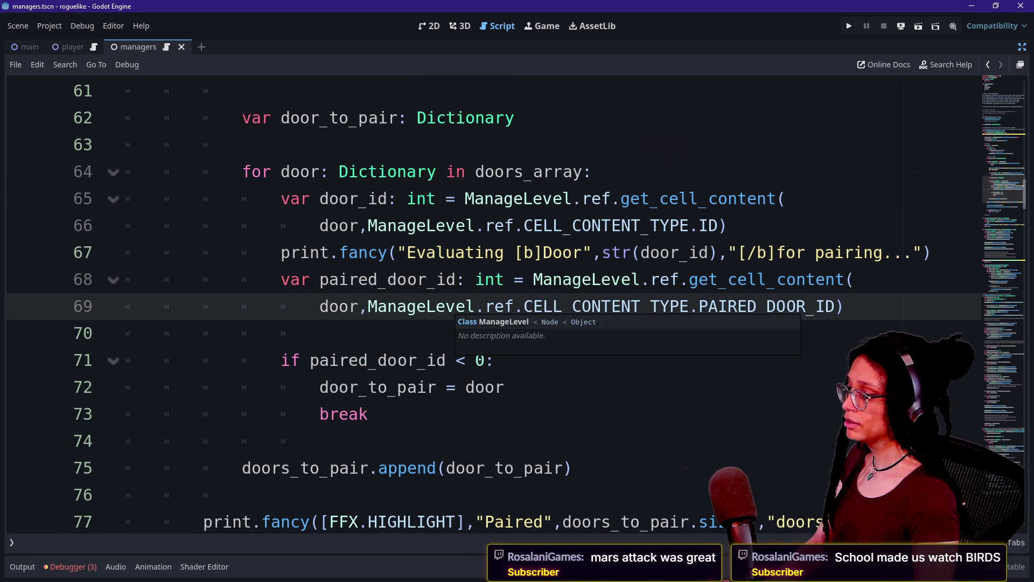
pyautogui.scroll(-1, 436, 306)
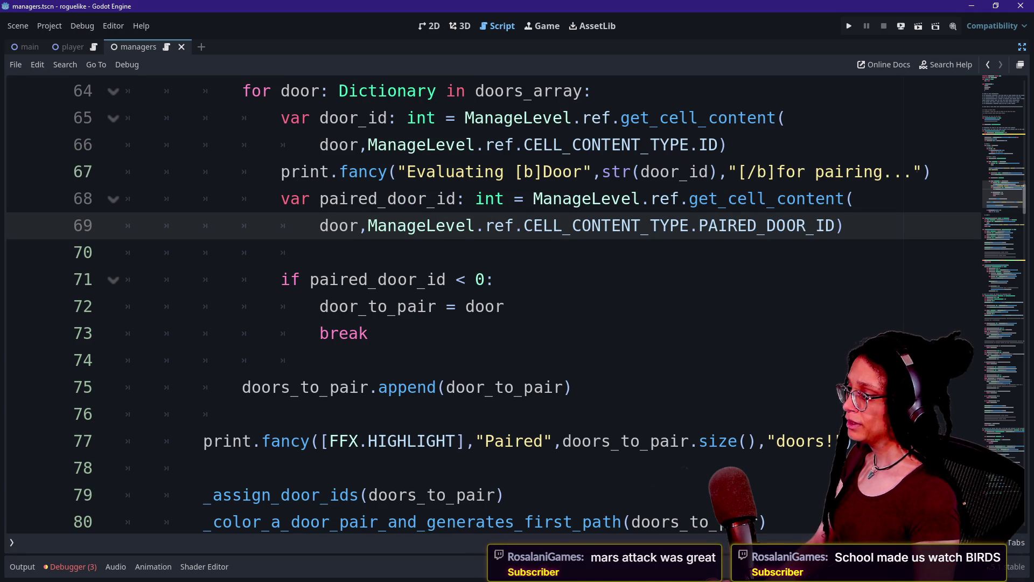
# Step: Review the paired_door_id lookup, the if-block and the doors_to_pair append line by selecting them
pyautogui.moveTo(623, 198); pyautogui.dragTo(281, 199)
pyautogui.click(622, 198)
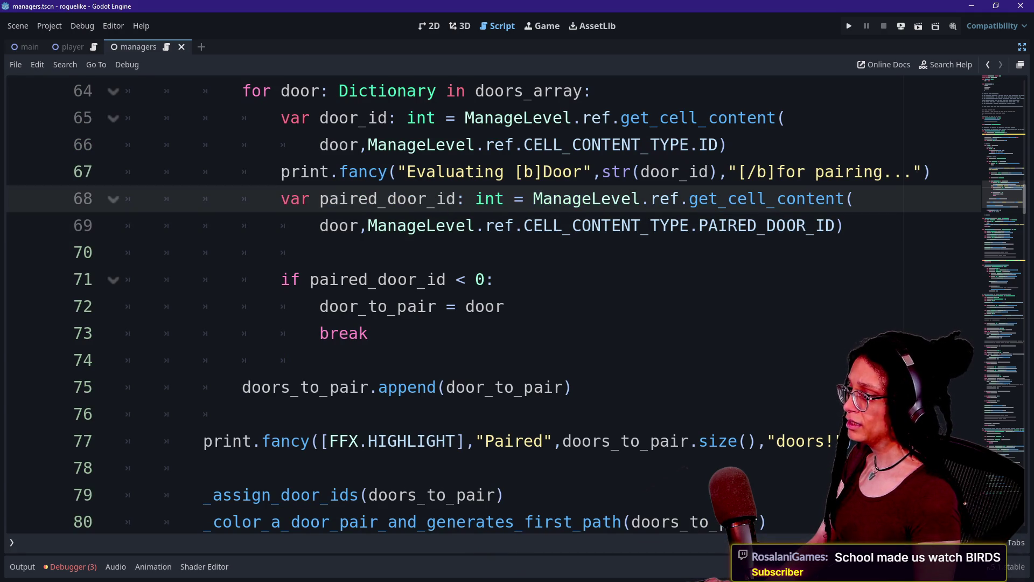
pyautogui.click(622, 144)
pyautogui.click(737, 172)
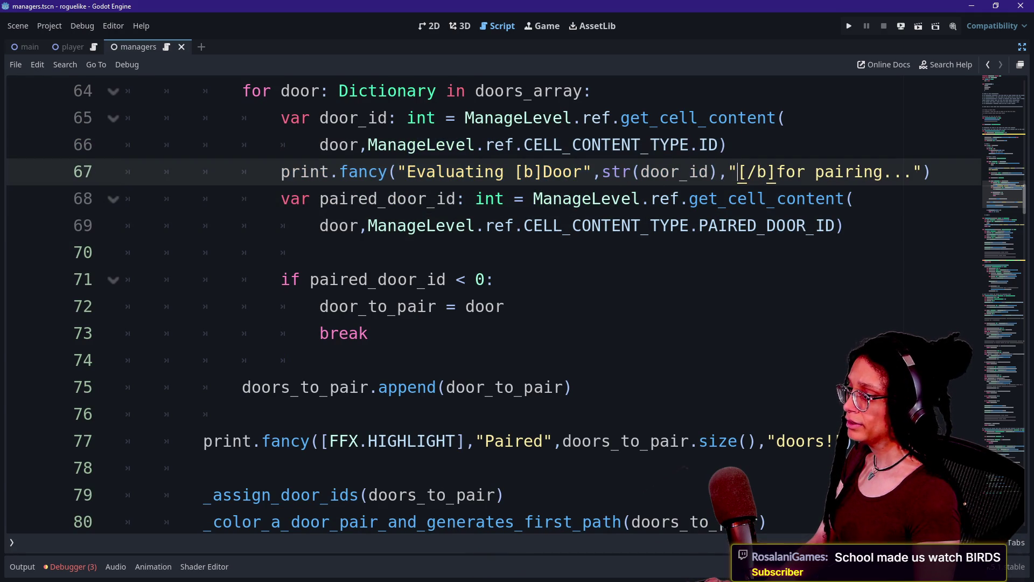
pyautogui.moveTo(351, 199); pyautogui.dragTo(590, 225)
pyautogui.click(593, 226)
pyautogui.moveTo(345, 279); pyautogui.dragTo(369, 333)
pyautogui.click(369, 333)
pyautogui.moveTo(290, 387)
pyautogui.mouseDown()
pyautogui.moveTo(574, 386)
pyautogui.moveTo(242, 414)
pyautogui.moveTo(323, 360)
pyautogui.mouseUp()
pyautogui.click(573, 387)
pyautogui.click(242, 414)
pyautogui.moveTo(572, 387)
pyautogui.mouseDown()
pyautogui.moveTo(279, 387)
pyautogui.moveTo(574, 387)
pyautogui.mouseUp()
pyautogui.click(243, 386)
pyautogui.click(574, 387)
pyautogui.click(369, 333)
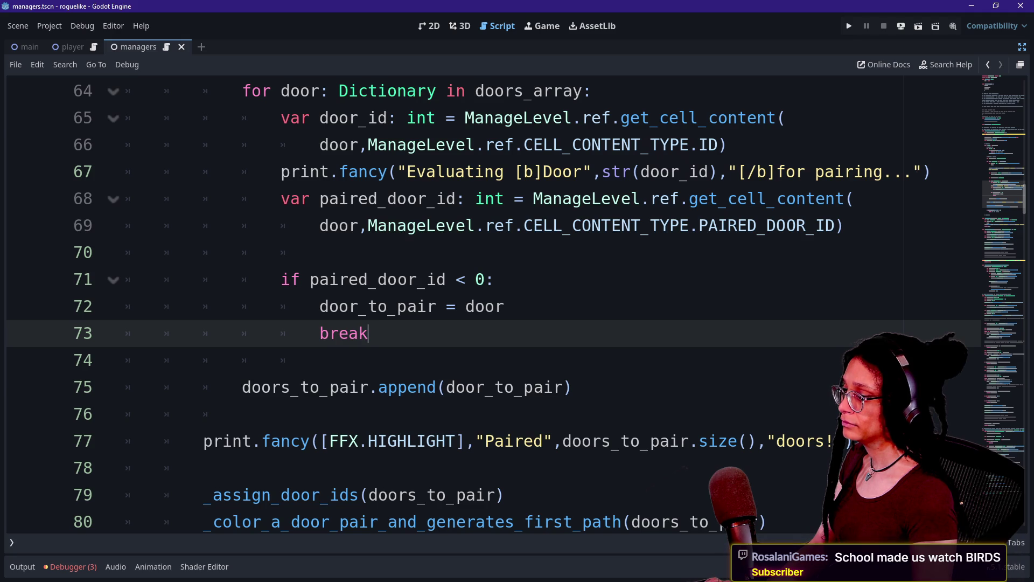
pyautogui.click(493, 279)
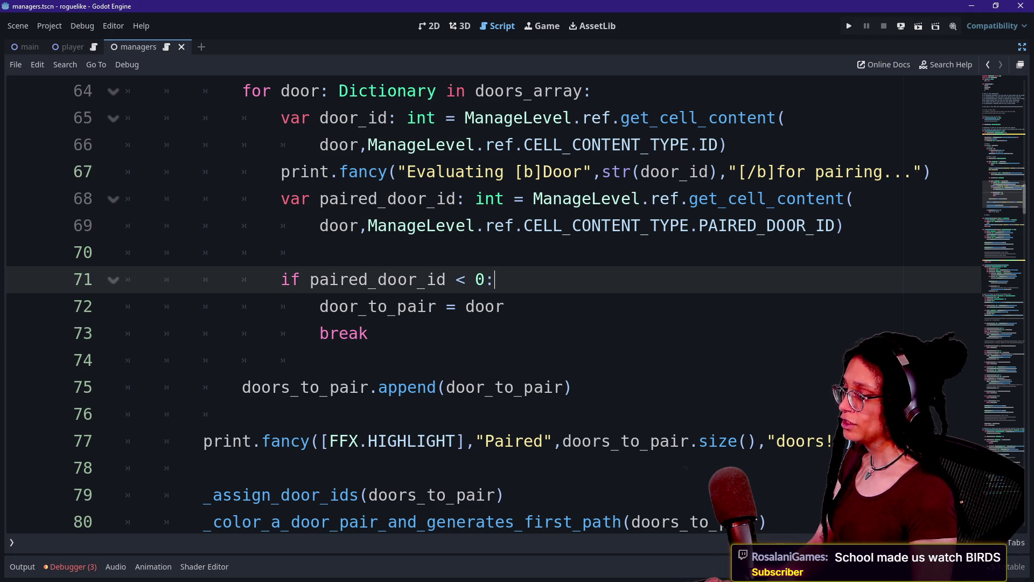
# Step: Insert '## Door will be paired' above the paired_door_id < 0 check and add a line after door_to_pair = door
pyautogui.click(514, 306)
pyautogui.click(286, 252)
pyautogui.press('Return')
pyautogui.write('#')
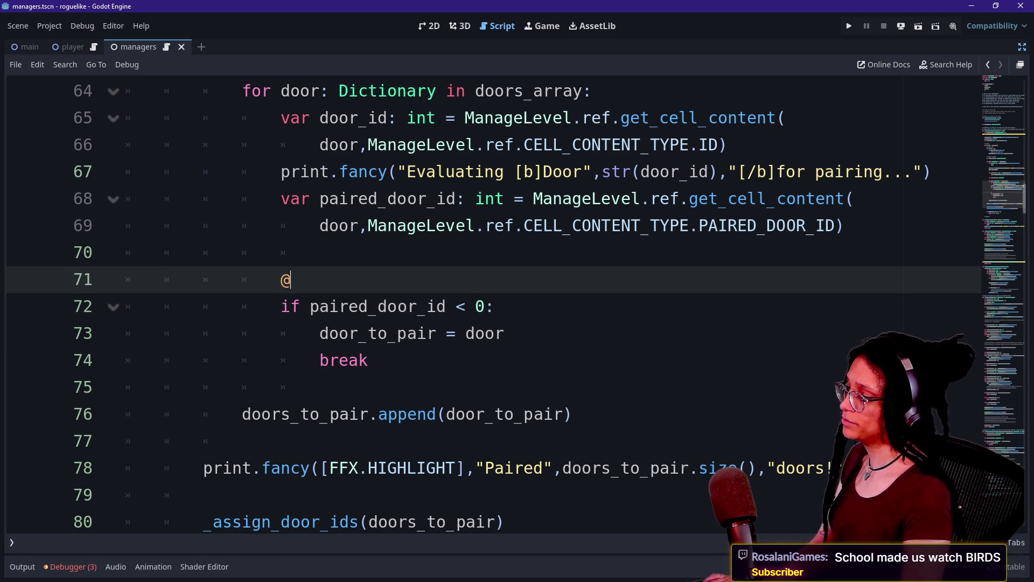
pyautogui.write('# P')
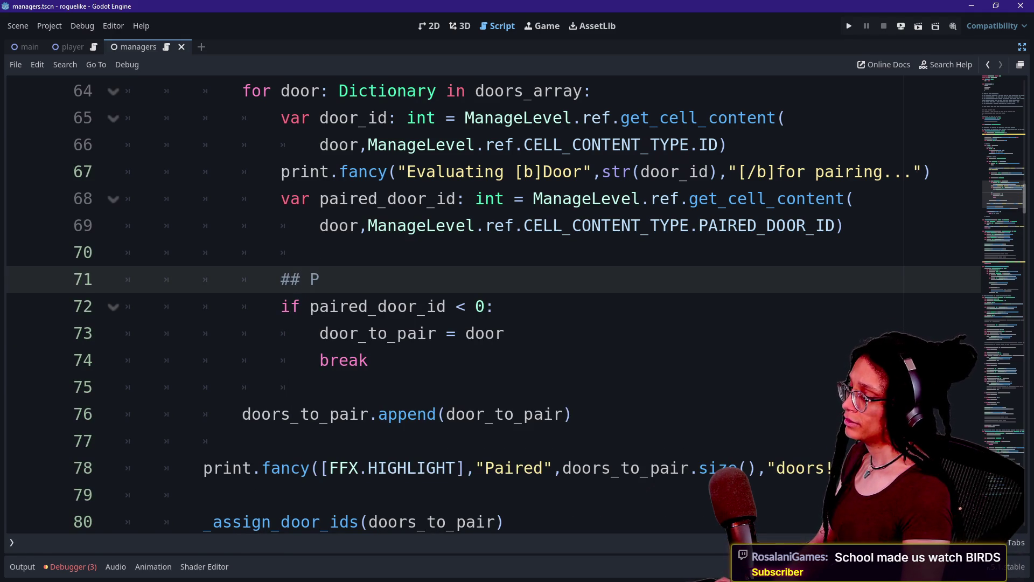
pyautogui.press('BackSpace')
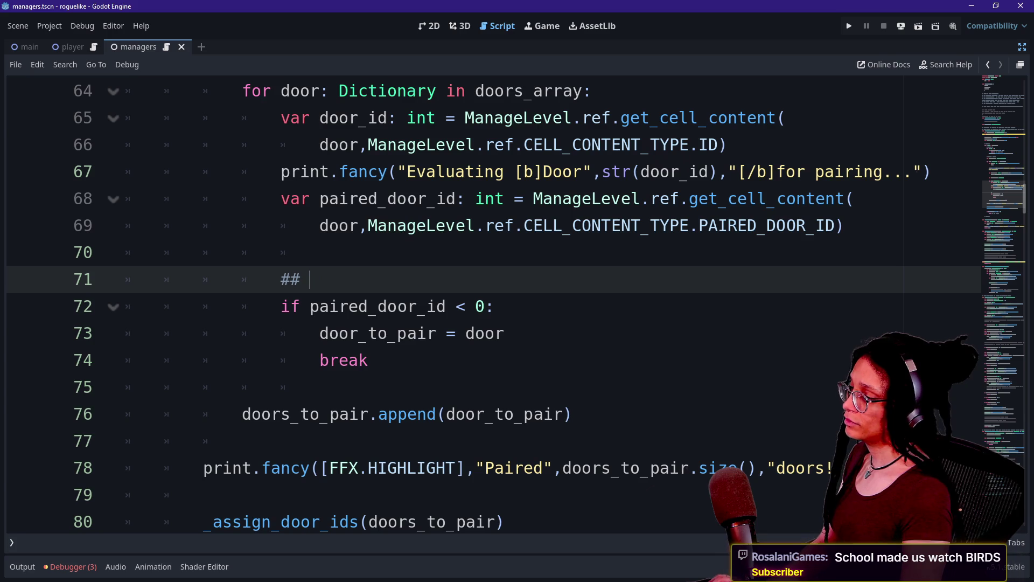
pyautogui.write('Door will be paired')
pyautogui.click(514, 334)
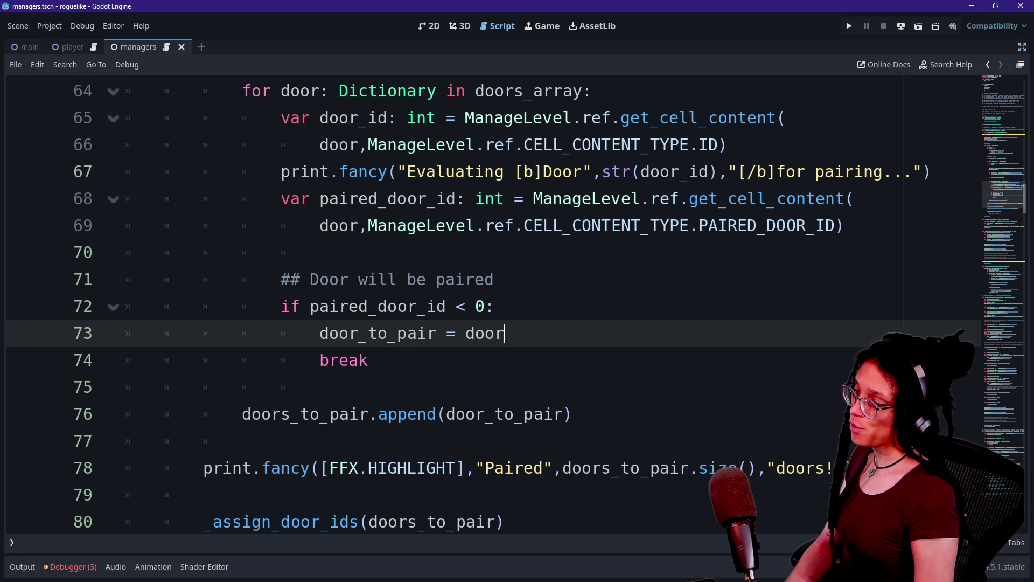
pyautogui.press('Return')
pyautogui.scroll(2, 485, 301)
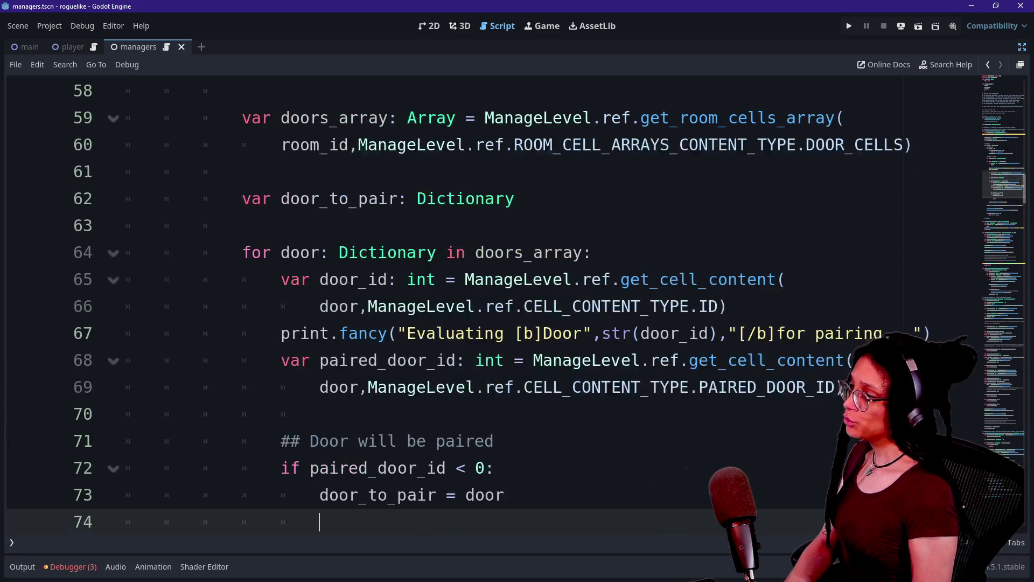
# Step: Delete the blank line above break so it sits directly under door_to_pair = door
pyautogui.scroll(3, 566, 377)
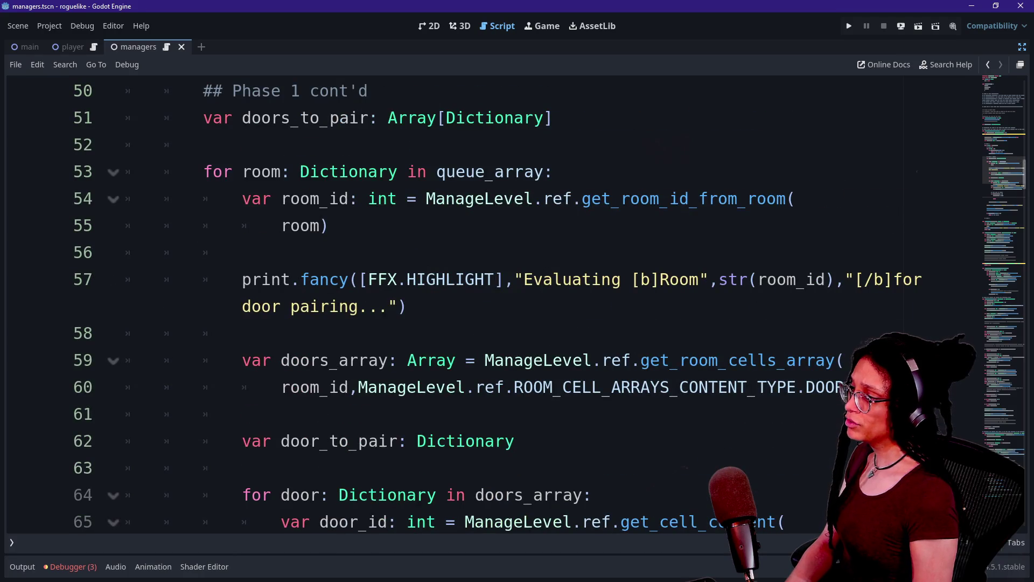
pyautogui.scroll(-2, 566, 377)
pyautogui.scroll(-6, 484, 302)
pyautogui.scroll(8, 485, 301)
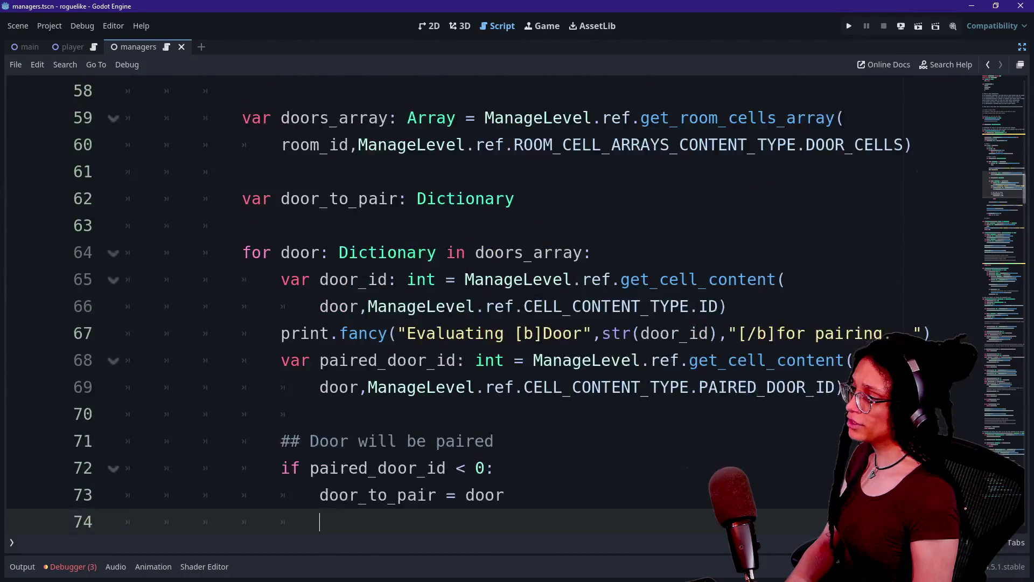
pyautogui.scroll(1, 484, 301)
pyautogui.scroll(-4, 485, 302)
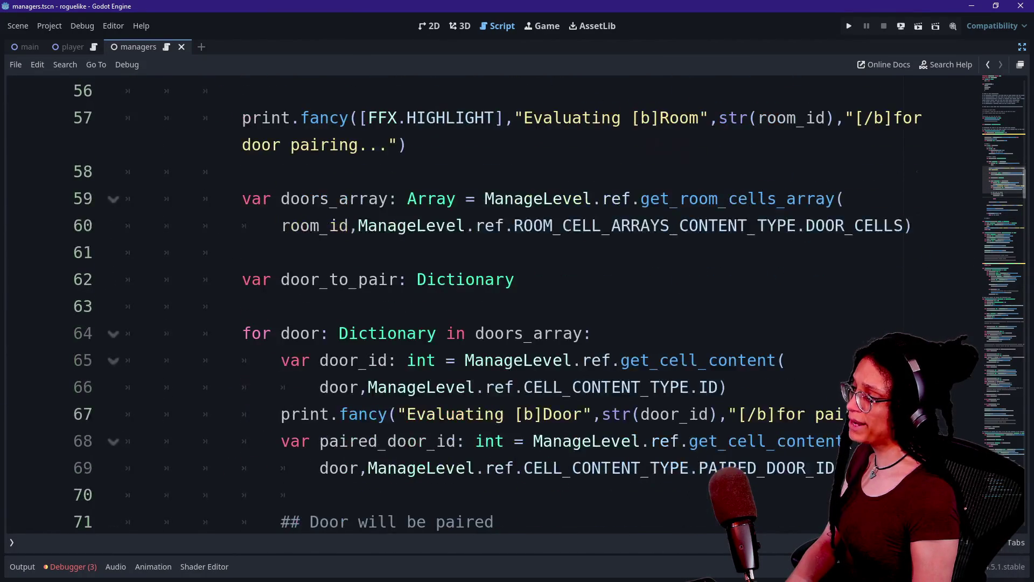
pyautogui.scroll(-2, 485, 301)
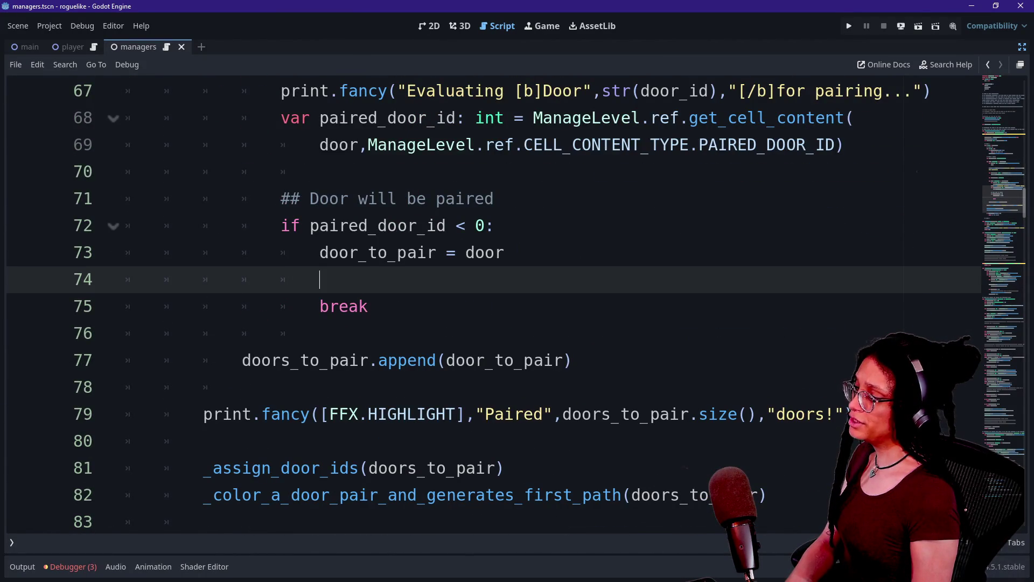
pyautogui.click(242, 386)
pyautogui.scroll(7, 485, 302)
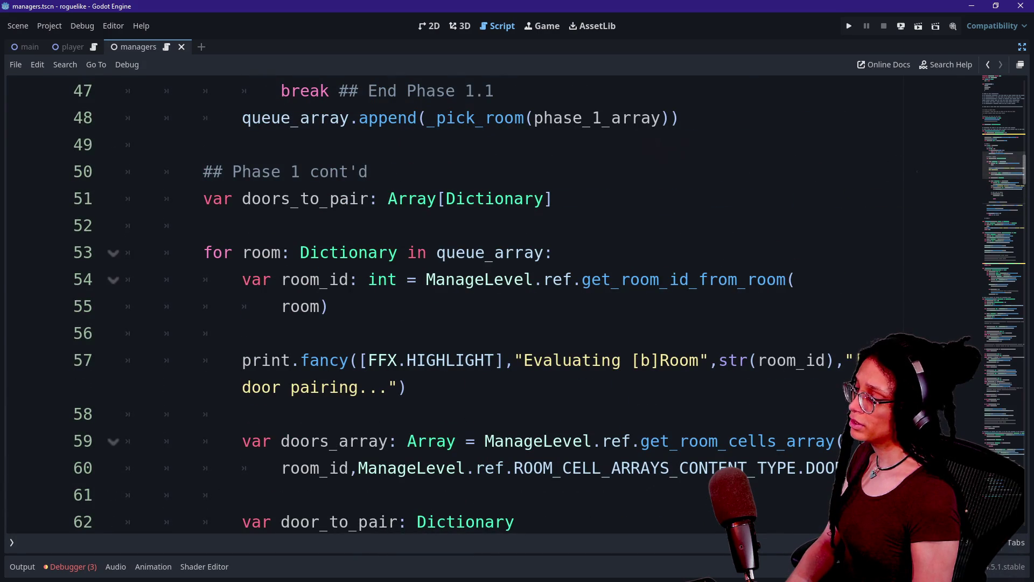
pyautogui.scroll(-7, 485, 259)
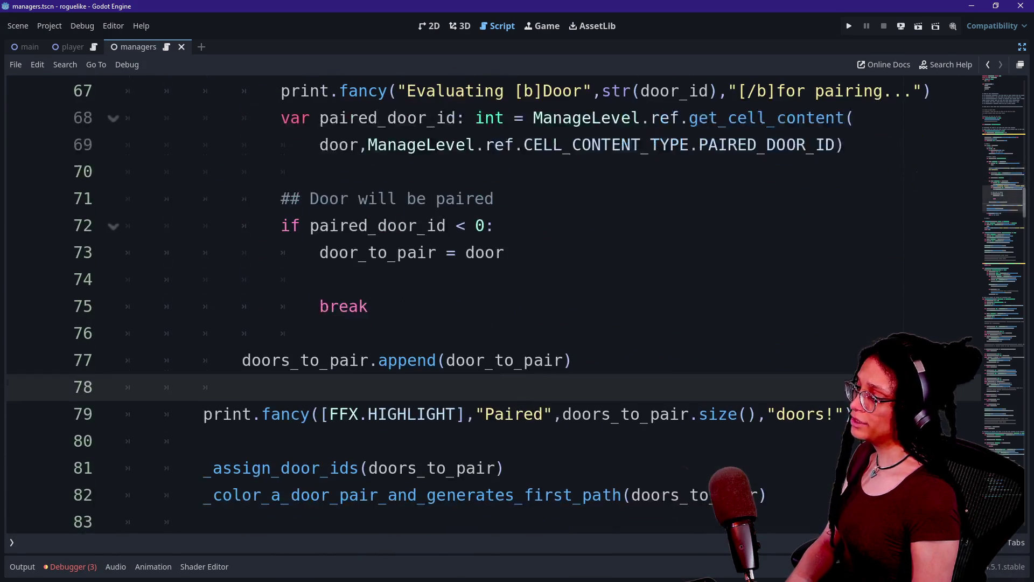
pyautogui.click(323, 279)
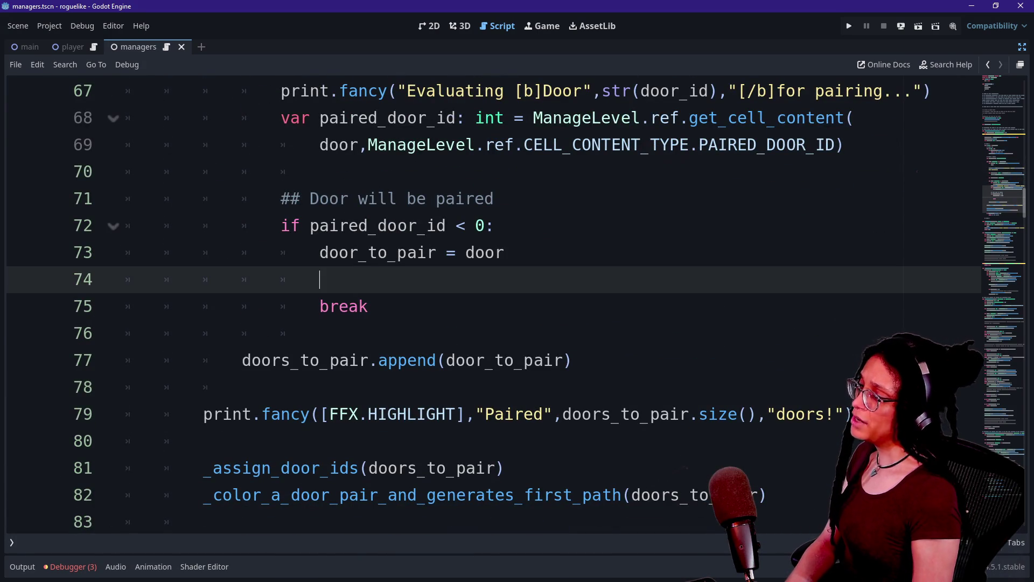
pyautogui.press('BackSpace')
# Step: Remove the stray line after the append call and open the quick resource search
pyautogui.click(203, 414)
pyautogui.click(240, 359)
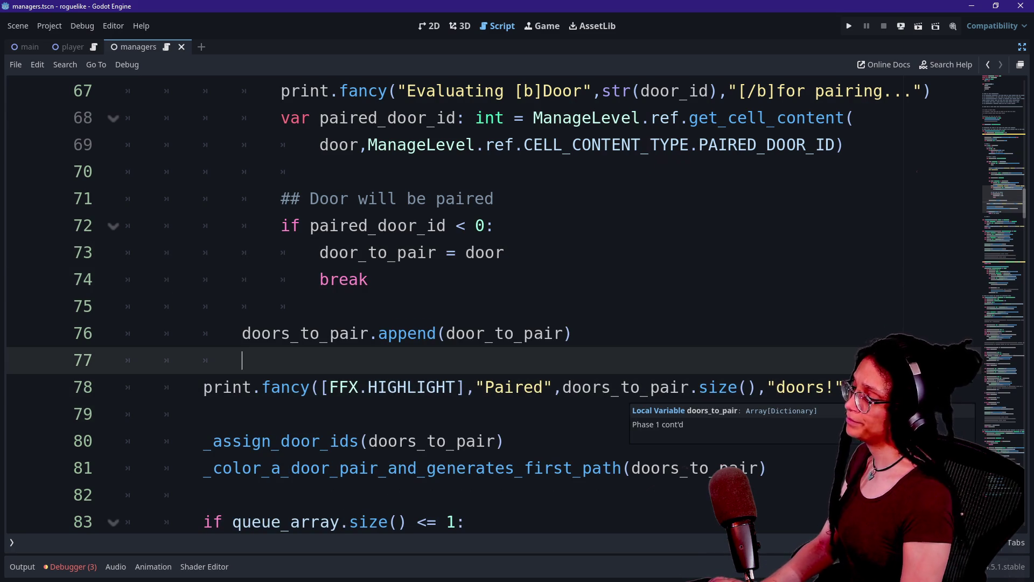
pyautogui.press('Return')
pyautogui.press('Up')
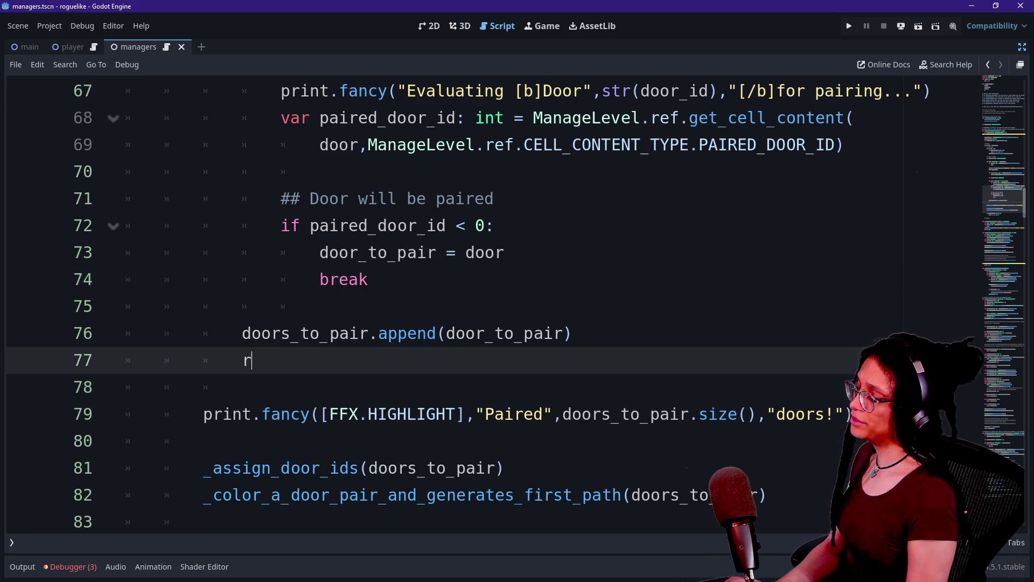
pyautogui.write('room')
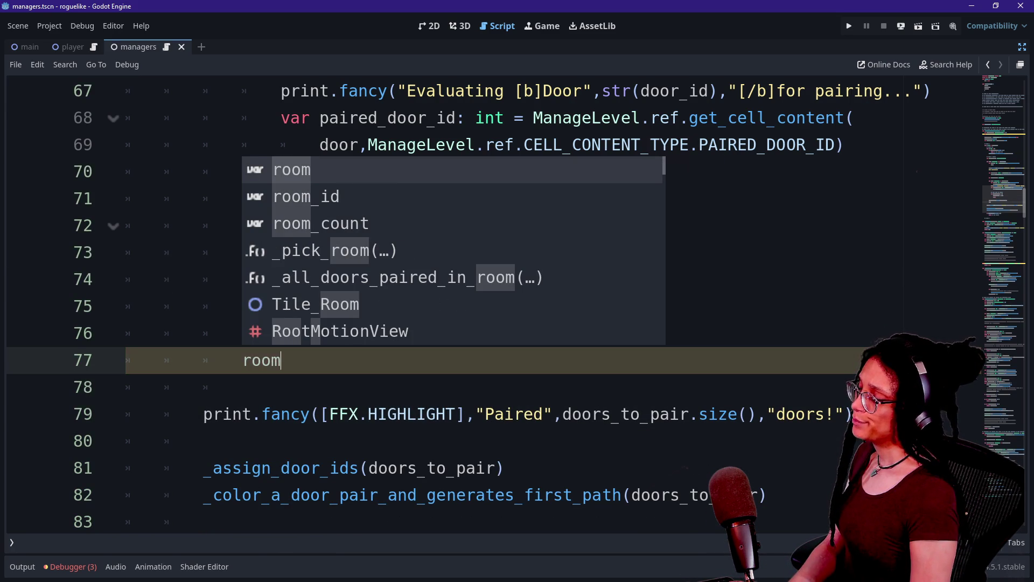
pyautogui.write('.')
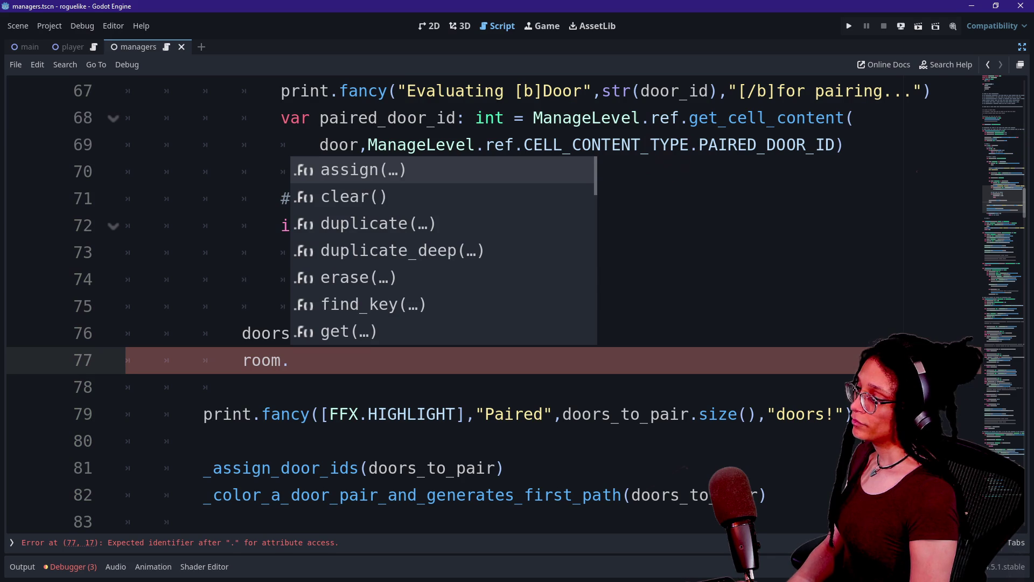
pyautogui.press('BackSpace')
pyautogui.press('BackSpace')
pyautogui.press('BackSpace')
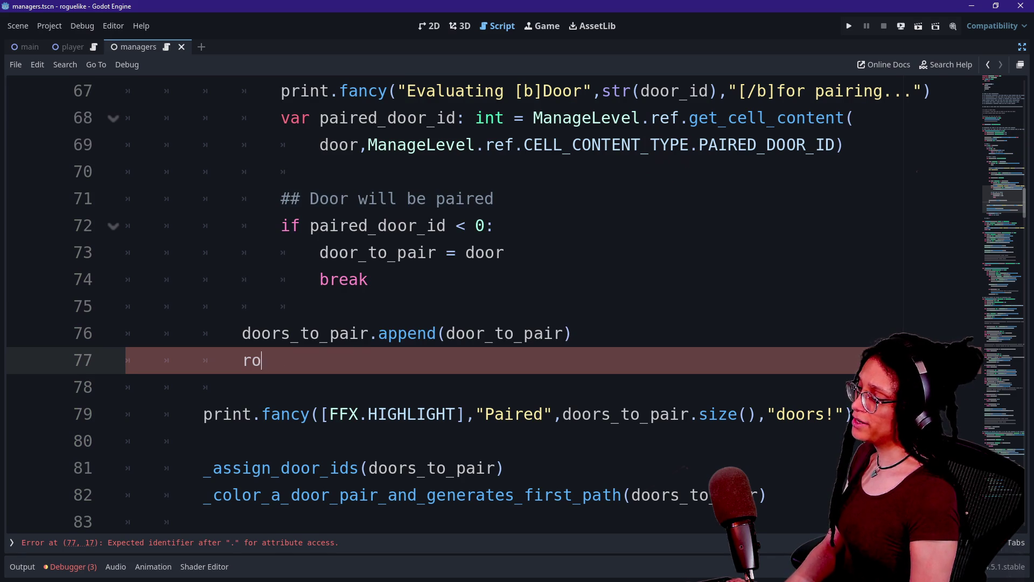
pyautogui.press('BackSpace')
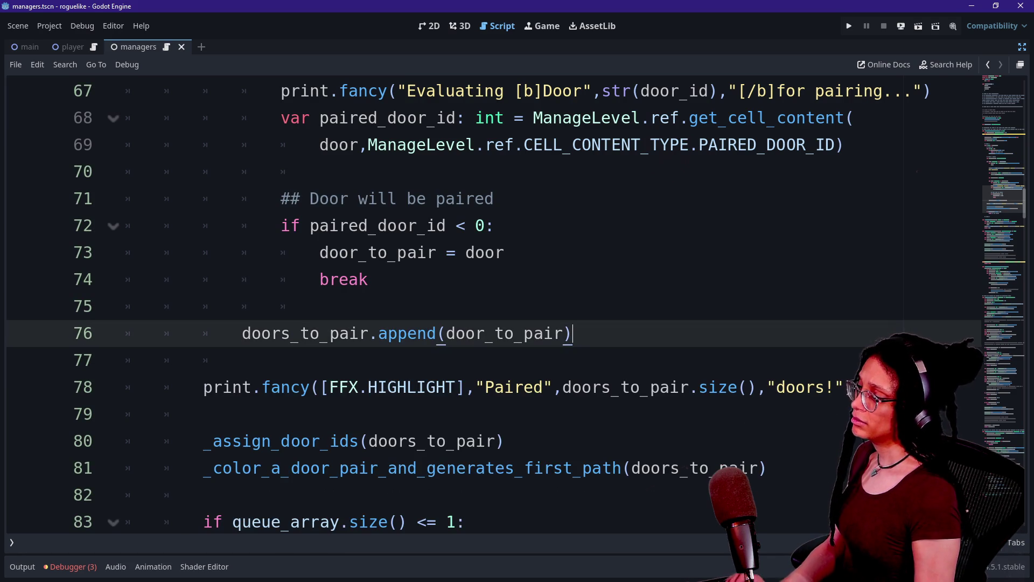
pyautogui.hotkey('shift', 'alt', 'o')
# Step: Open manage_levels.gd and search it for the '_set_' function definition
pyautogui.write('man')
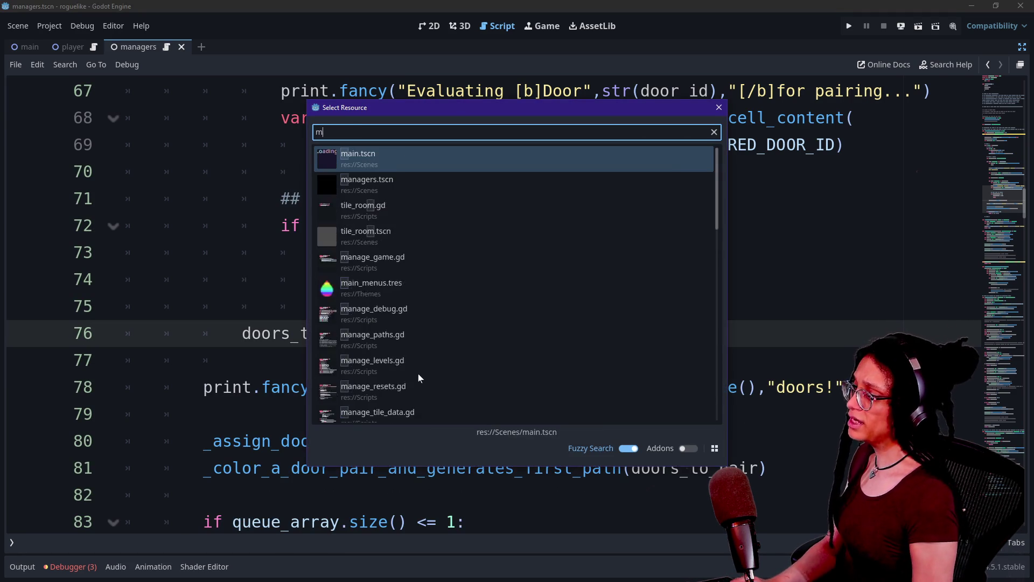
pyautogui.press('Down')
pyautogui.press('Down')
pyautogui.press('Down')
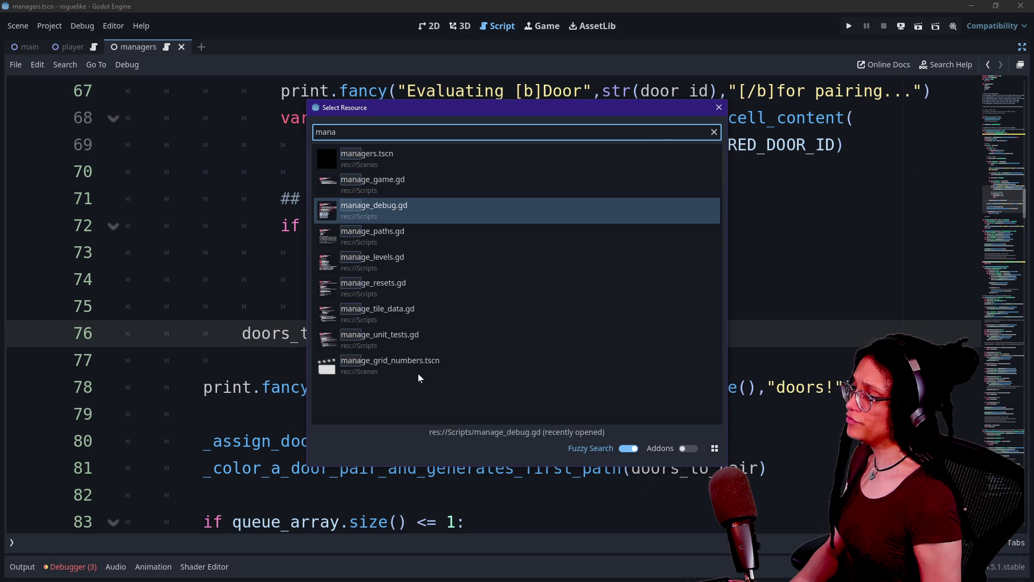
pyautogui.press('Return')
pyautogui.hotkey('ctrl', 'f')
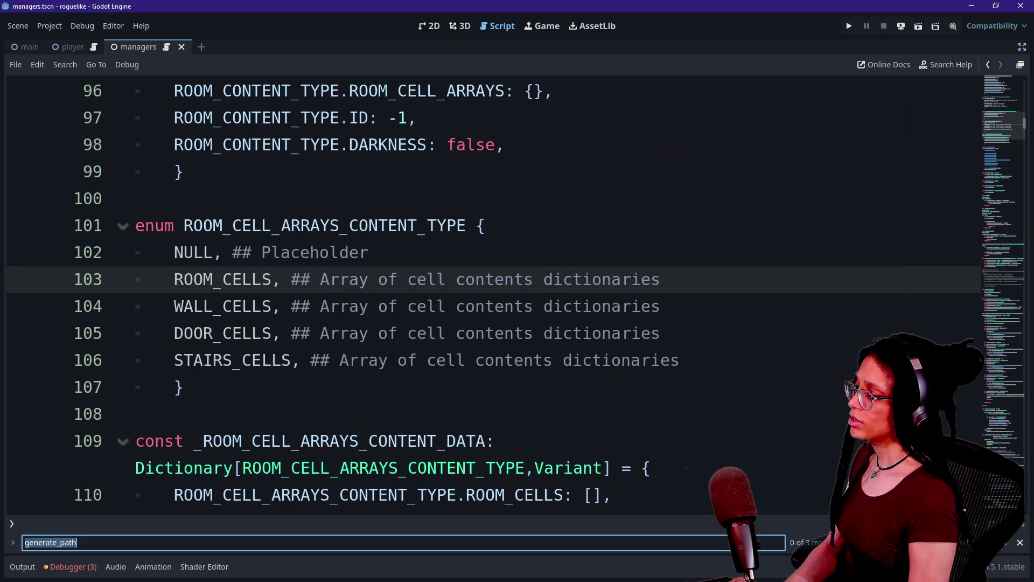
pyautogui.write('set_')
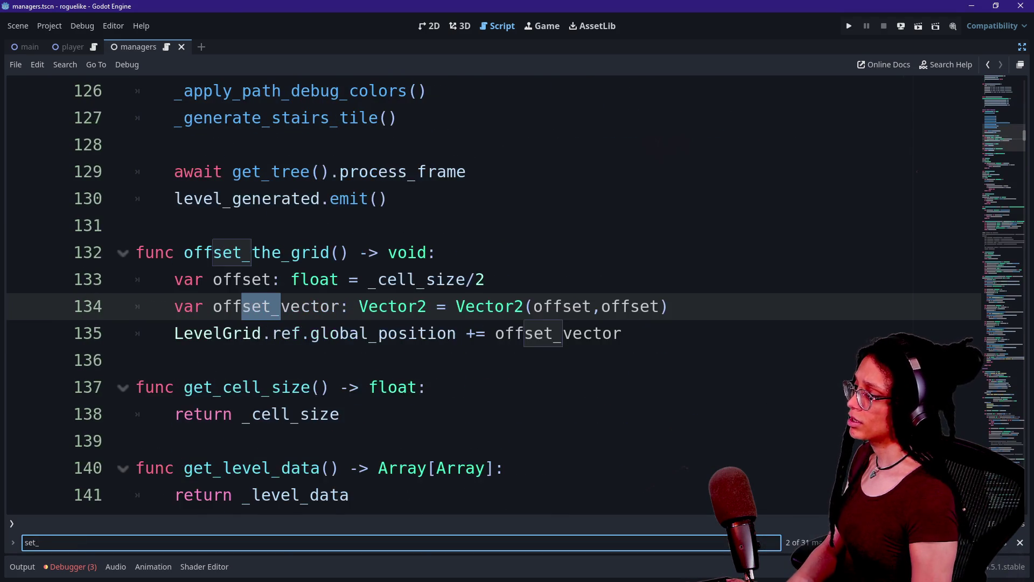
pyautogui.press('Return')
pyautogui.press('BackSpace')
pyautogui.press('BackSpace')
pyautogui.press('BackSpace')
pyautogui.write('func')
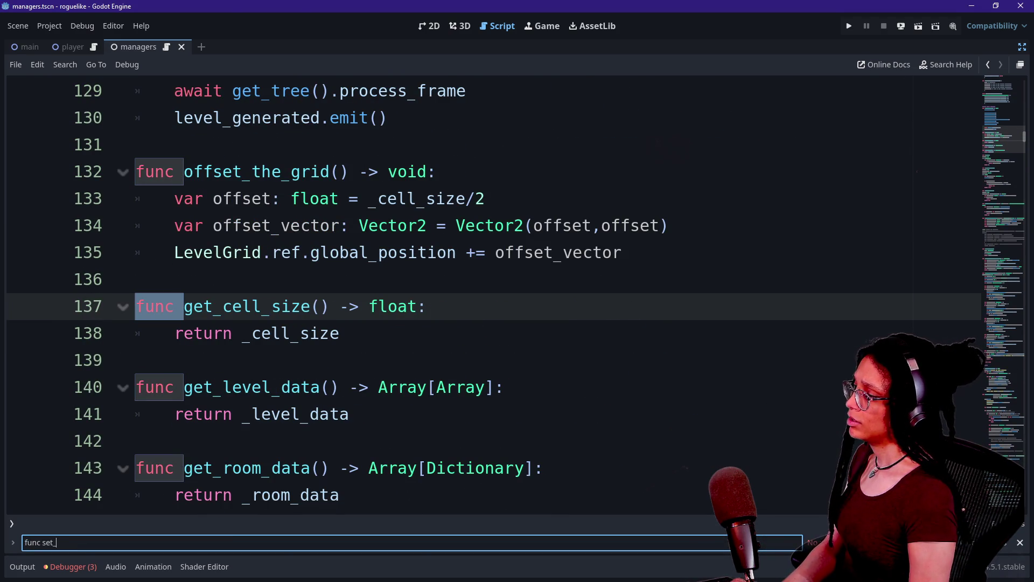
pyautogui.press('BackSpace')
pyautogui.press('BackSpace')
pyautogui.write('_set_')
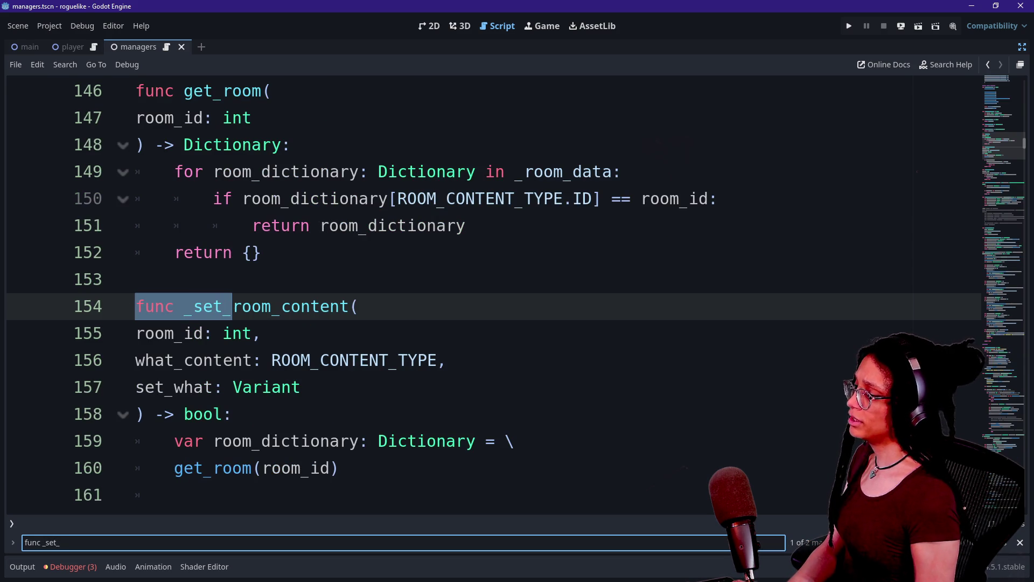
pyautogui.scroll(-1, 485, 294)
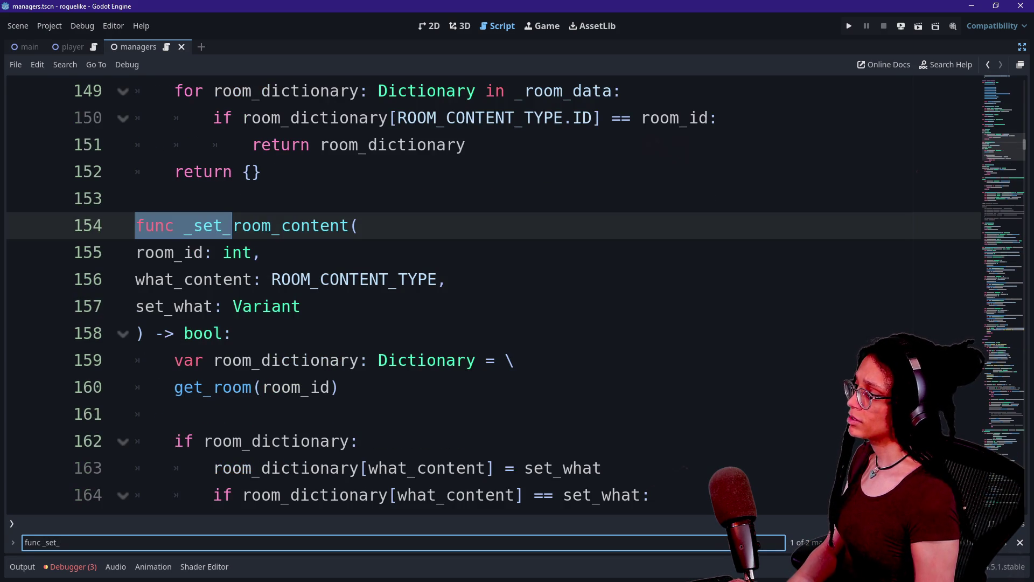
# Step: Rename _set_room_content and its next occurrence to set_room_content, then save the script
pyautogui.click(194, 225)
pyautogui.moveTo(185, 226); pyautogui.dragTo(350, 225)
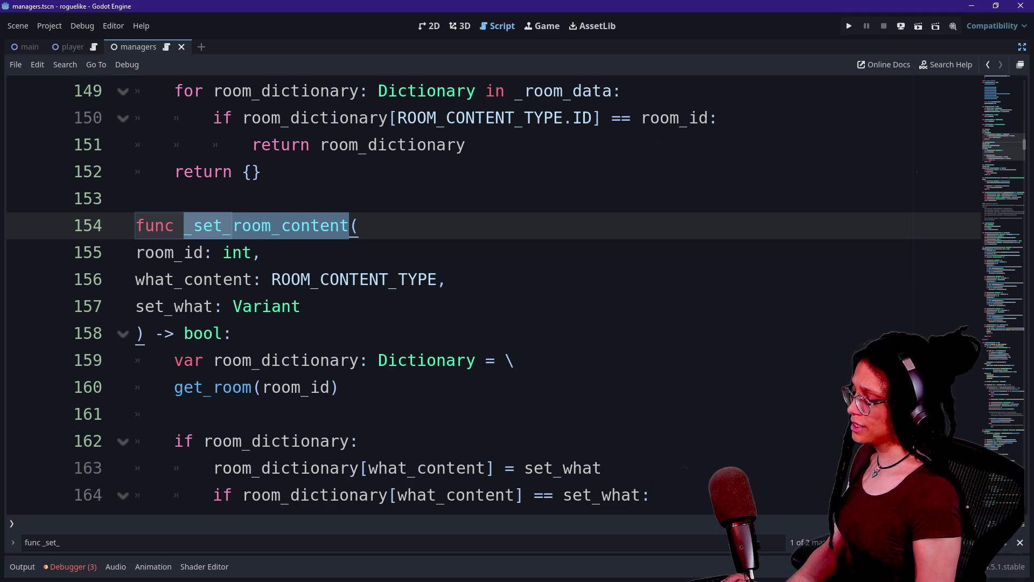
pyautogui.hotkey('ctrl', 'd')
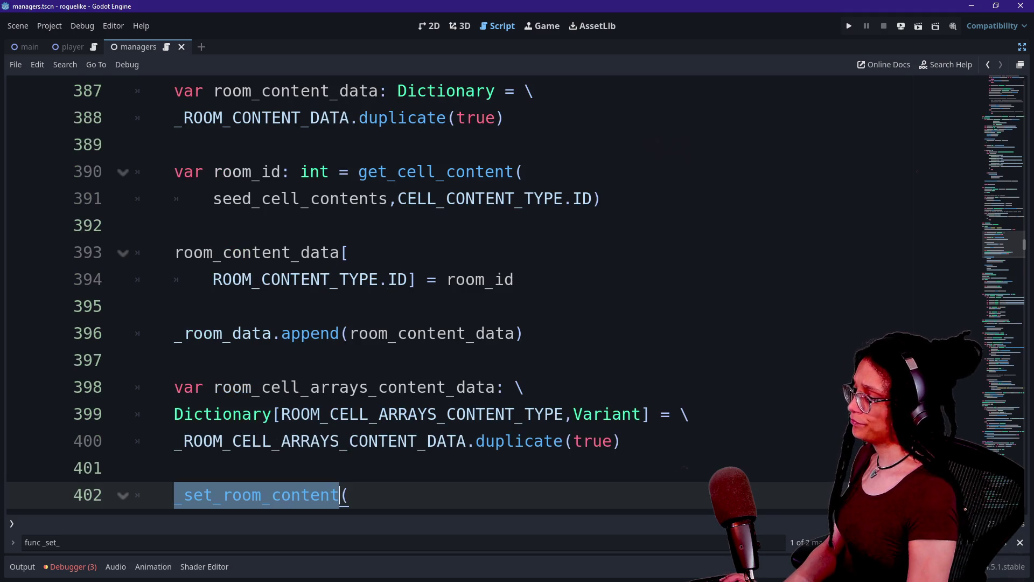
pyautogui.write('set_(')
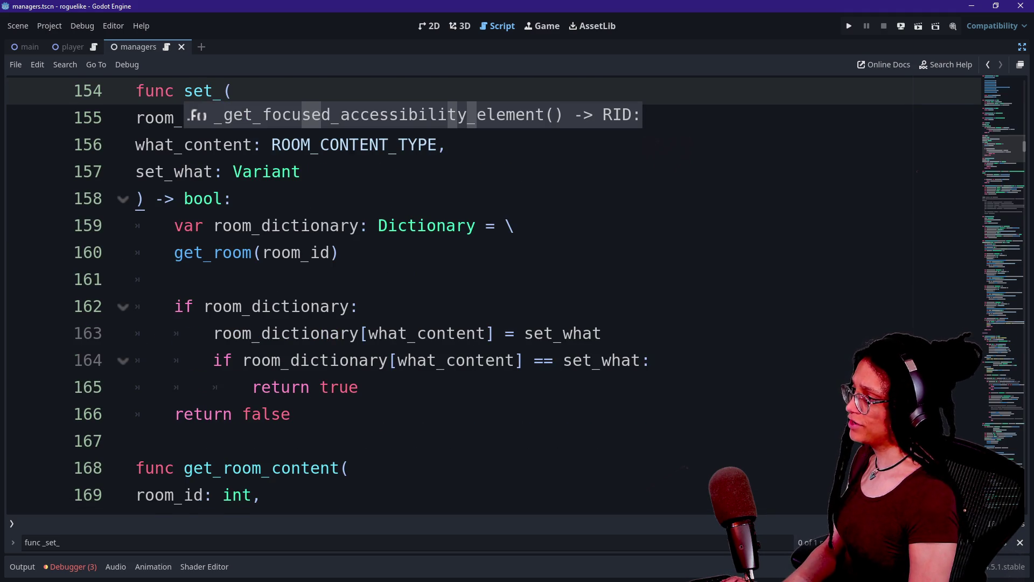
pyautogui.write('room_content')
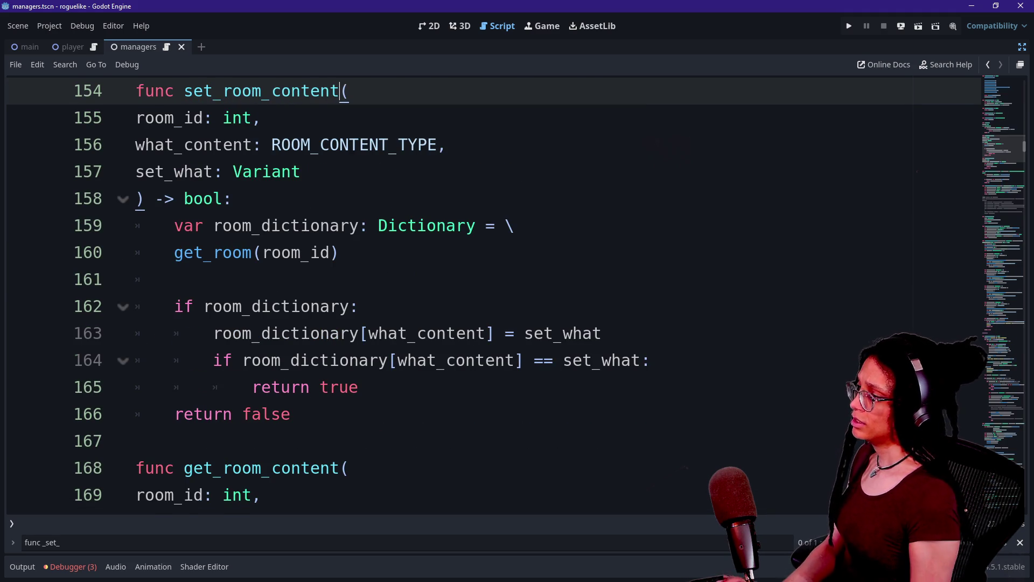
pyautogui.click(174, 279)
pyautogui.hotkey('ctrl', 's')
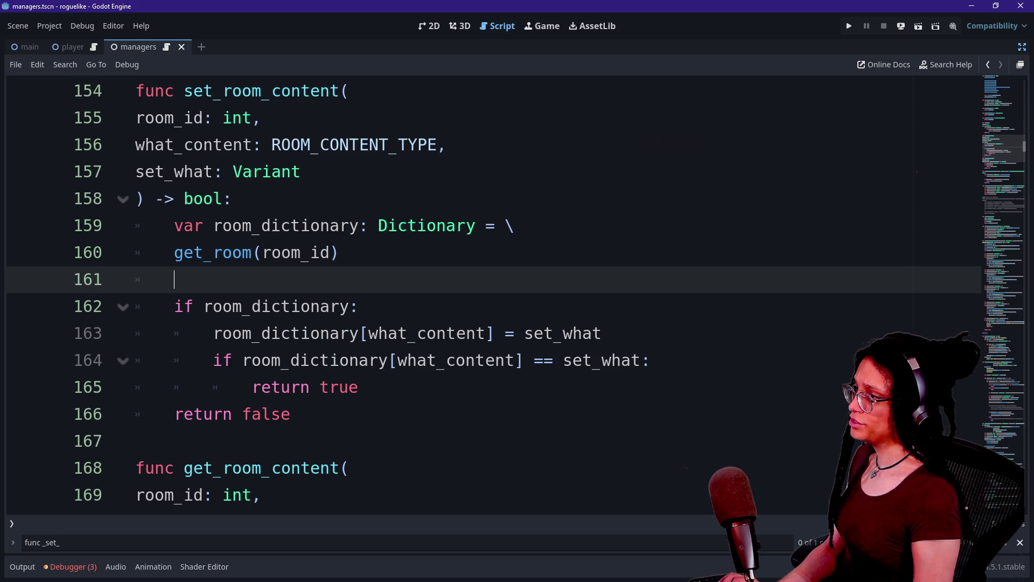
# Step: Reopen the quick file search filtered by 'manage'
pyautogui.click(532, 225)
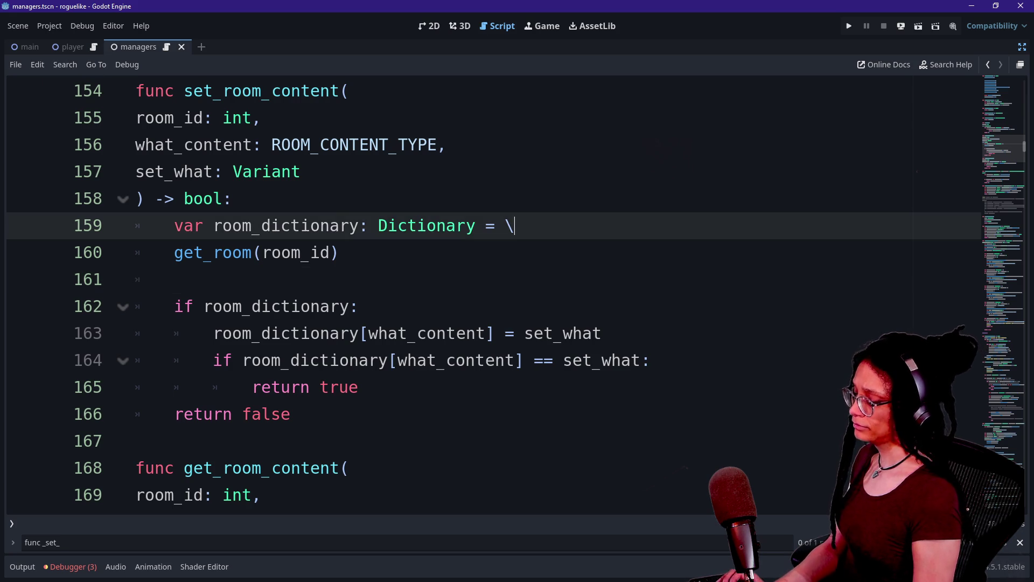
pyautogui.hotkey('alt', 'shift', 'o')
pyautogui.write('manage')
pyautogui.press('Down')
pyautogui.press('Down')
pyautogui.press('Down')
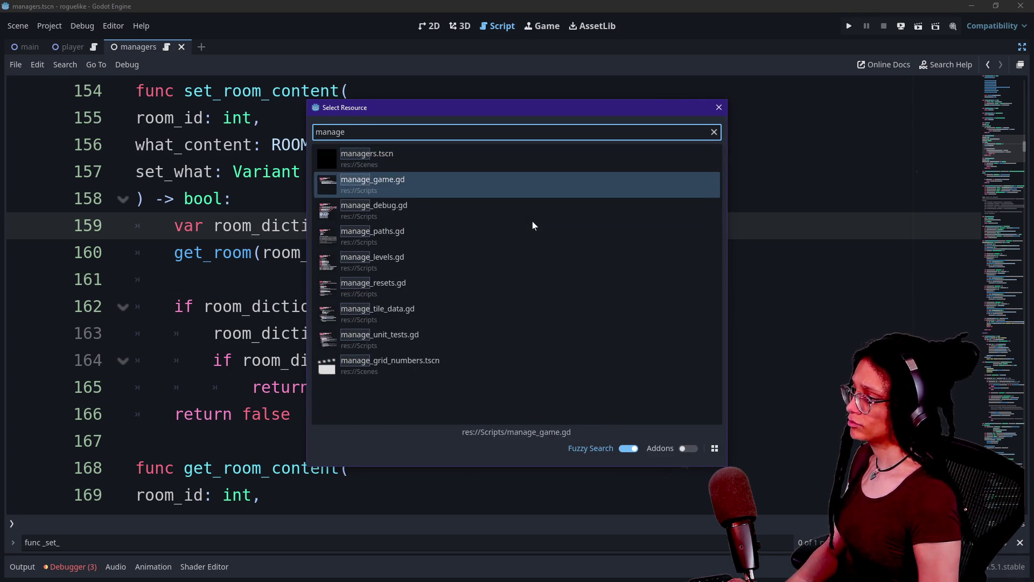
# Step: Open the managers script and locate the _set_cell_content definition through a 'set_' search
pyautogui.press('Up')
pyautogui.press('Return')
pyautogui.scroll(3, 533, 225)
pyautogui.scroll(1, 485, 253)
pyautogui.click(485, 252)
pyautogui.hotkey('ctrl', 'f')
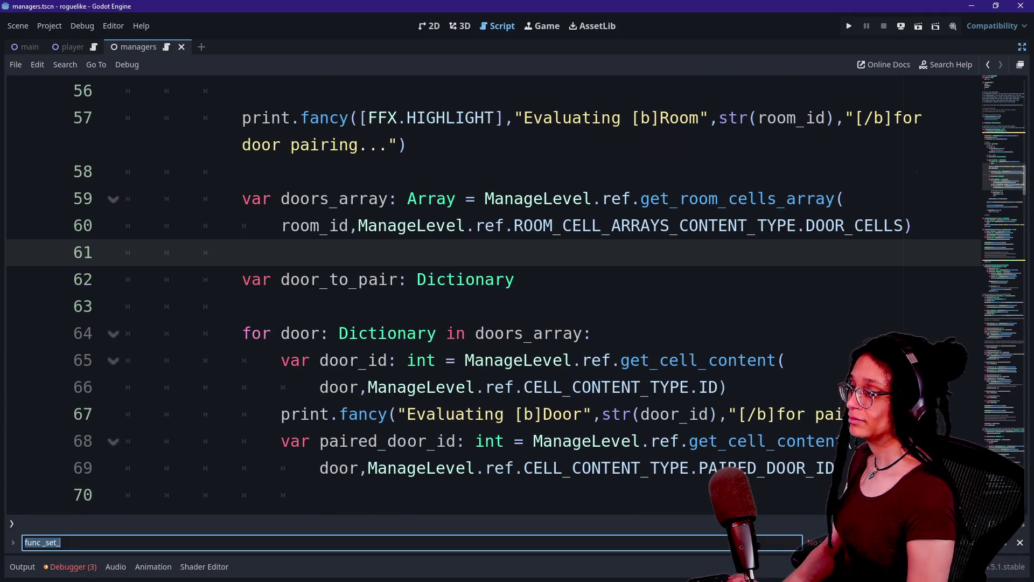
pyautogui.write('set_')
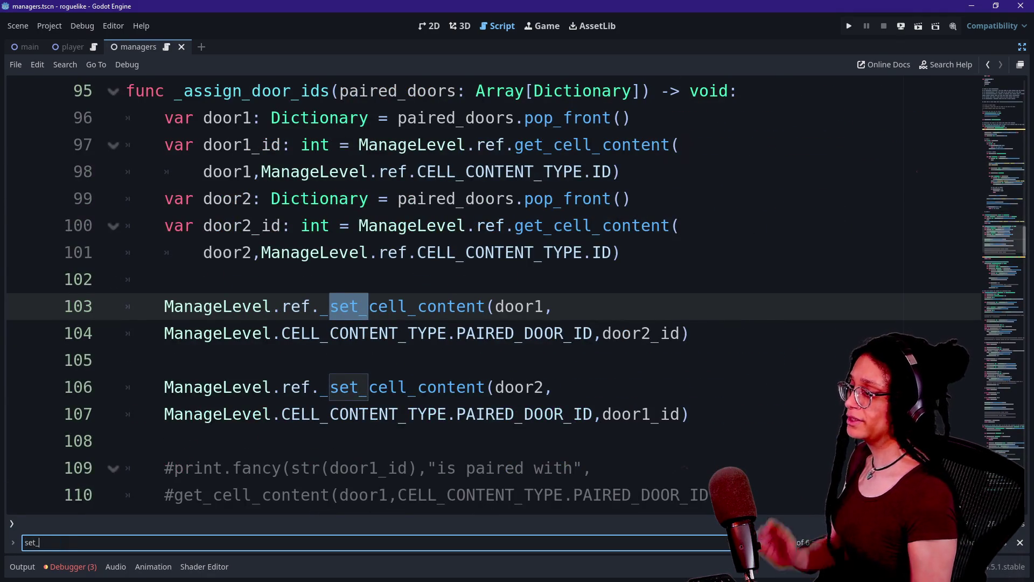
pyautogui.click(320, 306)
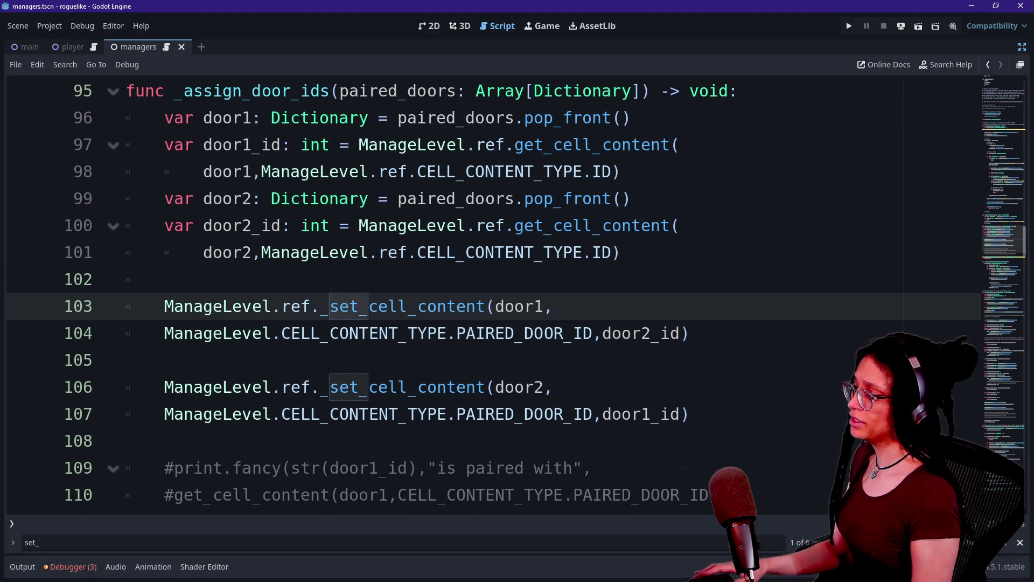
pyautogui.keyDown('ctrl'); pyautogui.click(388, 306); pyautogui.keyUp('ctrl')
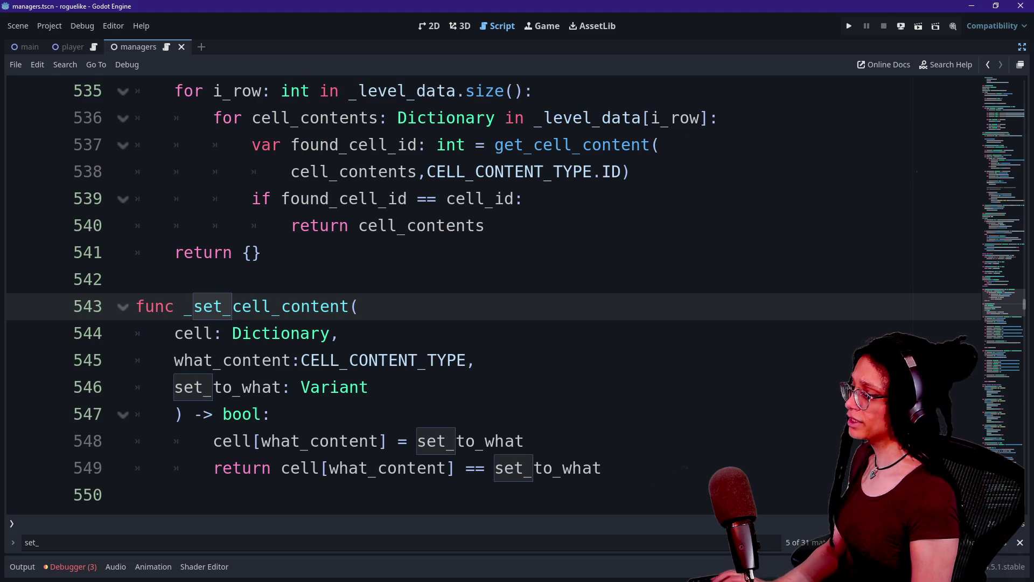
# Step: Rename _set_cell_content and its other occurrences to set_cell_content using multi-select
pyautogui.moveTo(173, 306)
pyautogui.mouseDown()
pyautogui.moveTo(341, 306)
pyautogui.moveTo(184, 306)
pyautogui.mouseUp()
pyautogui.click(340, 306)
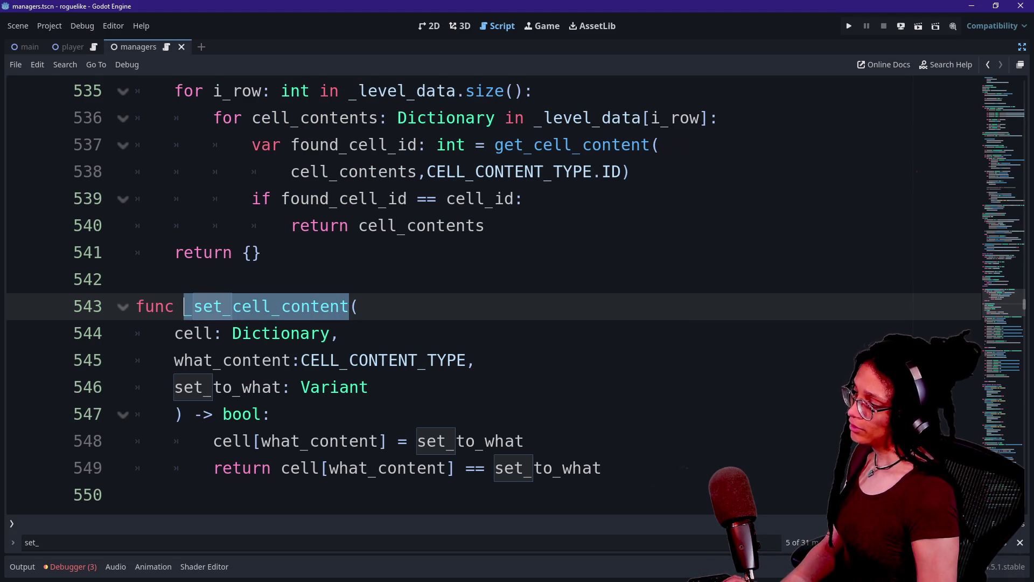
pyautogui.hotkey('ctrl', 'd')
pyautogui.hotkey('ctrl', 'd')
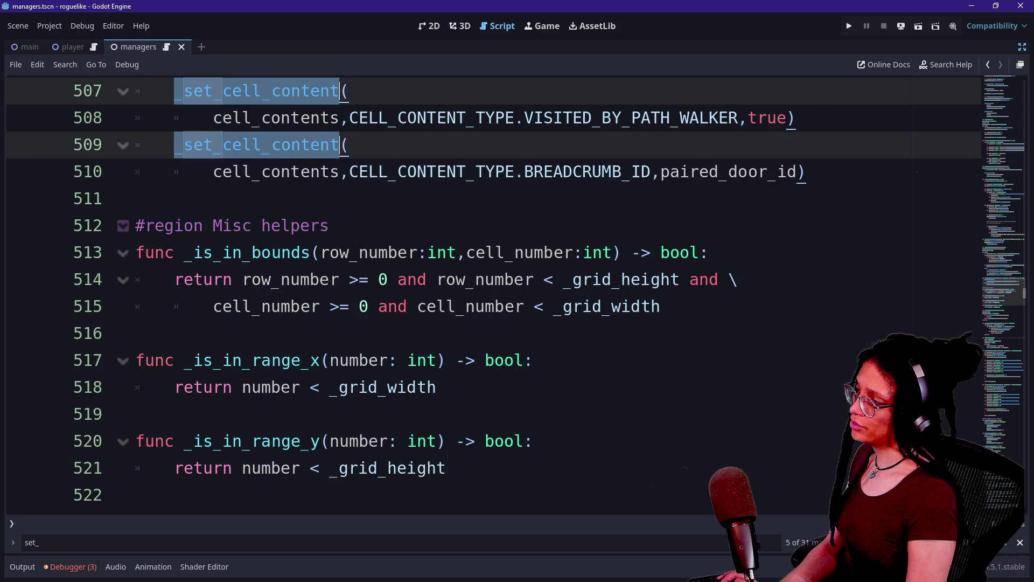
pyautogui.write('func set_c')
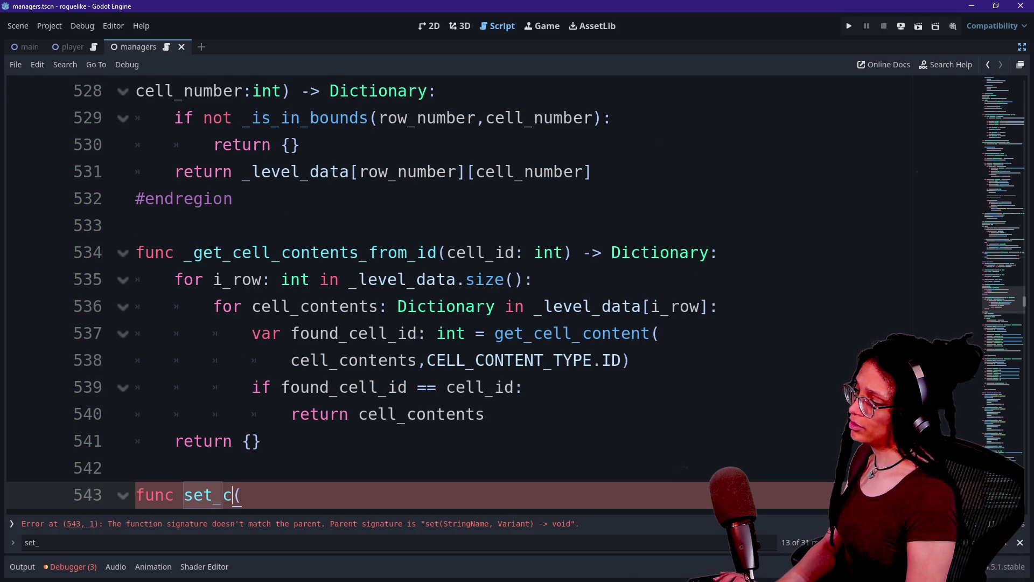
pyautogui.write('ell_content')
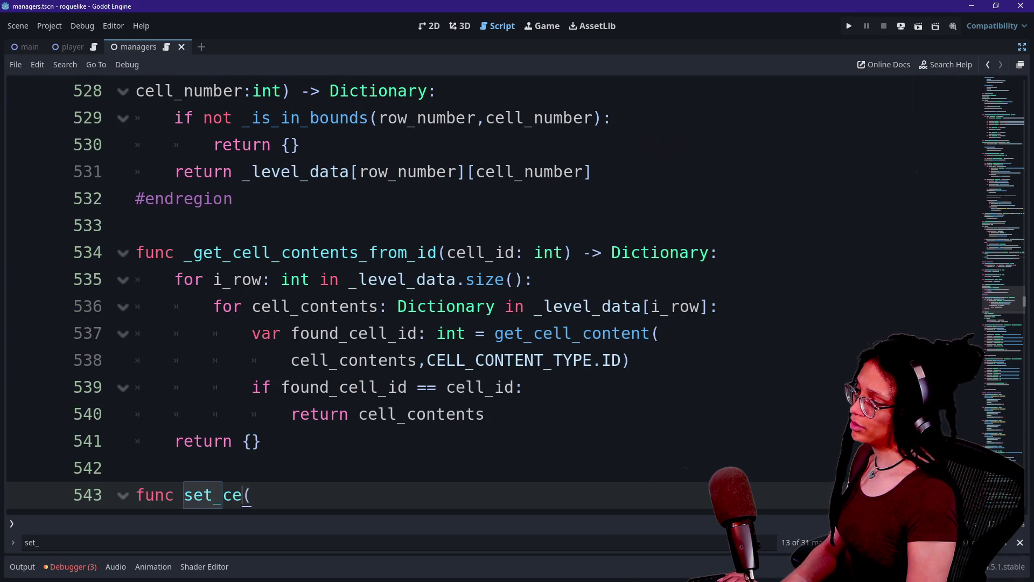
pyautogui.click(319, 333)
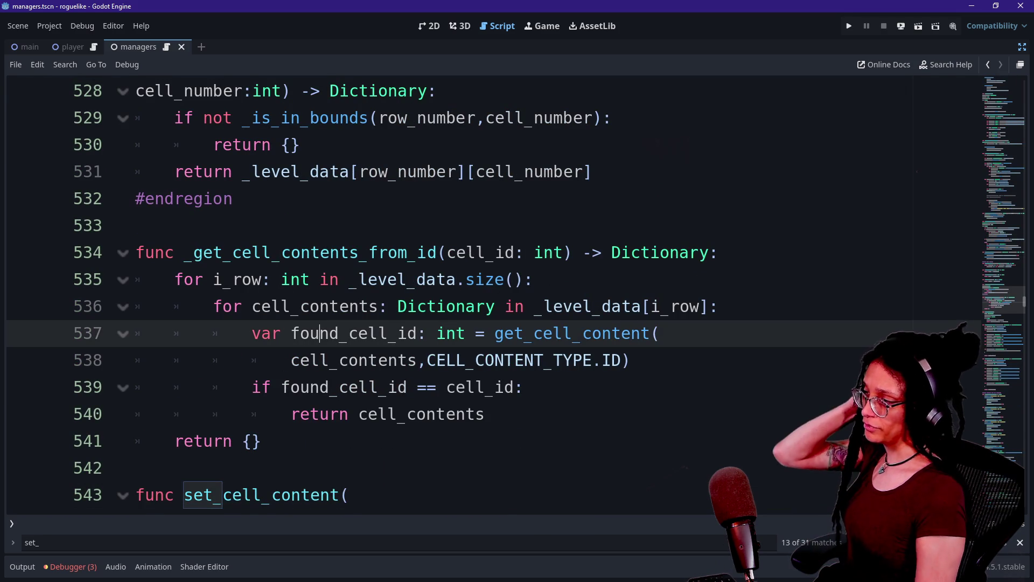
pyautogui.scroll(-2, 485, 290)
pyautogui.click(350, 333)
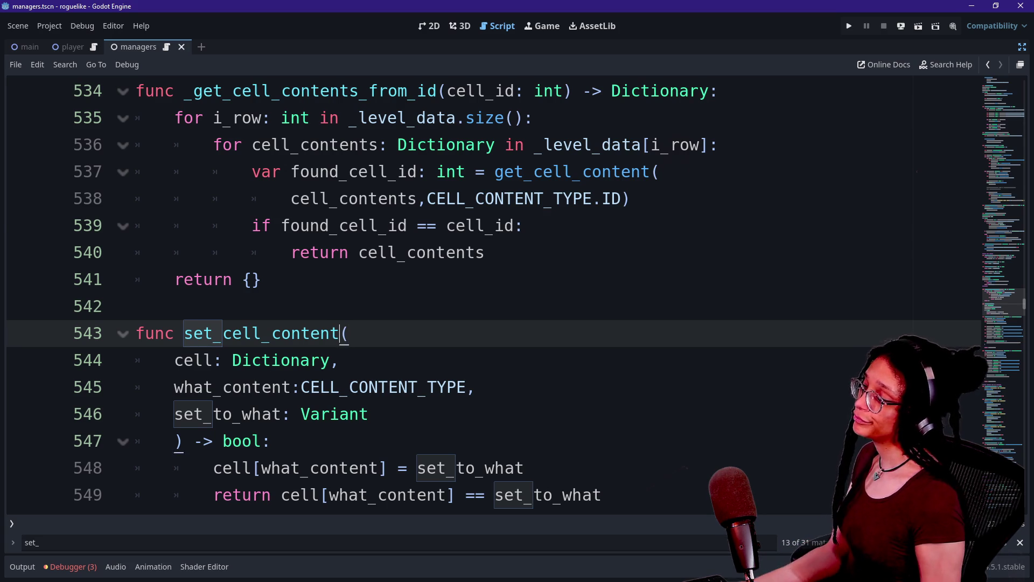
pyautogui.press('Down')
pyautogui.press('Down')
pyautogui.press('Down')
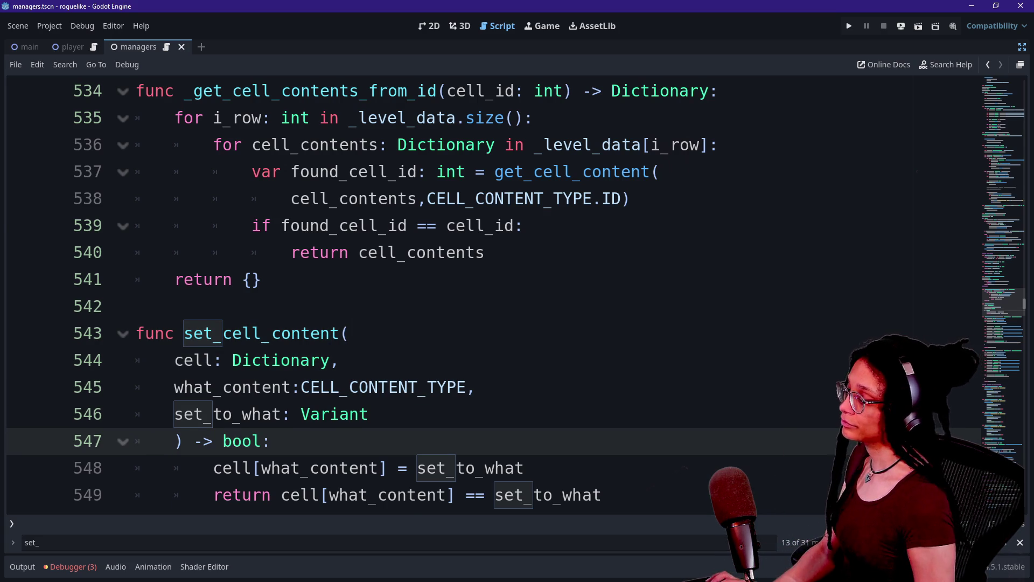
pyautogui.scroll(-2, 360, 506)
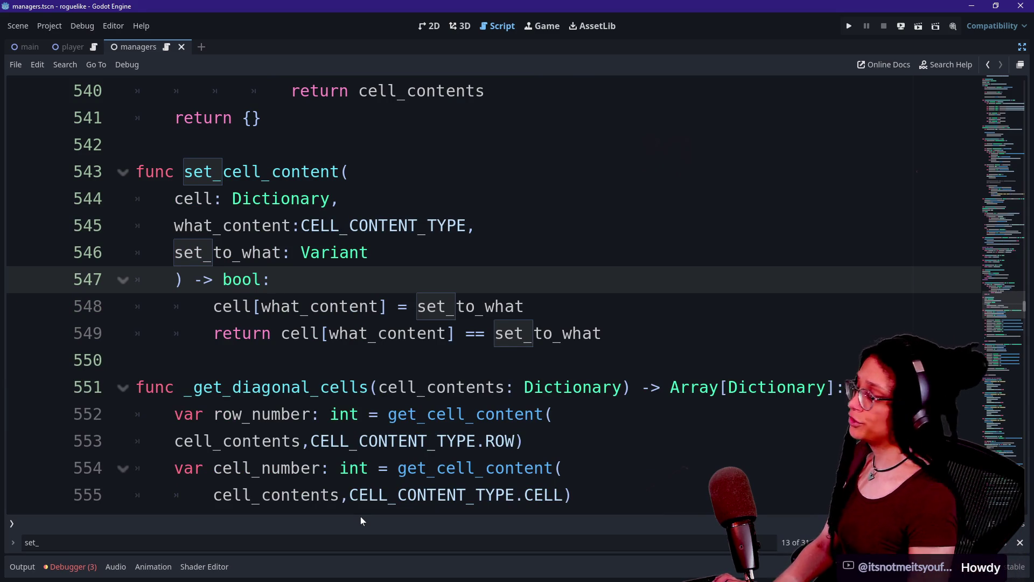
pyautogui.click(372, 542)
# Step: Run a project-wide Find in Files for set_cell_content and enlarge the results panel
pyautogui.press('BackSpace')
pyautogui.press('BackSpace')
pyautogui.press('BackSpace')
pyautogui.press('BackSpace')
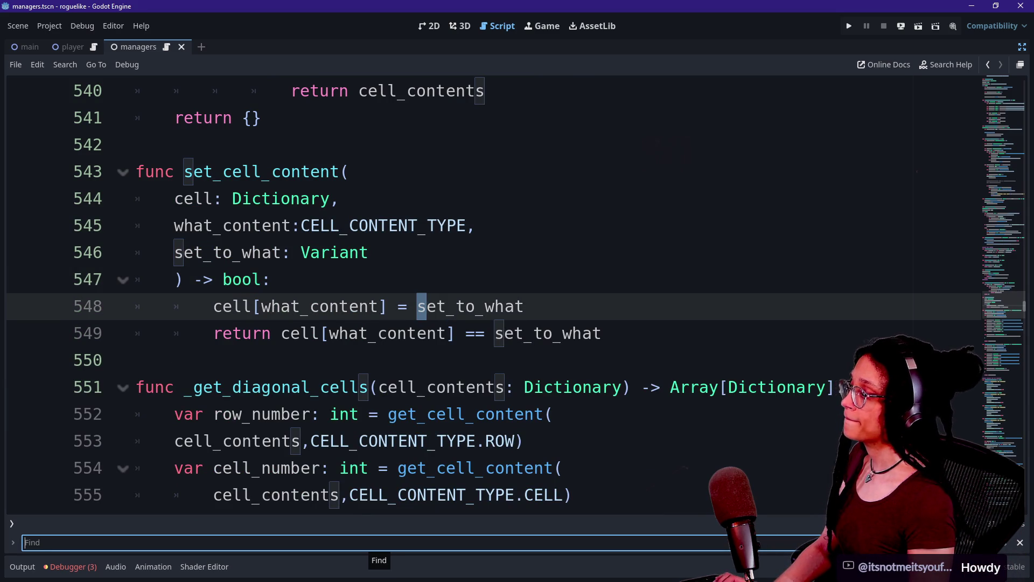
pyautogui.click(349, 413)
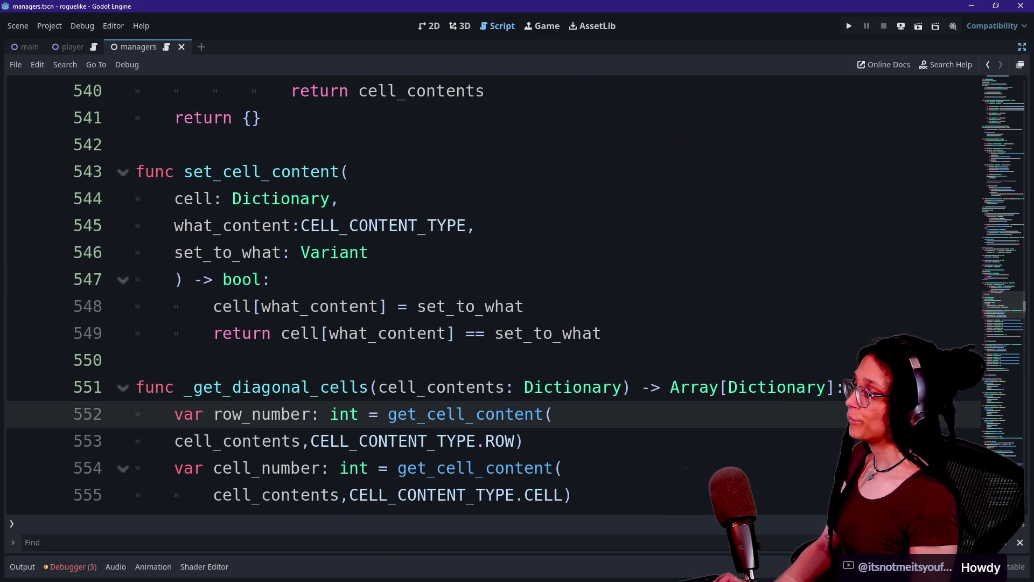
pyautogui.click(184, 171)
pyautogui.doubleClick(184, 171)
pyautogui.hotkey('ctrl', 'shift', 'f')
pyautogui.press('Return')
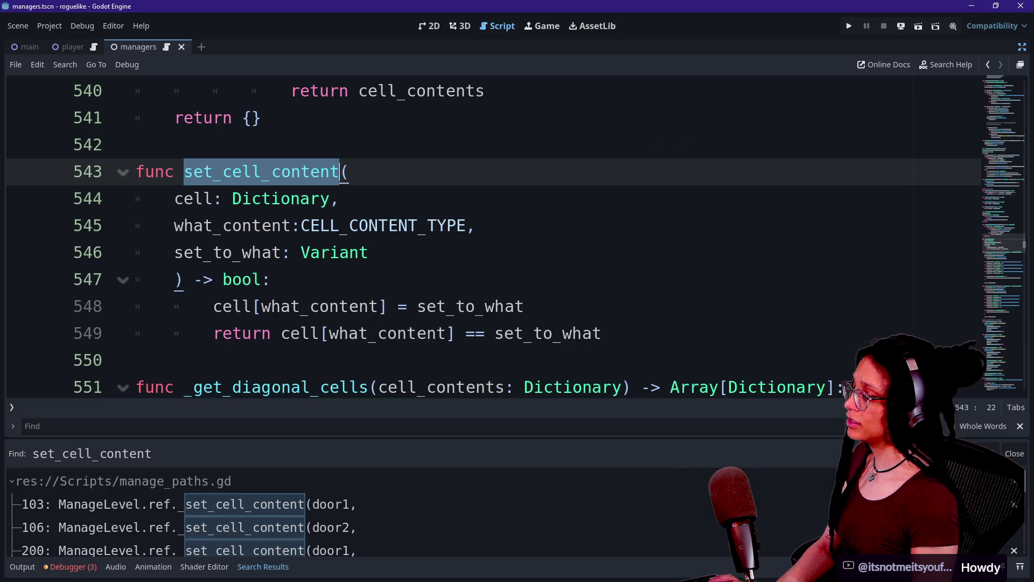
pyautogui.moveTo(147, 439)
pyautogui.mouseDown()
pyautogui.moveTo(152, 33)
pyautogui.moveTo(152, 409)
pyautogui.mouseUp()
pyautogui.click(399, 387)
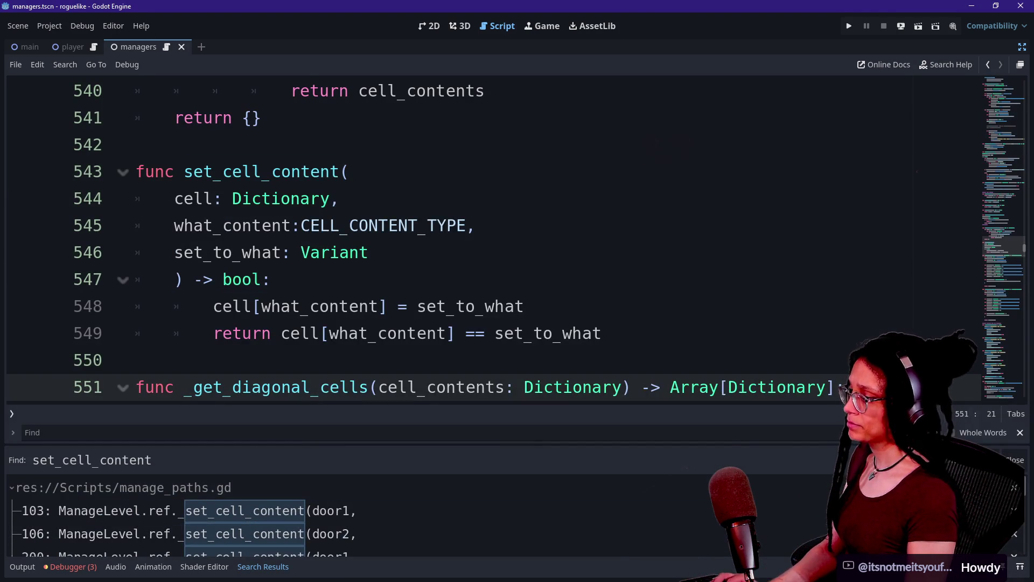
# Step: Open manage_paths.gd and hide the bottom panel to view its set_cell_content calls
pyautogui.hotkey('shift', 'alt', 'o')
pyautogui.press('Down')
pyautogui.press('Up')
pyautogui.press('Return')
pyautogui.press('Down')
pyautogui.press('Down')
pyautogui.press('Down')
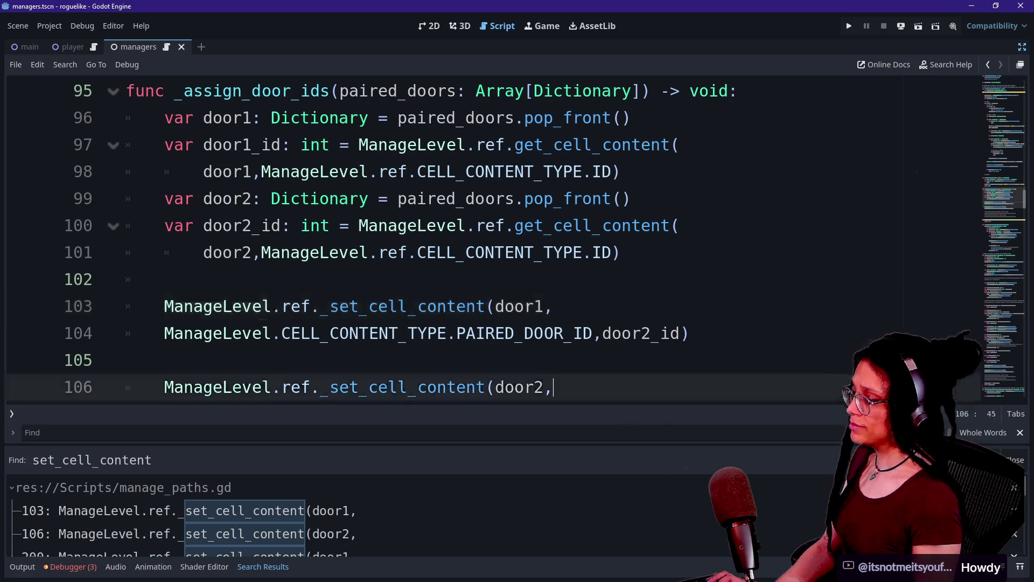
pyautogui.hotkey('ctrl', 'j')
pyautogui.scroll(-3, 410, 323)
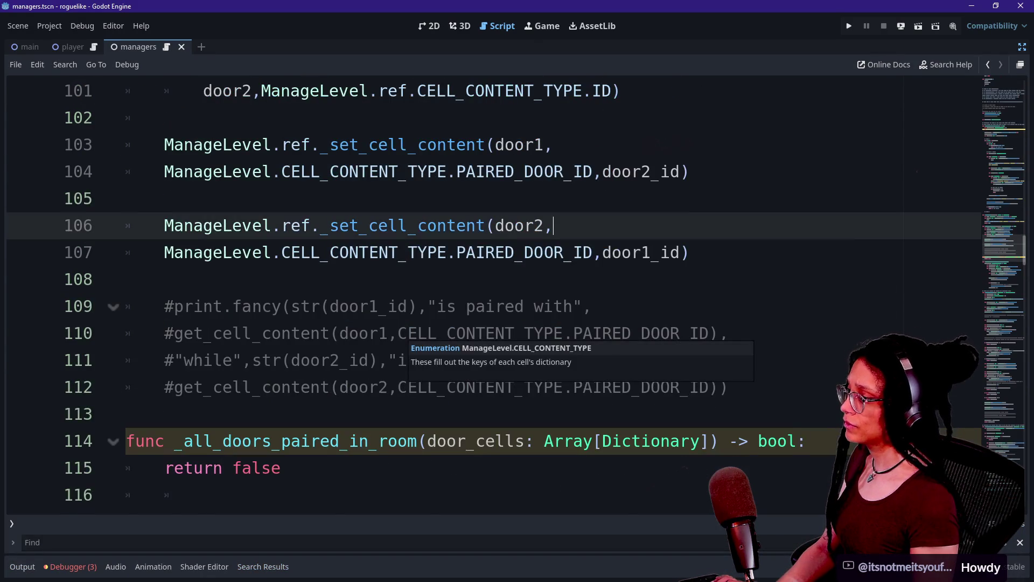
pyautogui.scroll(5, 410, 296)
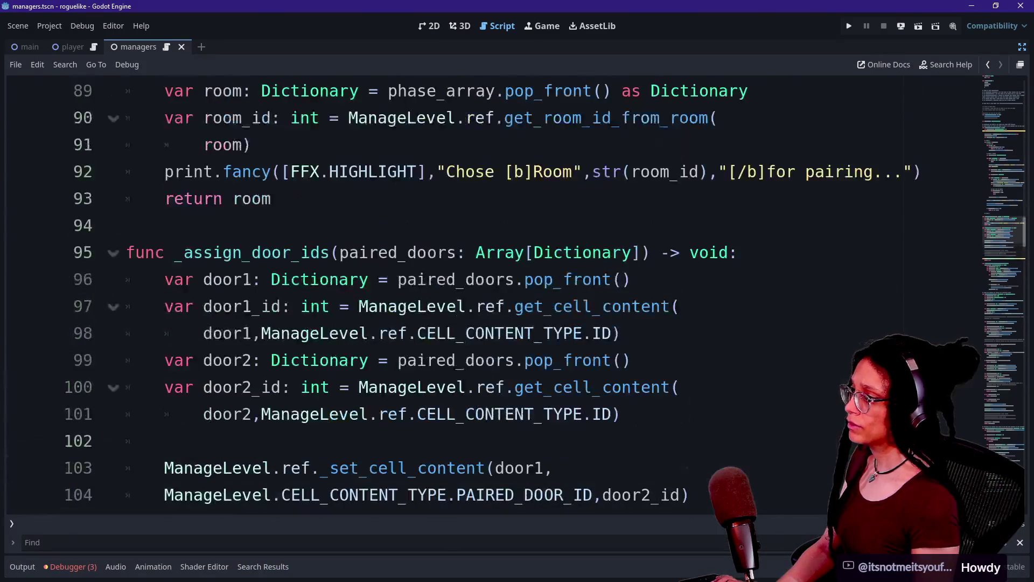
pyautogui.scroll(-1, 410, 296)
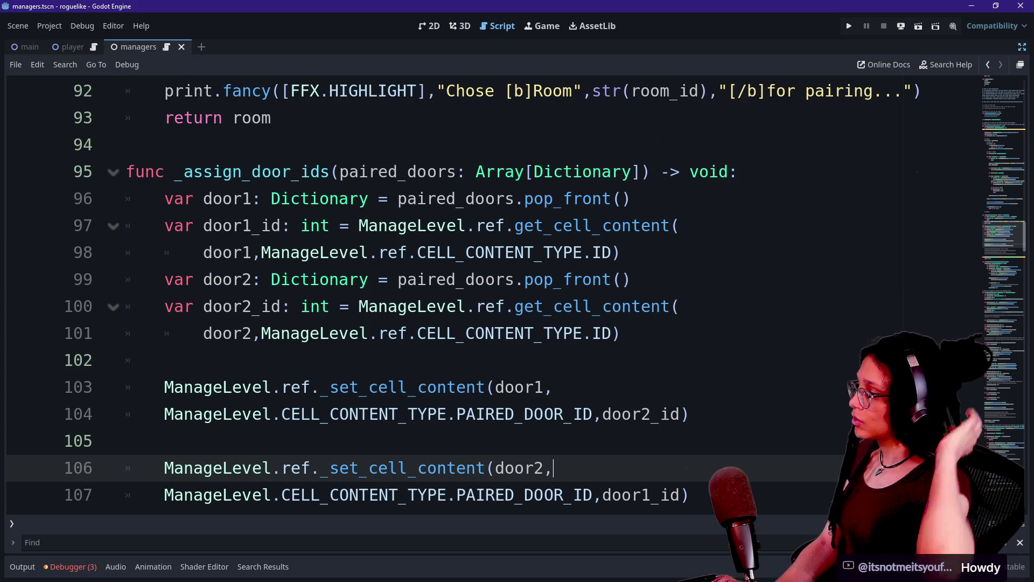
pyautogui.scroll(-3, 409, 296)
pyautogui.scroll(1, 410, 296)
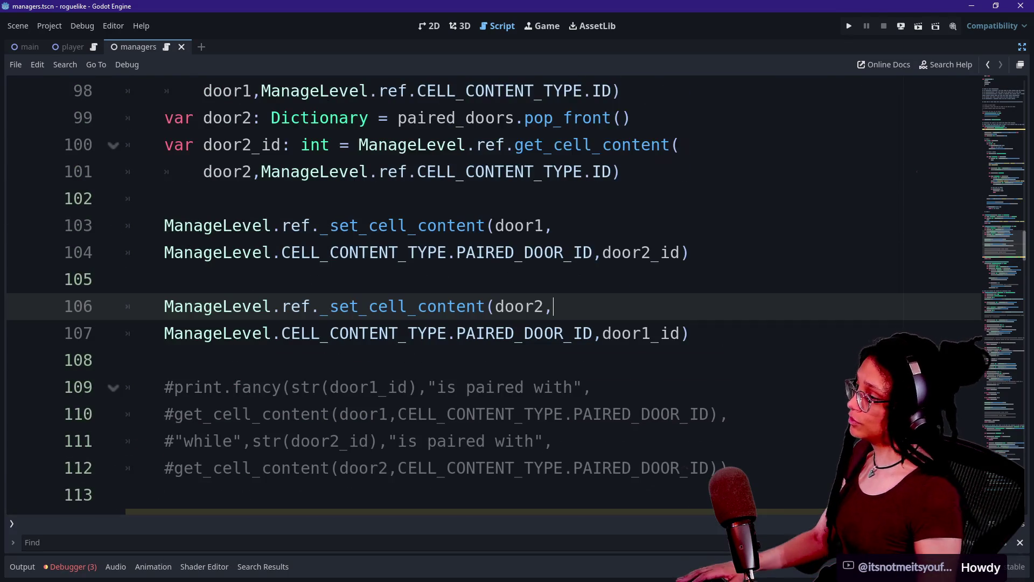
# Step: Remove the leading underscore from the _set_cell_content calls on lines 103 and 106
pyautogui.click(321, 225)
pyautogui.keyDown('alt'); pyautogui.click(321, 306); pyautogui.keyUp('alt')
pyautogui.press('Delete')
pyautogui.click(283, 252)
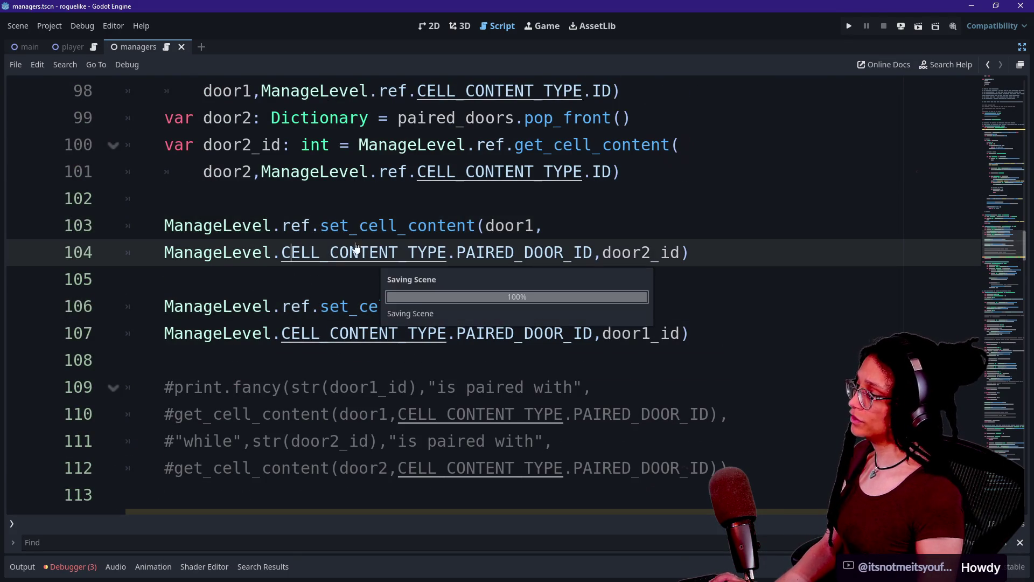
pyautogui.scroll(3, 485, 297)
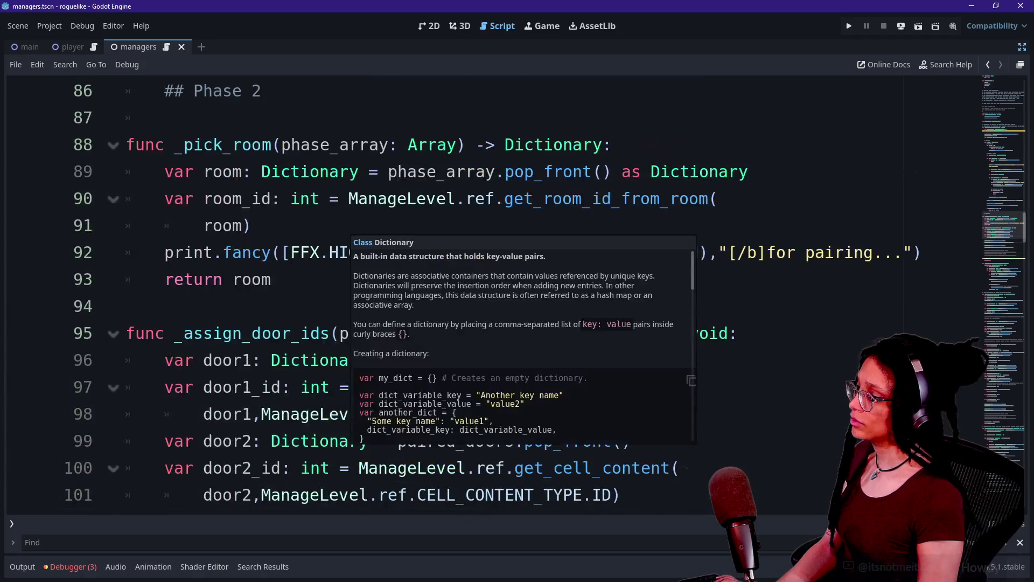
pyautogui.scroll(-3, 409, 296)
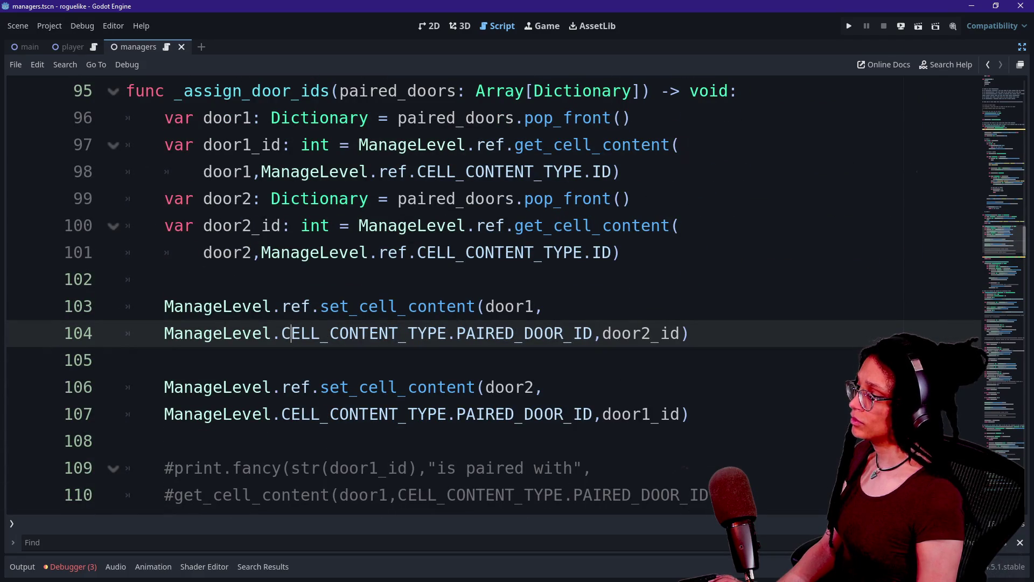
pyautogui.doubleClick(365, 306)
# Step: Search for '_set_' and remove the underscore from the calls on lines 200 and 203
pyautogui.hotkey('ctrl', 'f')
pyautogui.write('_set_')
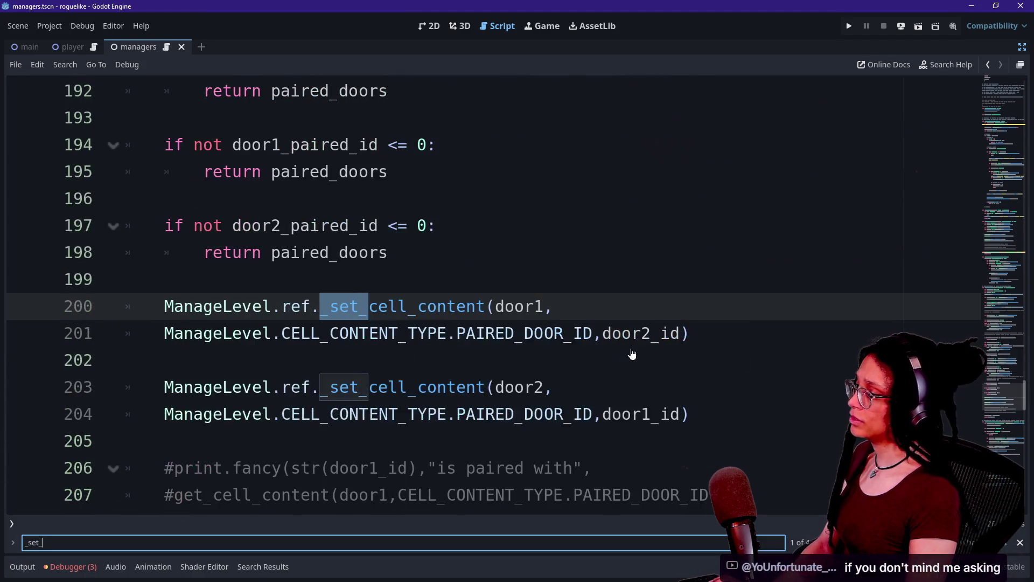
pyautogui.click(330, 306)
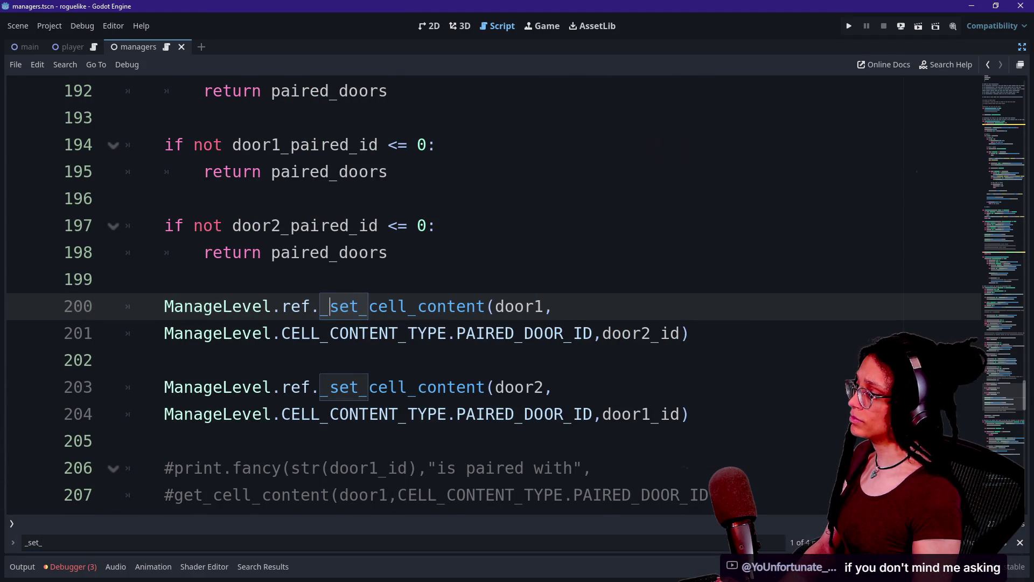
pyautogui.press('BackSpace')
pyautogui.click(330, 387)
pyautogui.press('BackSpace')
# Step: Remove the underscore from the remaining _set_cell_content calls on lines 233 and 246
pyautogui.hotkey('ctrl', 'f')
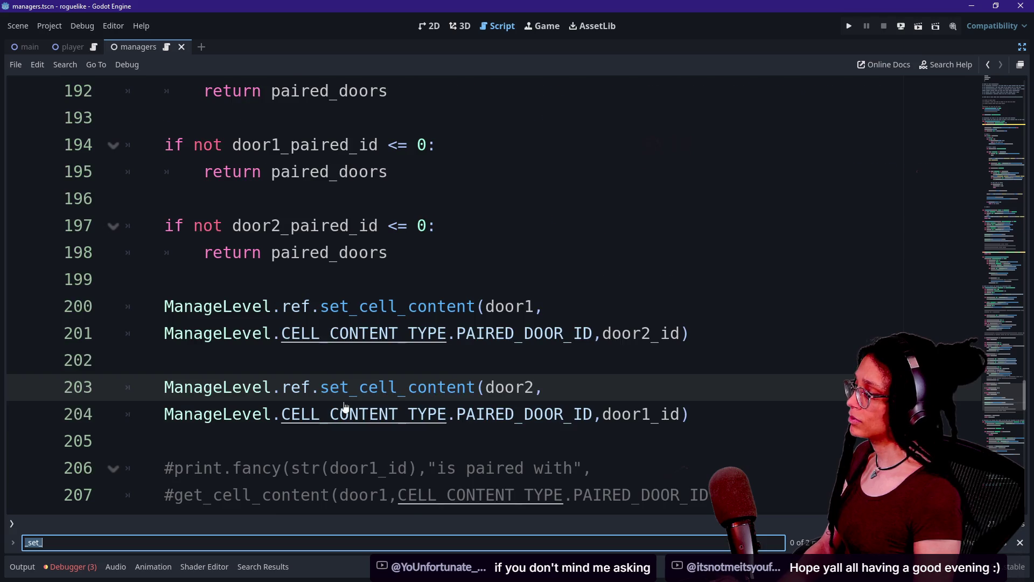
pyautogui.click(407, 306)
pyautogui.press('BackSpace')
pyautogui.press('F3')
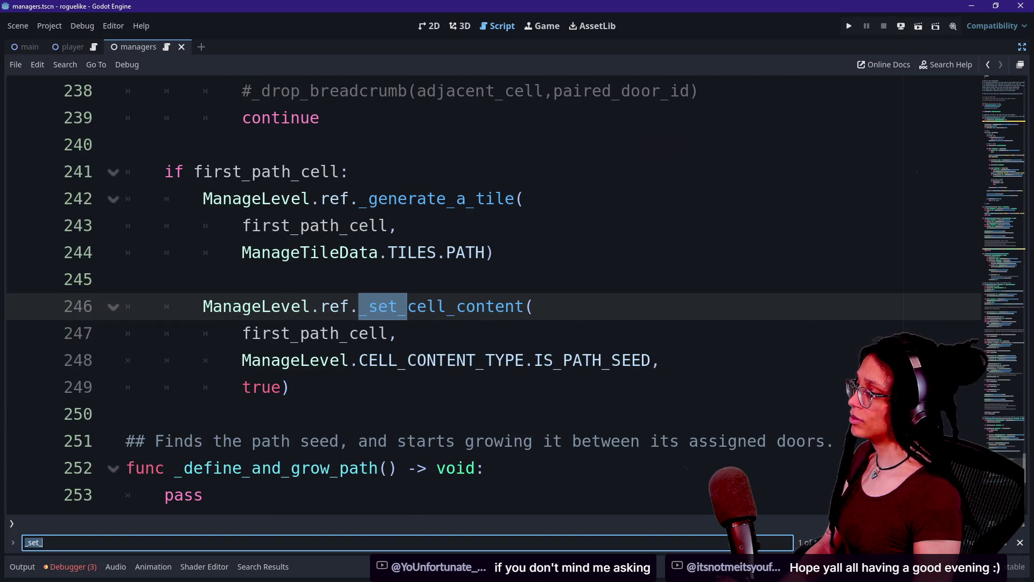
pyautogui.click(369, 306)
pyautogui.press('BackSpace')
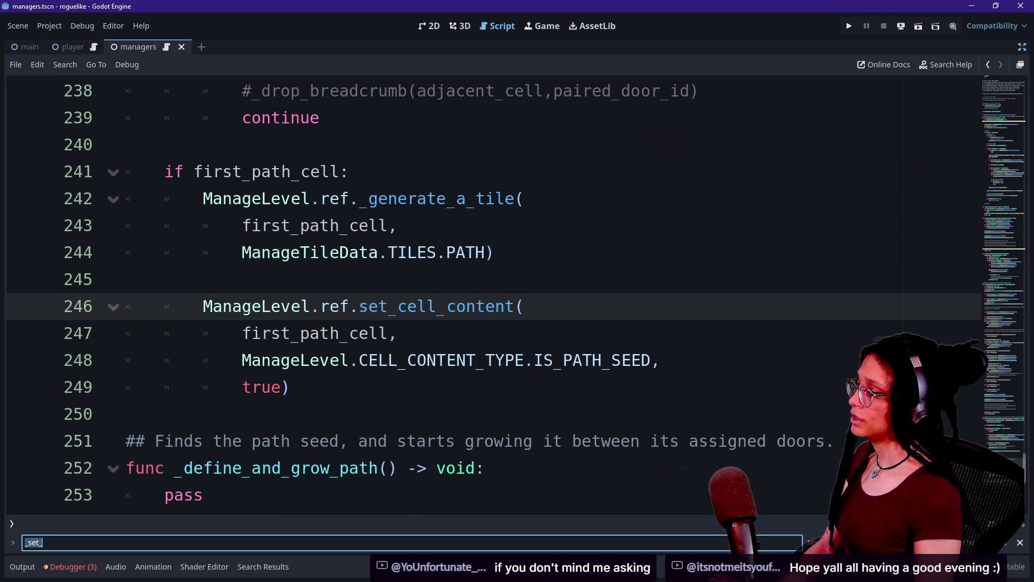
pyautogui.scroll(10, 485, 297)
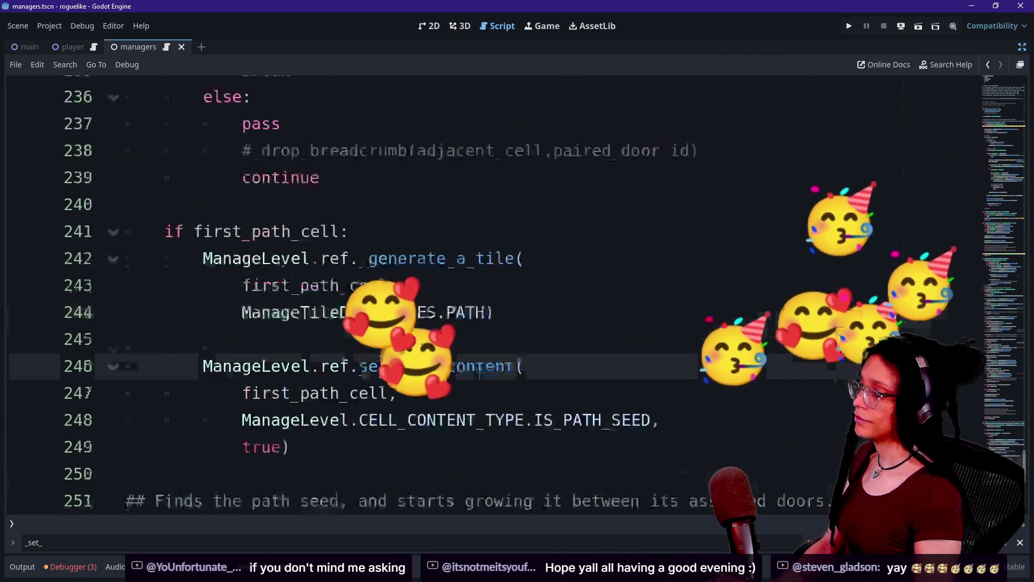
pyautogui.scroll(12, 485, 296)
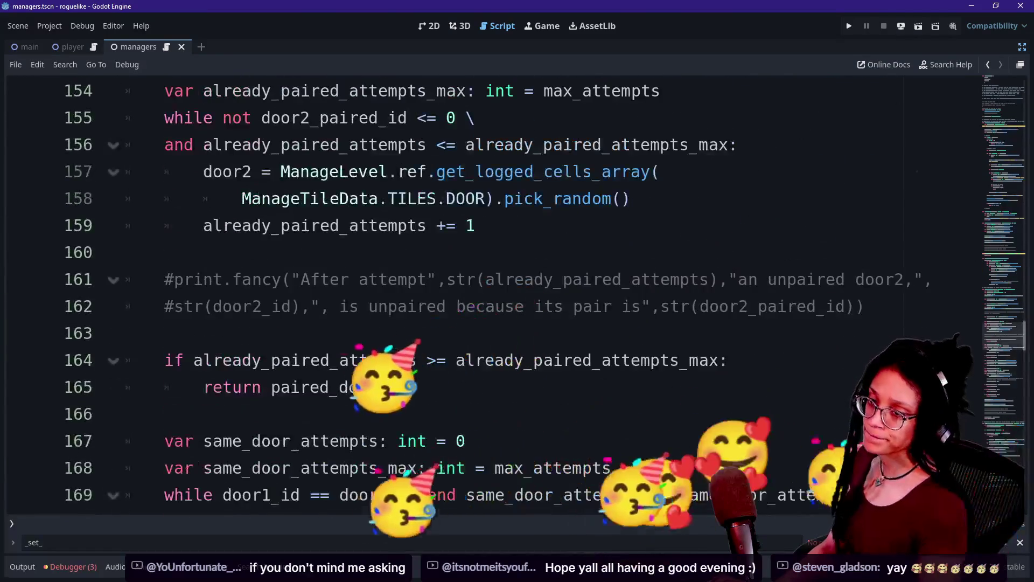
# Step: Review the door-id assignment and set_cell_content calls in the managers script
pyautogui.scroll(-2, 485, 296)
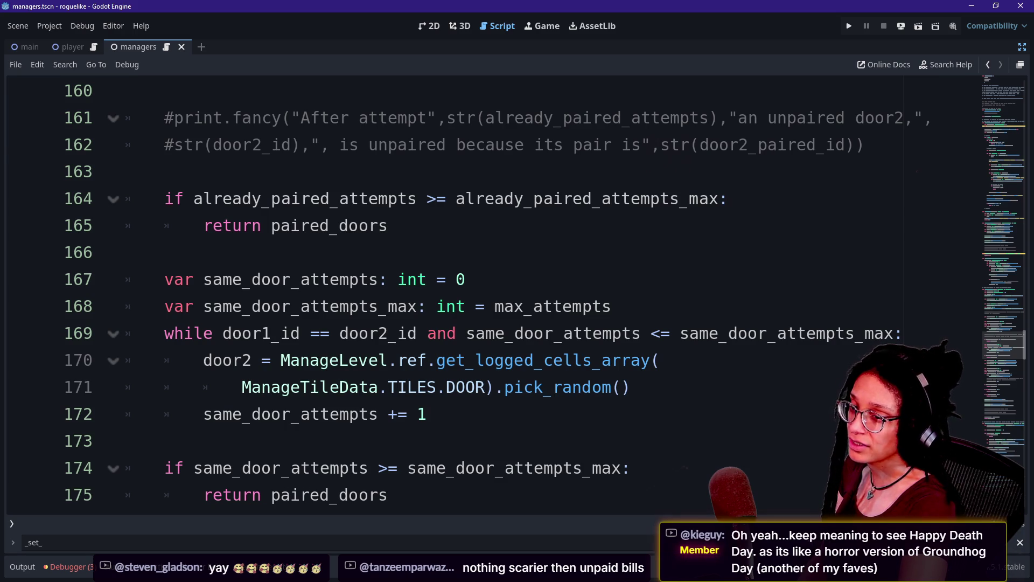
pyautogui.scroll(12, 484, 296)
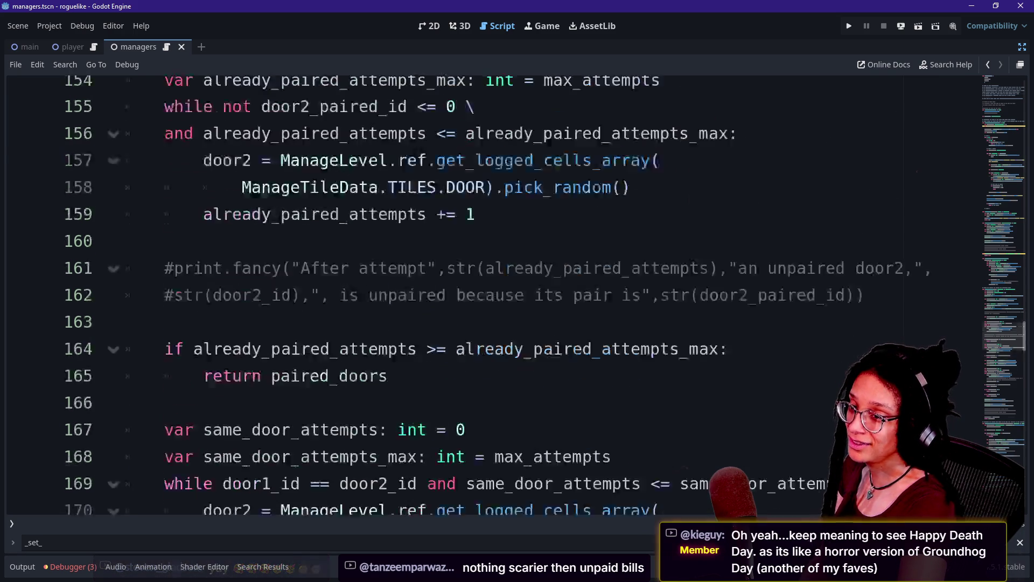
pyautogui.scroll(-1, 485, 297)
pyautogui.click(431, 252)
pyautogui.scroll(5, 484, 296)
pyautogui.click(485, 222)
pyautogui.scroll(6, 485, 296)
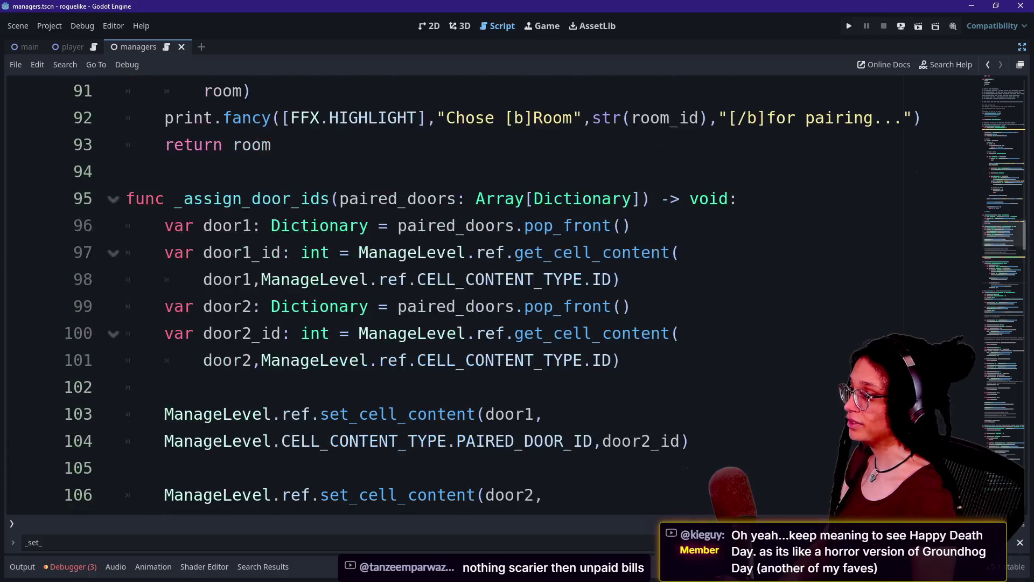
pyautogui.moveTo(429, 360); pyautogui.dragTo(129, 467)
pyautogui.press('Down')
pyautogui.press('Down')
pyautogui.press('Down')
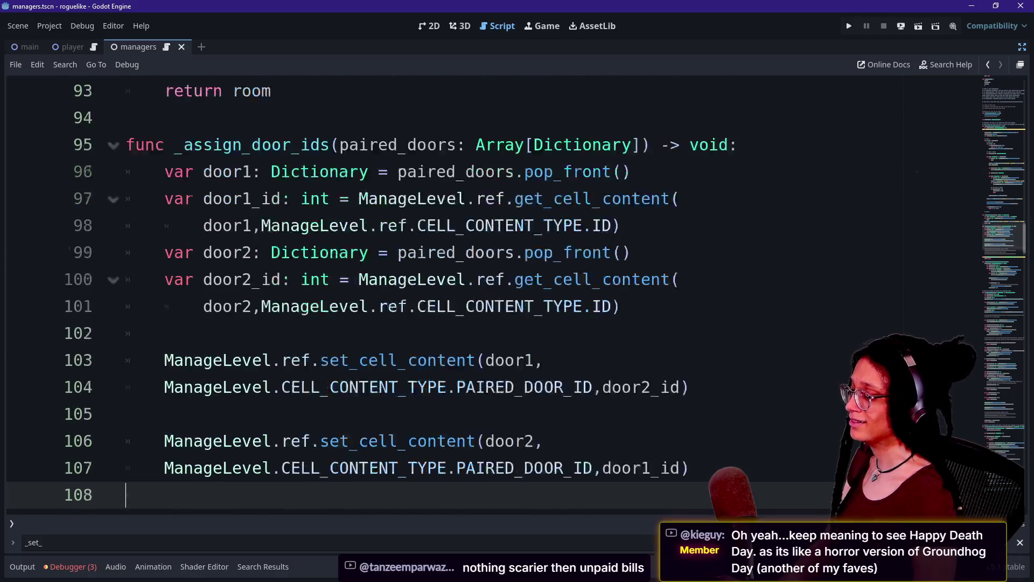
pyautogui.click(324, 387)
pyautogui.moveTo(164, 413); pyautogui.dragTo(690, 441)
pyautogui.click(323, 414)
pyautogui.click(323, 386)
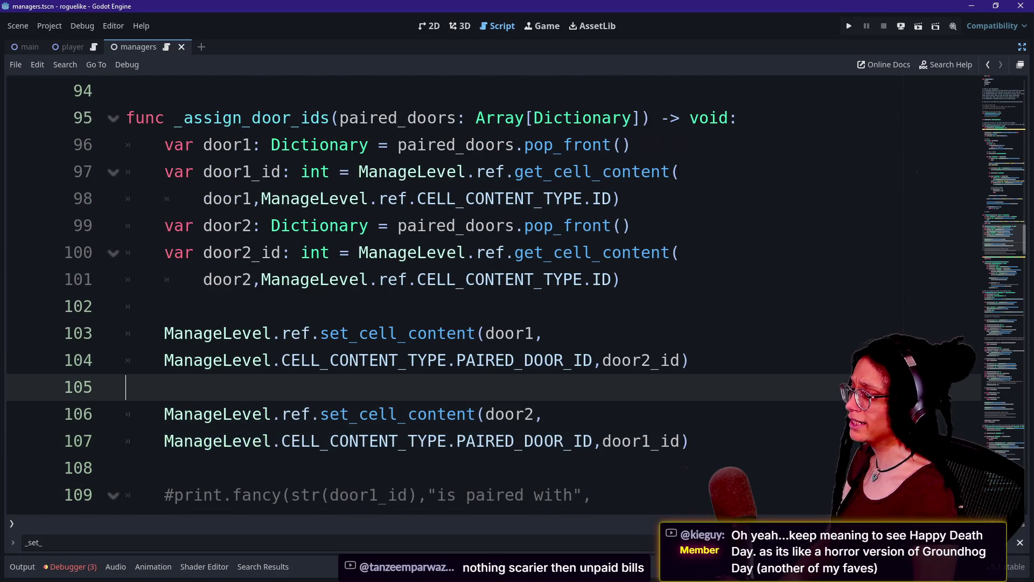
pyautogui.scroll(9, 485, 297)
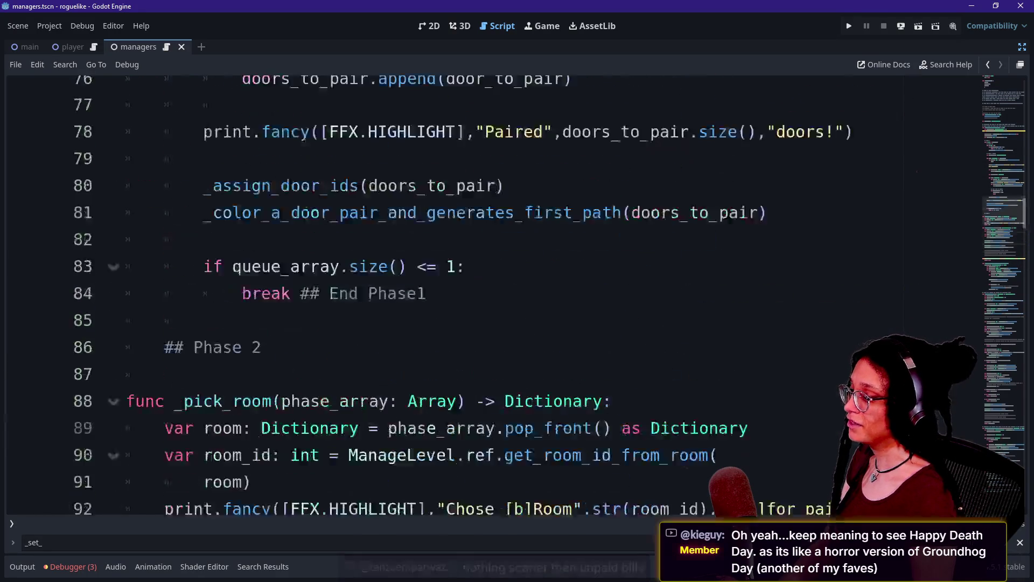
pyautogui.scroll(-3, 485, 296)
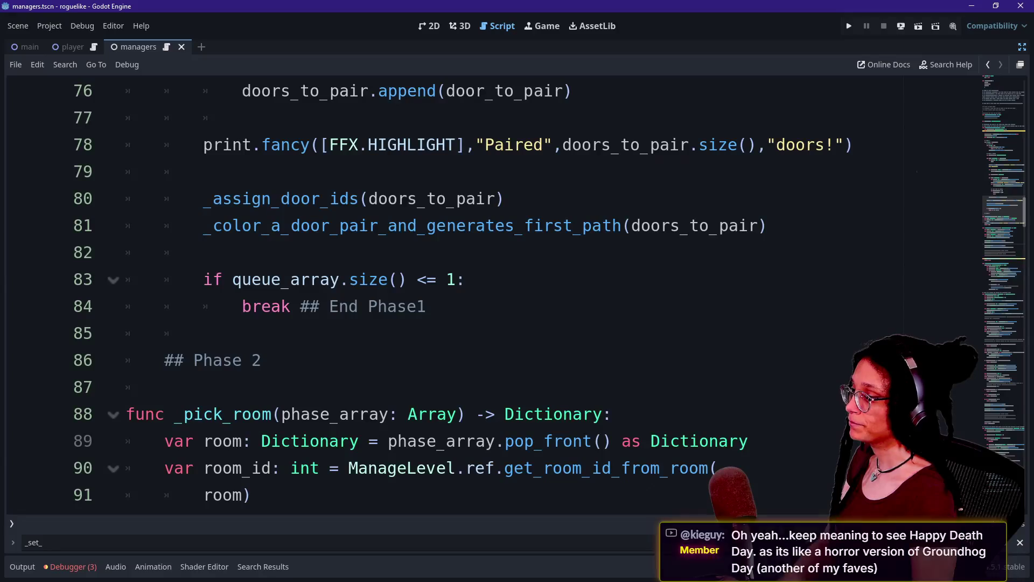
pyautogui.click(203, 333)
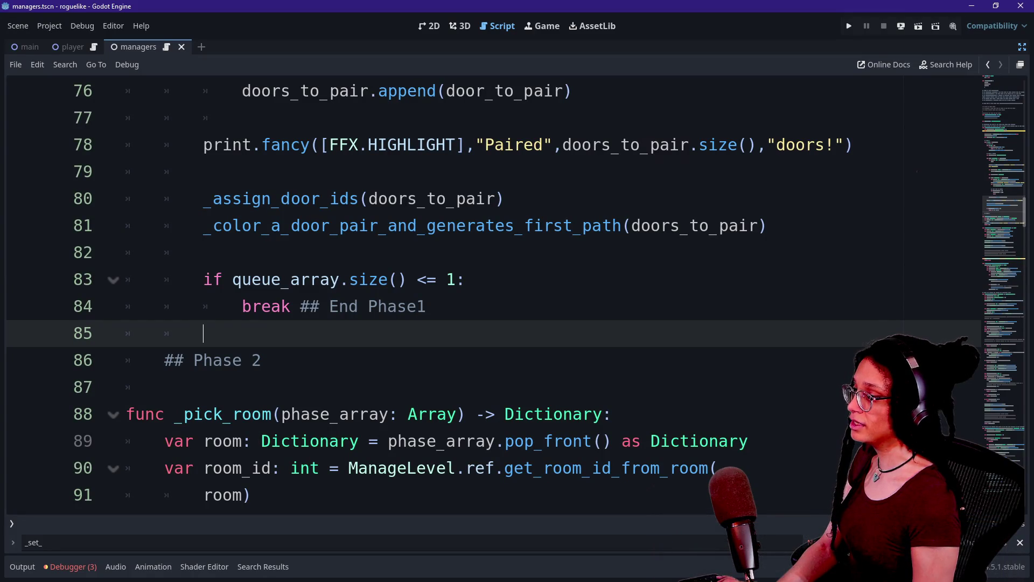
pyautogui.scroll(3, 350, 386)
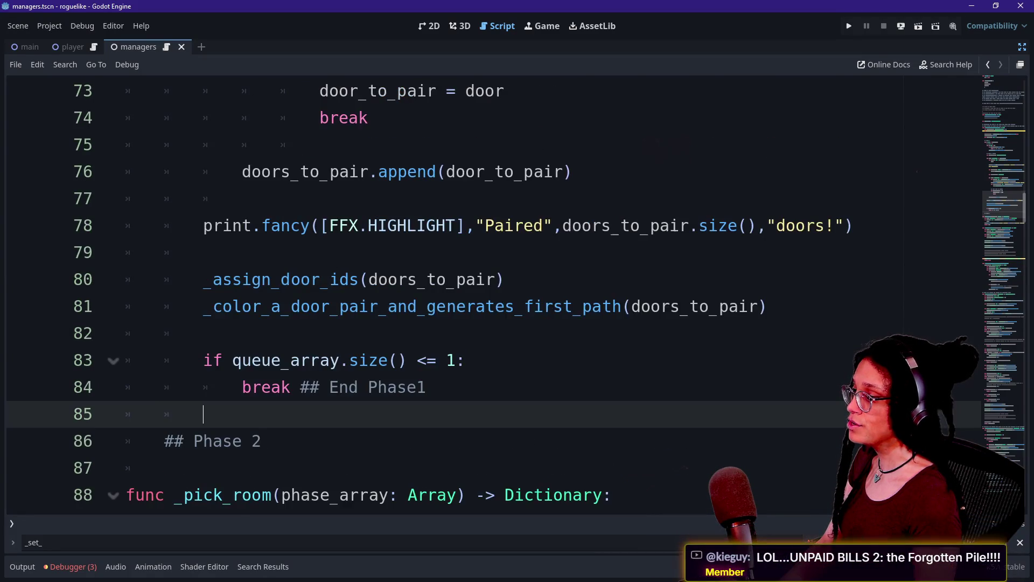
# Step: Insert an empty line after doors_to_pair.append(door_to_pair) on line 76
pyautogui.click(349, 387)
pyautogui.press('Down')
pyautogui.press('Up')
pyautogui.press('Up')
pyautogui.press('Up')
pyautogui.press('Down')
pyautogui.press('Up')
pyautogui.press('End')
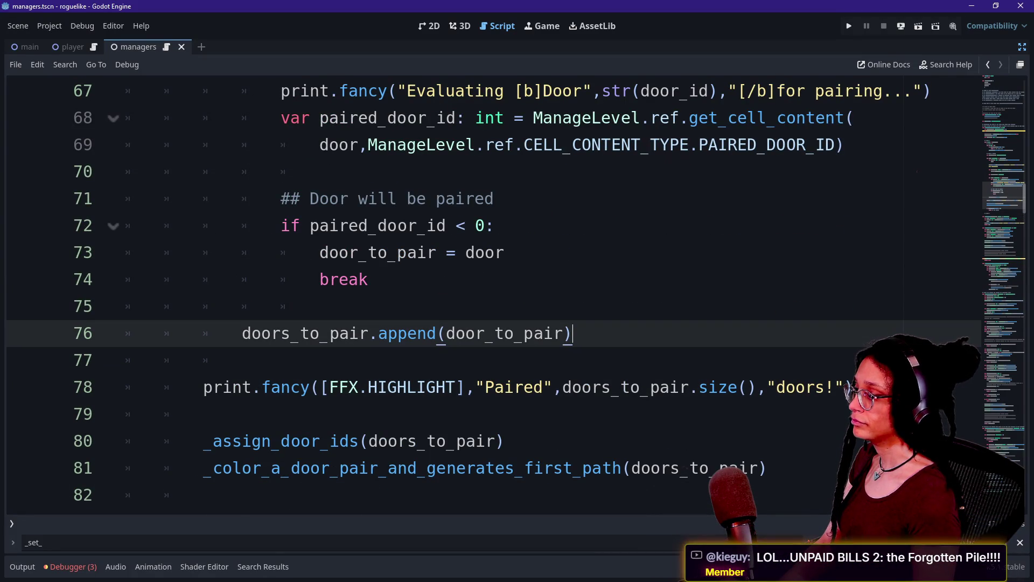
pyautogui.scroll(3, 484, 291)
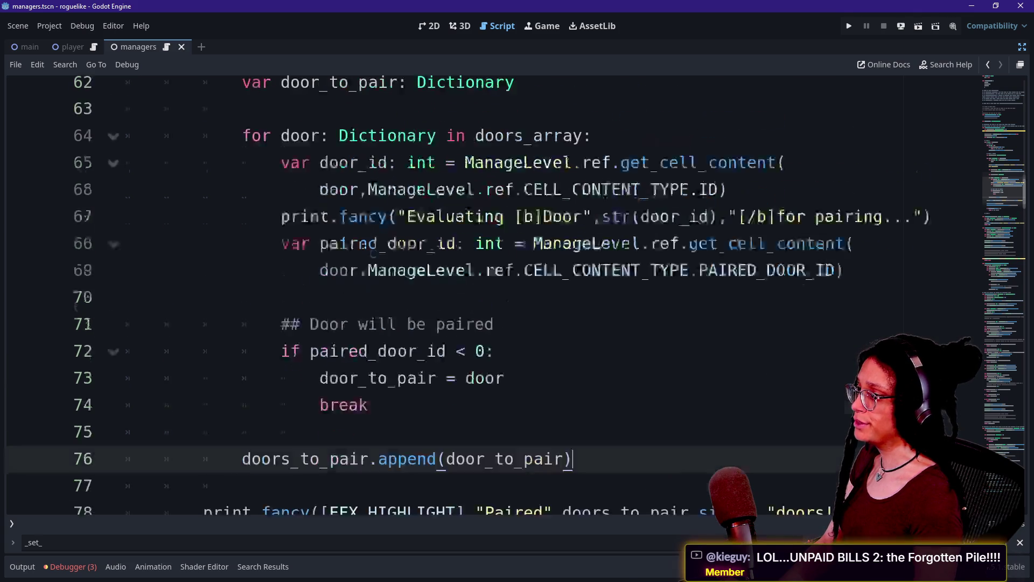
pyautogui.scroll(-3, 485, 291)
pyautogui.press('Return')
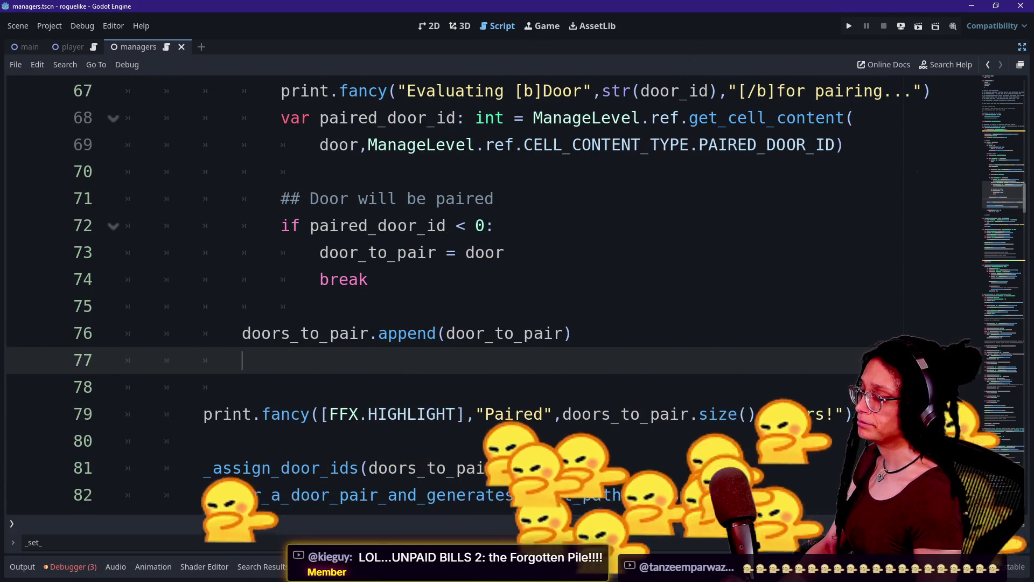
pyautogui.scroll(3, 485, 291)
pyautogui.scroll(3, 485, 291)
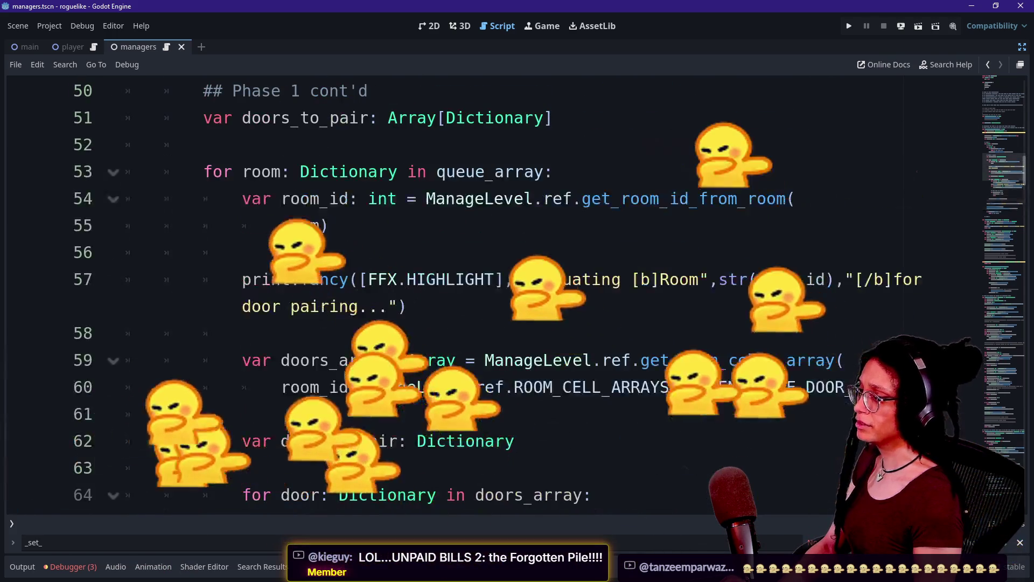
pyautogui.scroll(-1, 485, 291)
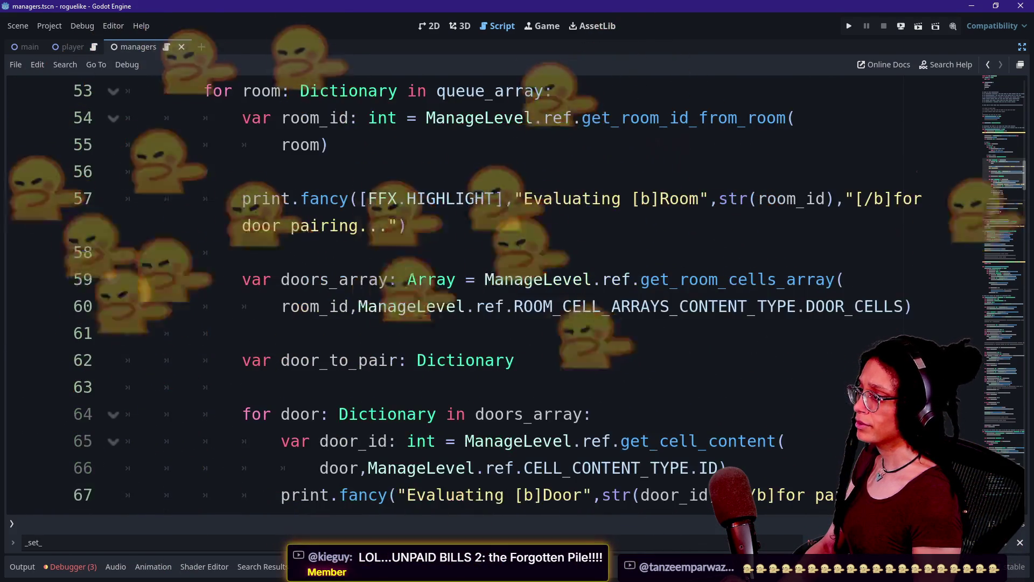
pyautogui.scroll(-4, 485, 291)
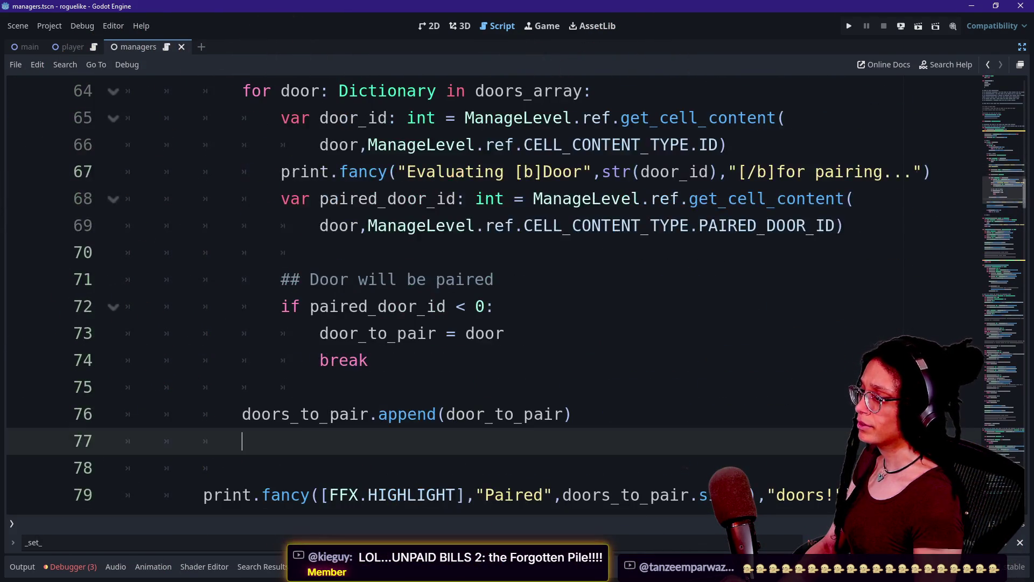
pyautogui.scroll(-1, 485, 291)
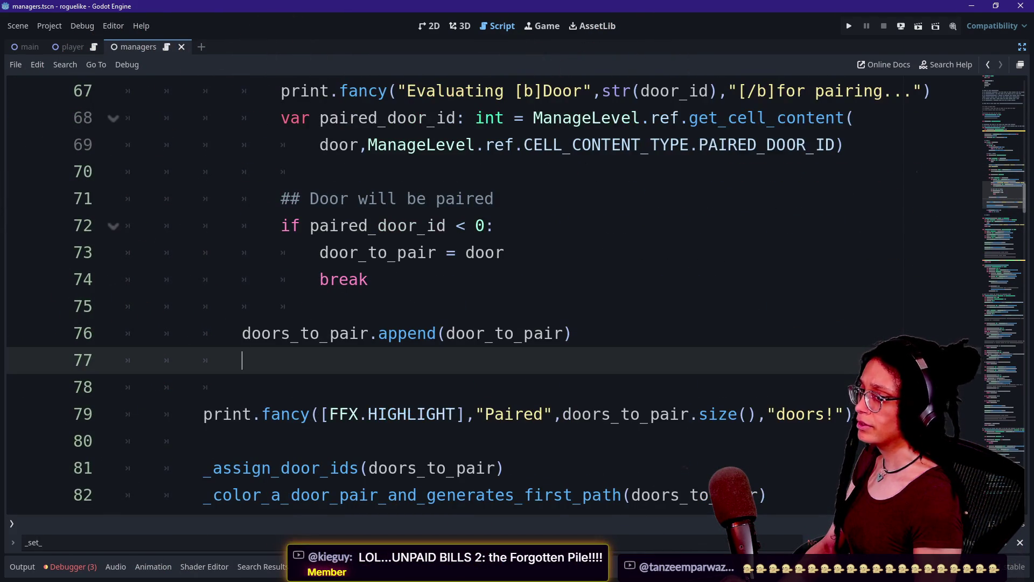
# Step: Start a ManageLevel.ref.set_room_content( call on line 77 with arguments room_id,ManageLevel.room
pyautogui.write('r')
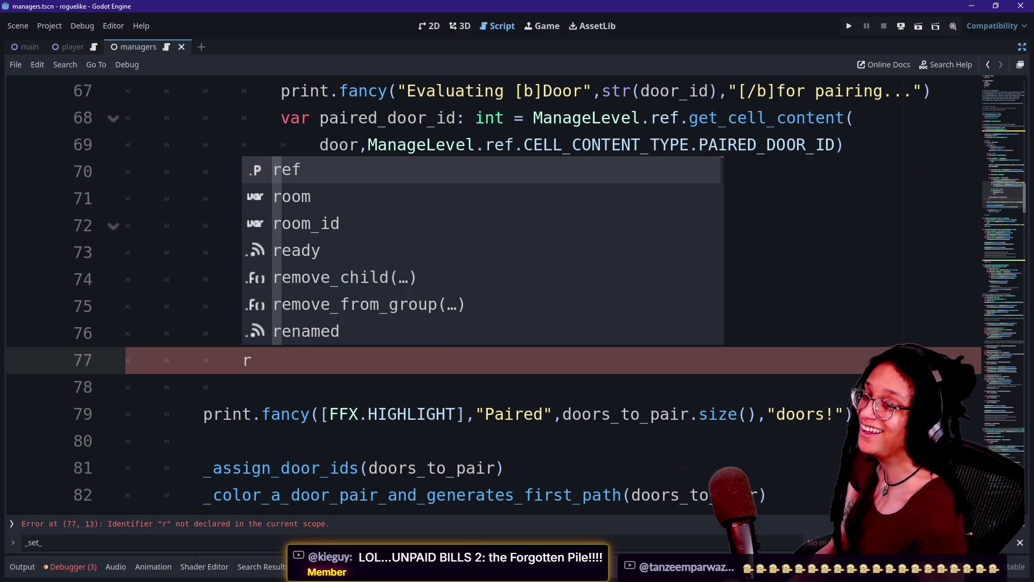
pyautogui.write('oom.')
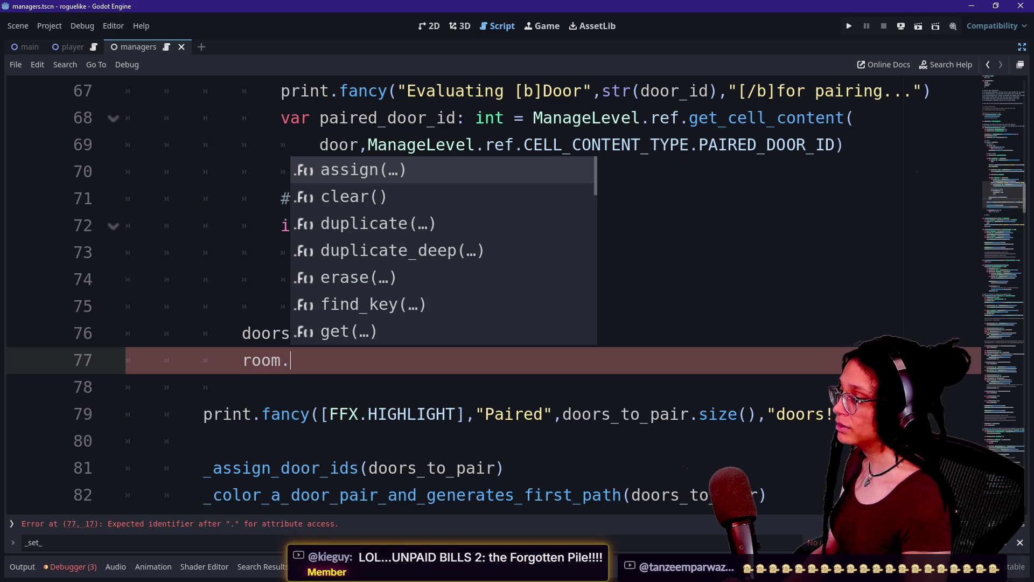
pyautogui.press('BackSpace')
pyautogui.press('BackSpace')
pyautogui.press('BackSpace')
pyautogui.write('ManageLevel.ref.')
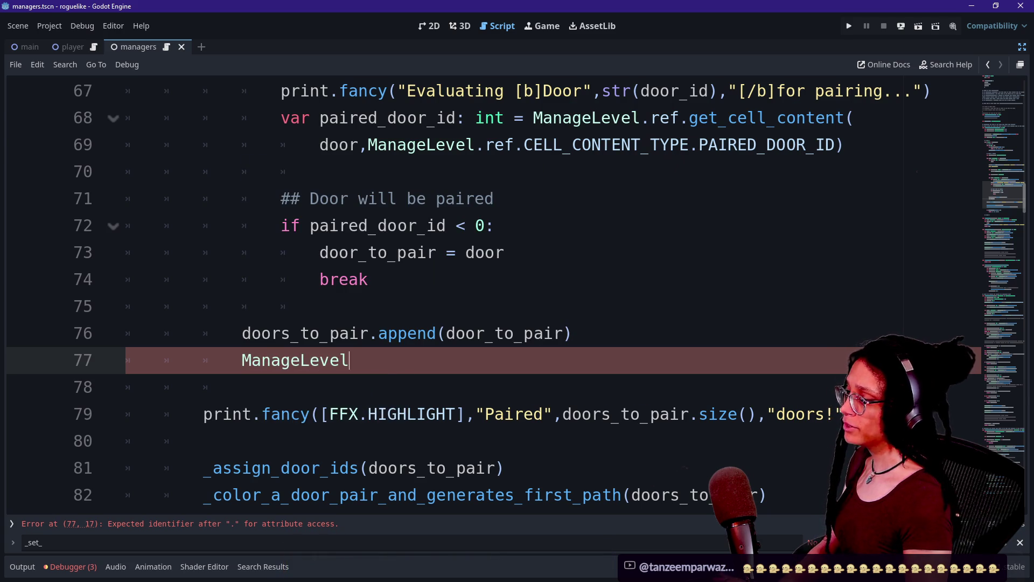
pyautogui.write('set_room')
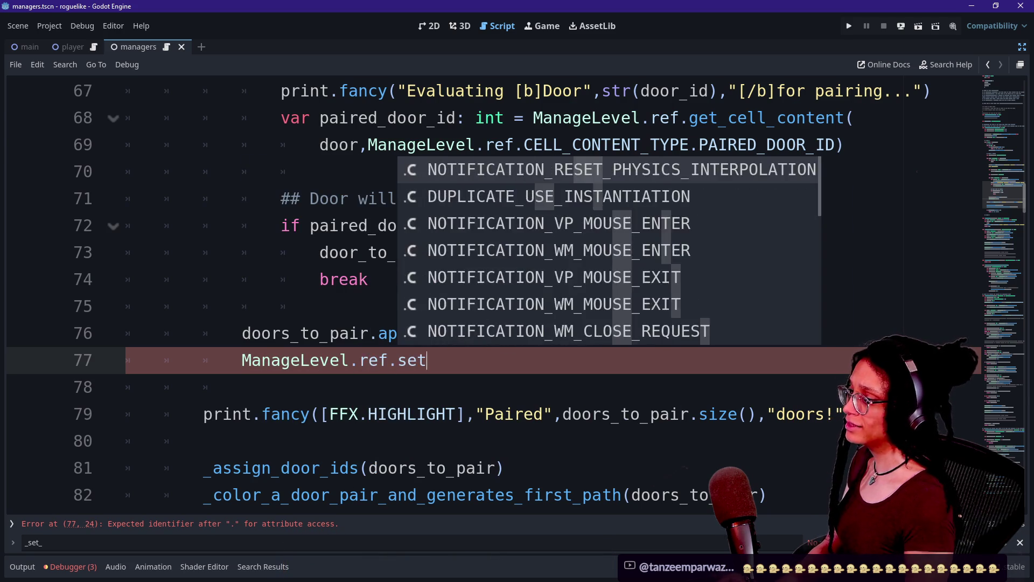
pyautogui.press('Return')
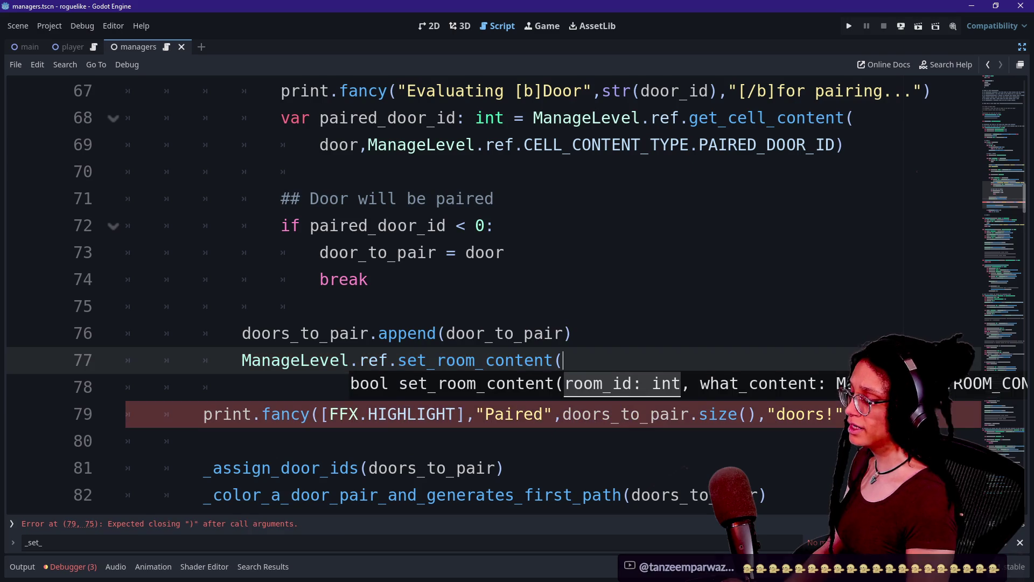
pyautogui.write('room')
pyautogui.press('BackSpace')
pyautogui.press('BackSpace')
pyautogui.press('BackSpace')
pyautogui.press('Return')
pyautogui.write('room_id')
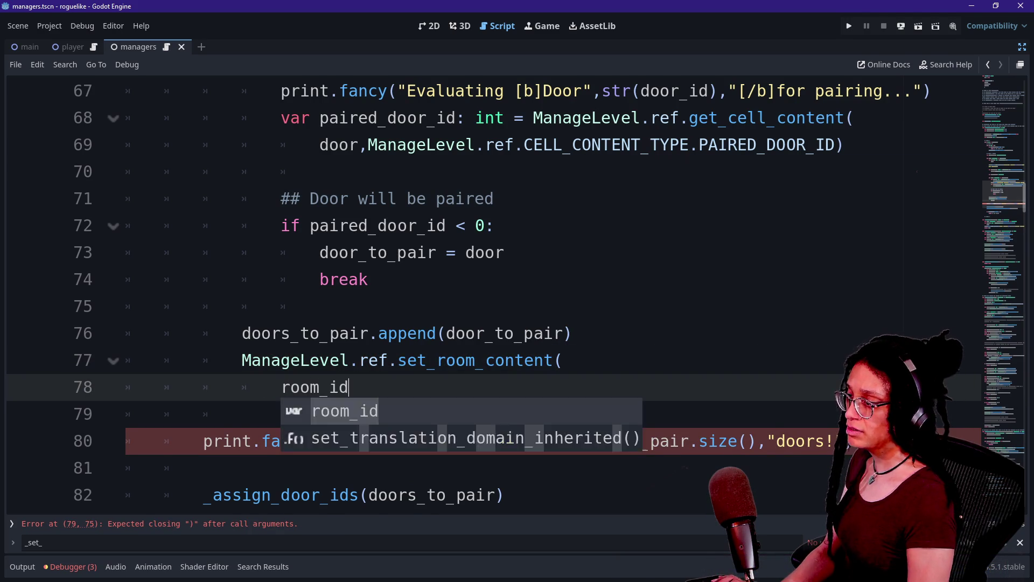
pyautogui.write(',ManageLevel')
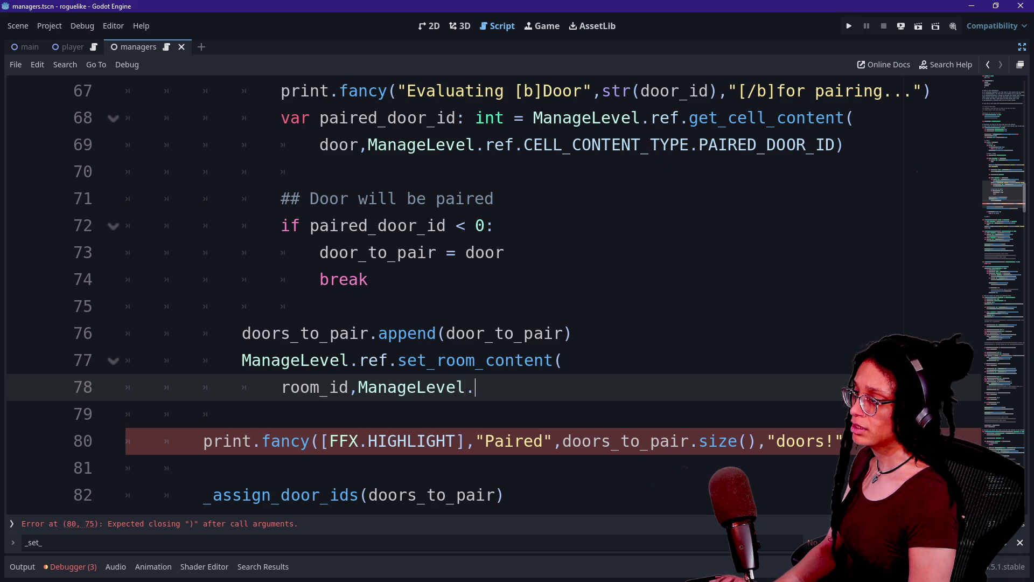
pyautogui.write('.room')
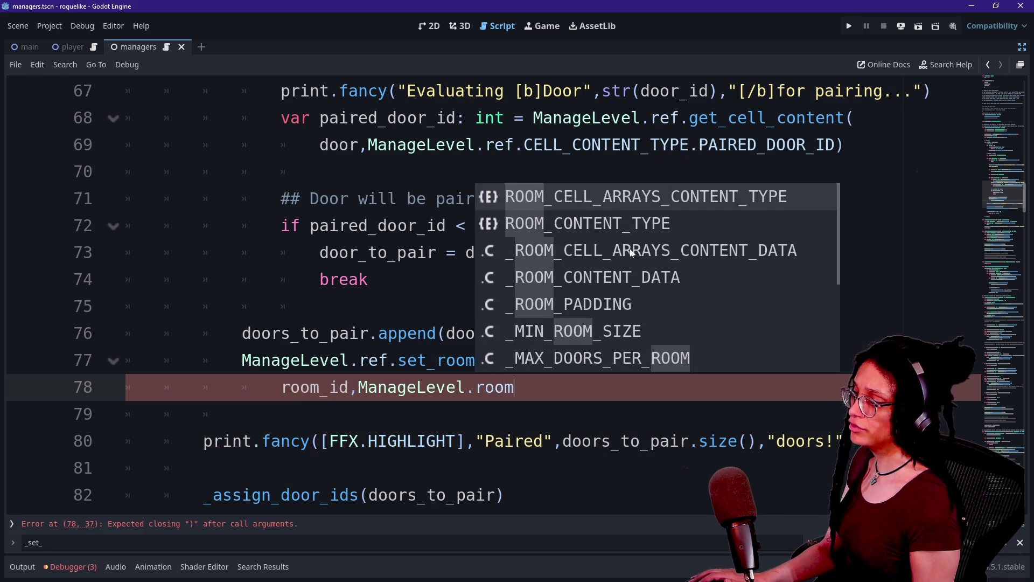
# Step: Remove .ref from line 69's ManageLevel.CELL_CONTENT_TYPE.PAIRED_DOOR_ID reference
pyautogui.doubleClick(501, 144)
pyautogui.press('BackSpace')
pyautogui.press('BackSpace')
pyautogui.moveTo(407, 144); pyautogui.dragTo(533, 145)
# Step: Delete .ref from the ManageLevel enum references on lines 66 and 60
pyautogui.scroll(3, 533, 144)
pyautogui.click(524, 306)
pyautogui.press('BackSpace')
pyautogui.press('BackSpace')
pyautogui.press('BackSpace')
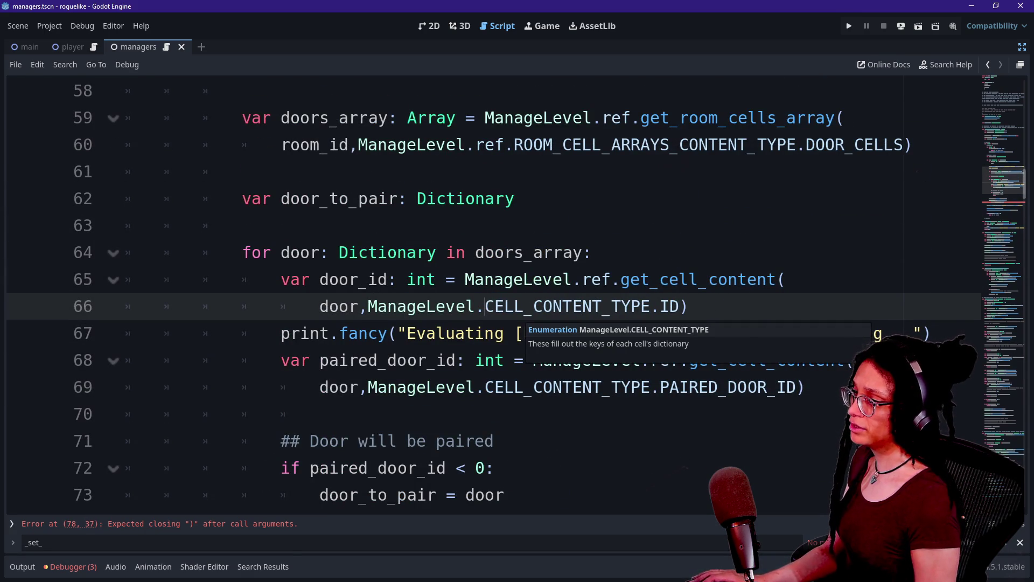
pyautogui.click(514, 144)
pyautogui.press('BackSpace')
pyautogui.press('BackSpace')
pyautogui.press('BackSpace')
# Step: Remove .ref. from both door-id lookups on lines 100 and 103 in _assign_door_ids
pyautogui.scroll(3, 518, 199)
pyautogui.scroll(2, 518, 199)
pyautogui.scroll(10, 518, 296)
pyautogui.scroll(-20, 517, 296)
pyautogui.scroll(-2, 517, 296)
pyautogui.click(417, 318)
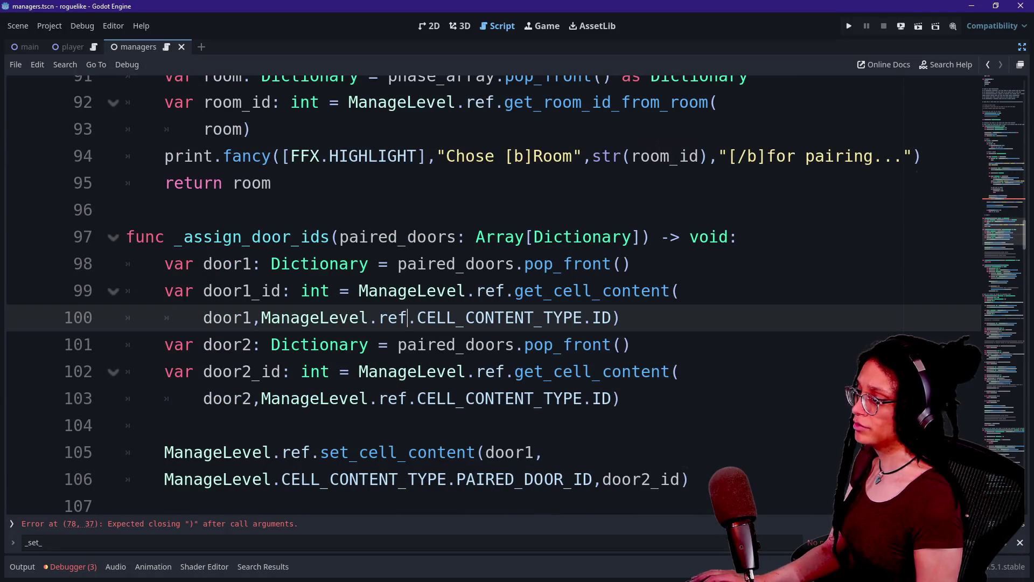
pyautogui.keyDown('alt'); pyautogui.click(417, 398); pyautogui.keyUp('alt')
pyautogui.press('BackSpace')
pyautogui.press('BackSpace')
pyautogui.press('BackSpace')
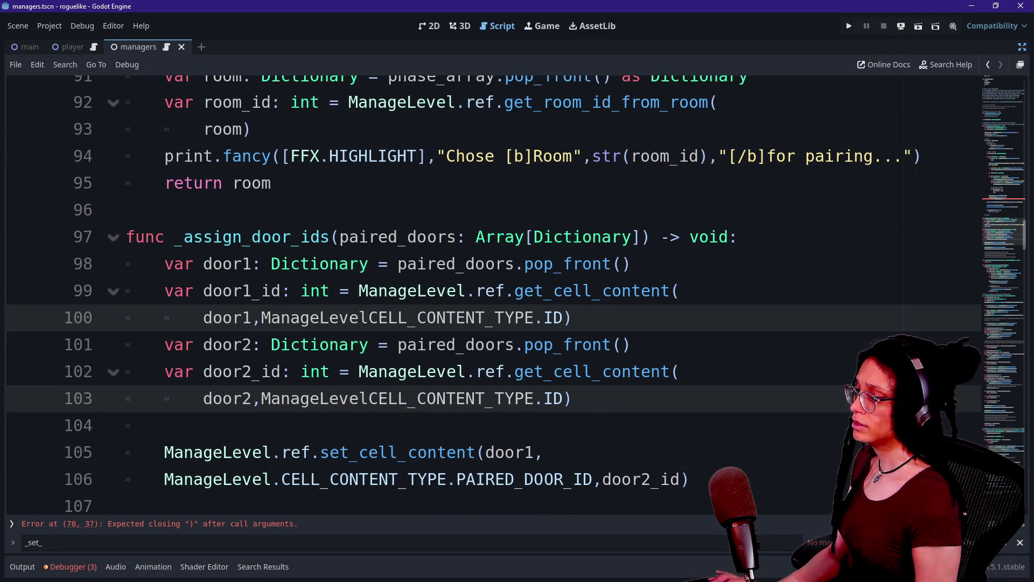
# Step: Complete the set_room_content arguments with ManageLevel.ROOM_CONTENT_TYPE.PAIRED_1_DOOR and true
pyautogui.write('.')
pyautogui.scroll(3, 323, 317)
pyautogui.scroll(5, 323, 317)
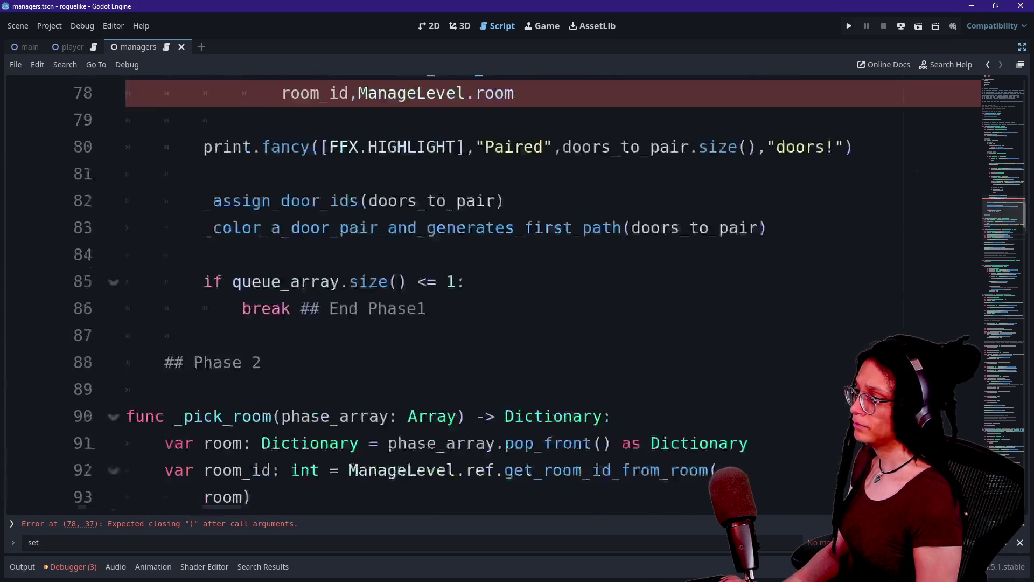
pyautogui.click(515, 210)
pyautogui.press('BackSpace')
pyautogui.press('BackSpace')
pyautogui.press('BackSpace')
pyautogui.press('BackSpace')
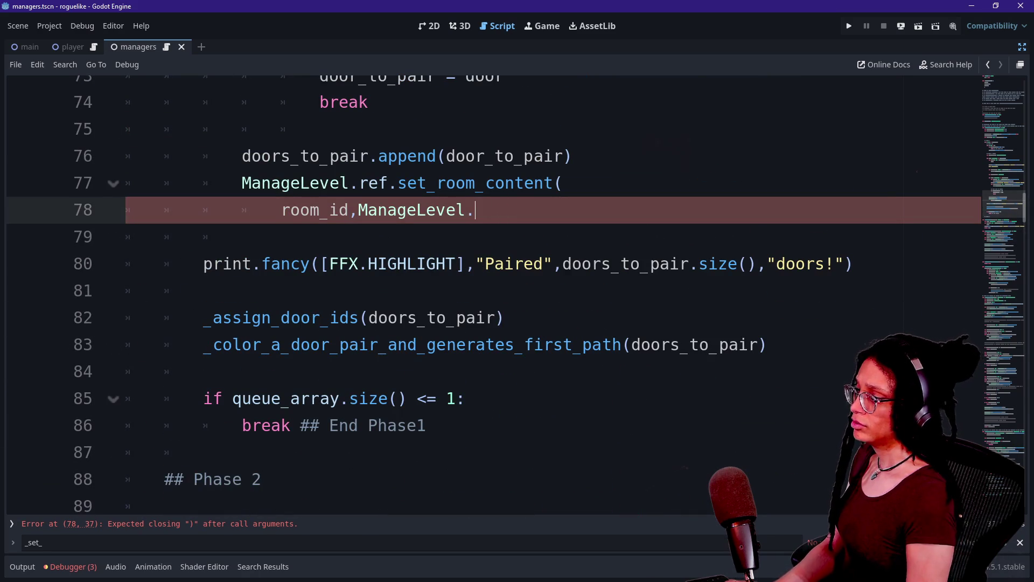
pyautogui.hotkey('ctrl', 'space')
pyautogui.write('room')
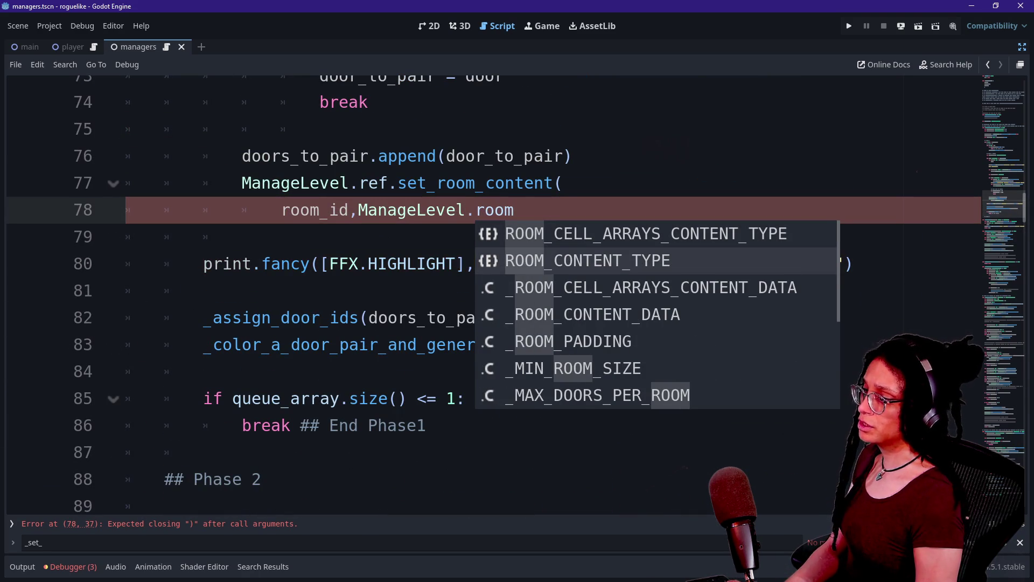
pyautogui.press('Return')
pyautogui.write('.')
pyautogui.press('Down')
pyautogui.press('Down')
pyautogui.press('Down')
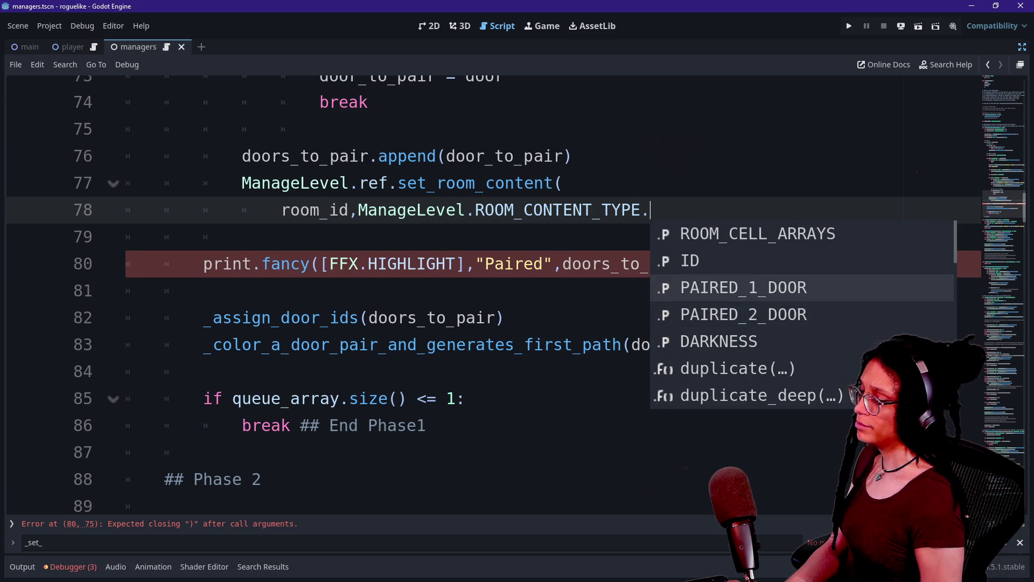
pyautogui.press('Up')
pyautogui.press('Return')
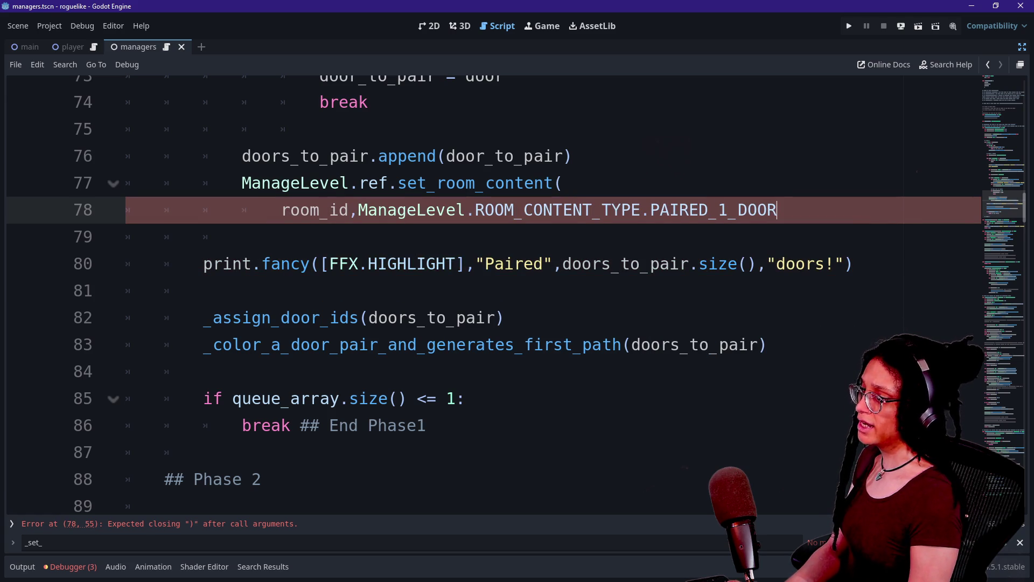
pyautogui.write(',true')
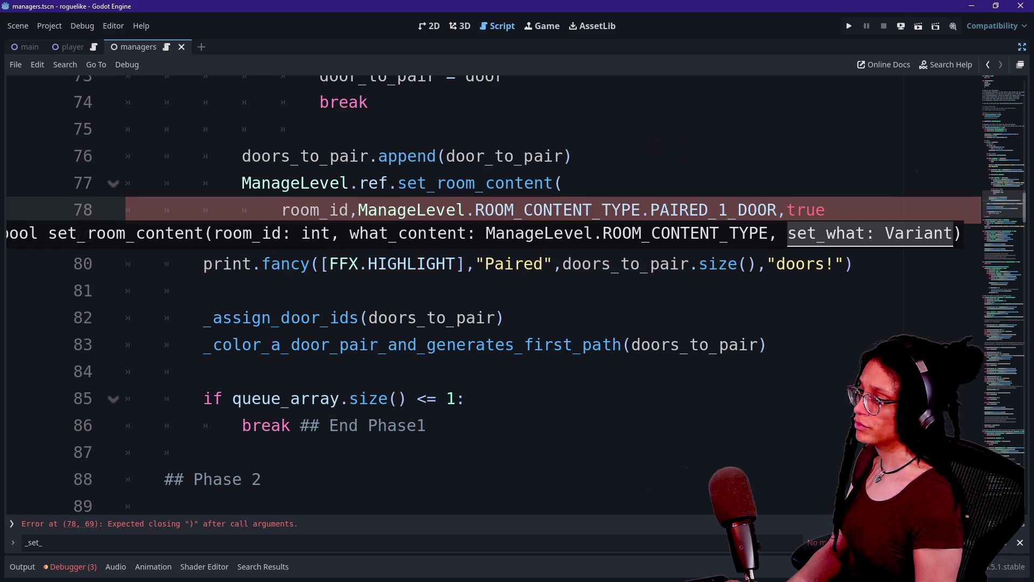
# Step: Put the content-type argument and true each on their own line
pyautogui.click(356, 210)
pyautogui.press('Return')
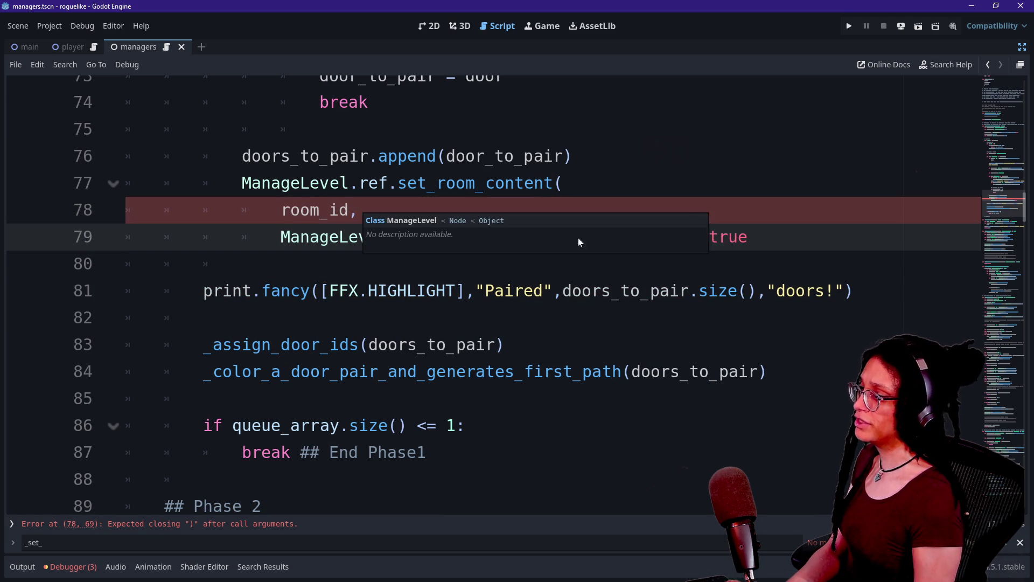
pyautogui.press('End')
pyautogui.write('_')
pyautogui.press('Escape')
pyautogui.hotkey('ctrl', 'Left')
pyautogui.press('Return')
pyautogui.press('End')
pyautogui.press('Return')
# Step: Replace the stray underscore after true with a closing parenthesis and review the finished call
pyautogui.click(328, 264)
pyautogui.press('BackSpace')
pyautogui.write(')')
pyautogui.click(359, 210)
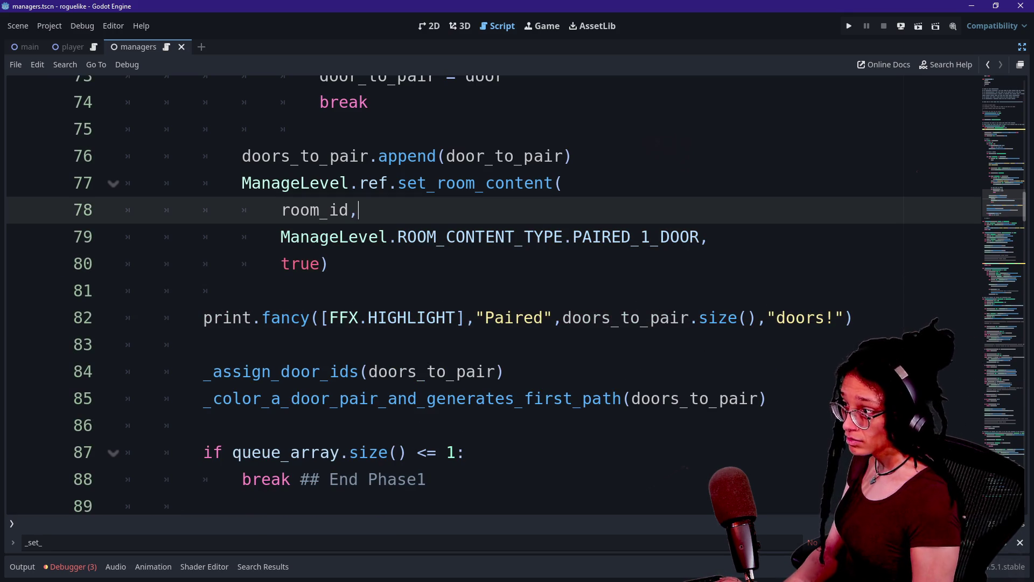
pyautogui.moveTo(357, 210)
pyautogui.mouseDown()
pyautogui.moveTo(242, 156)
pyautogui.moveTo(328, 264)
pyautogui.mouseUp()
pyautogui.click(377, 237)
pyautogui.click(321, 183)
pyautogui.scroll(12, 485, 291)
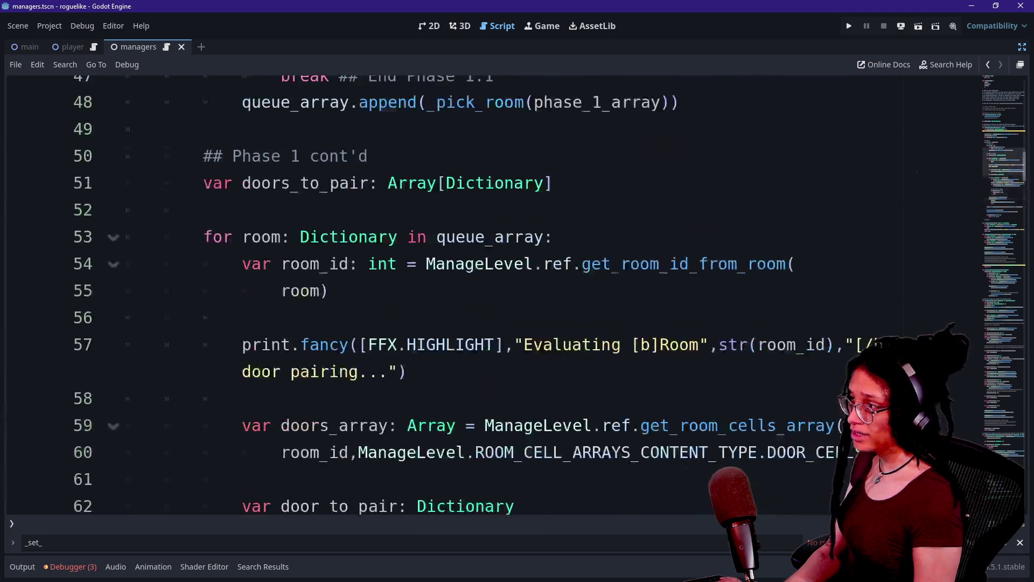
pyautogui.scroll(1, 484, 291)
pyautogui.click(164, 237)
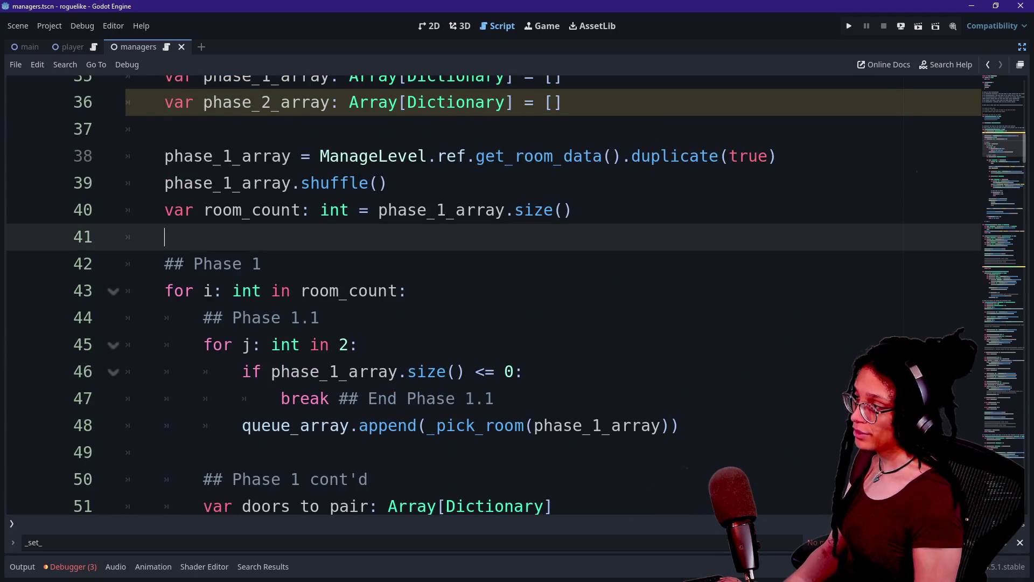
pyautogui.scroll(2, 485, 291)
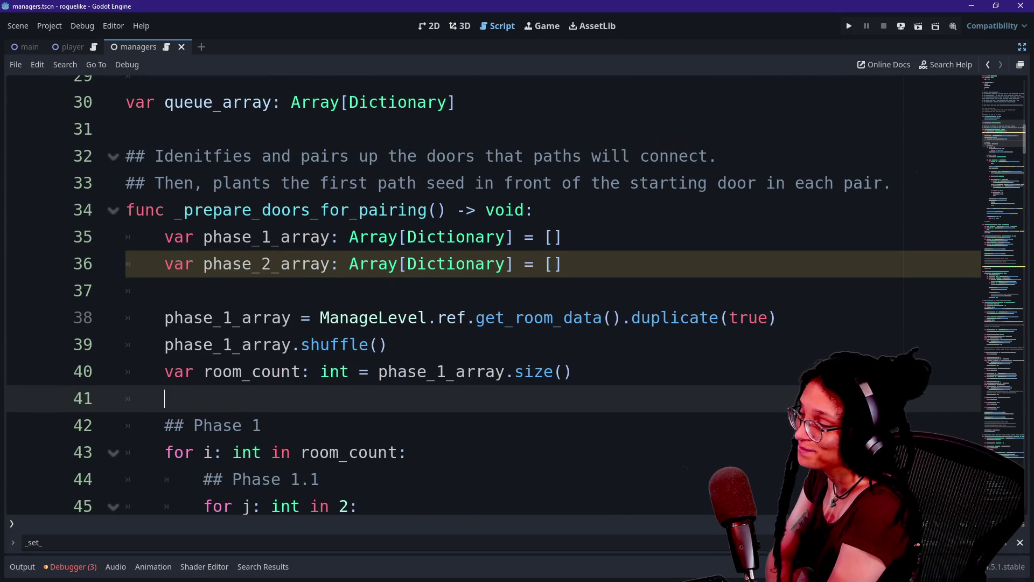
pyautogui.click(212, 345)
pyautogui.scroll(-1, 213, 344)
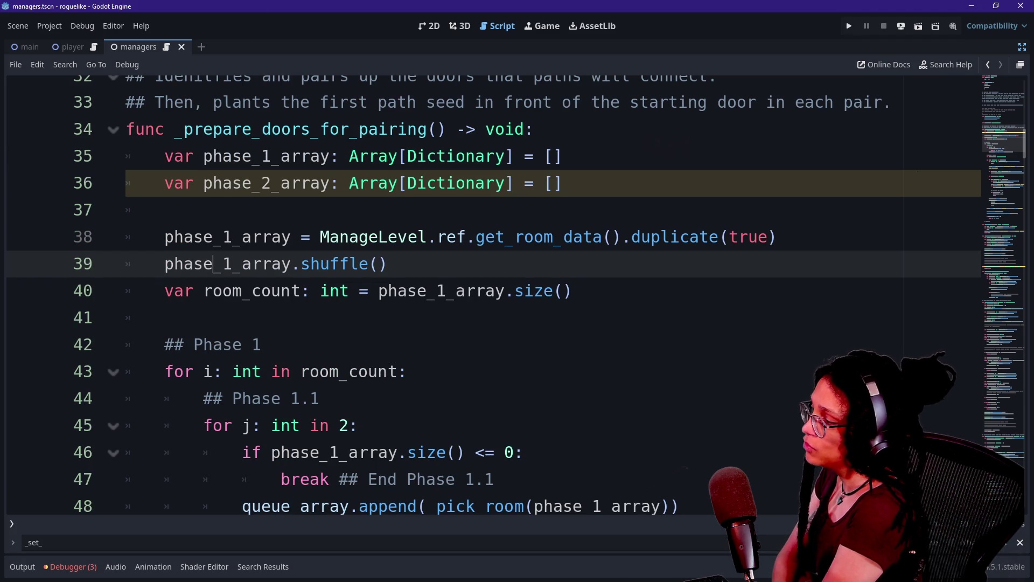
pyautogui.moveTo(164, 371); pyautogui.dragTo(408, 371)
pyautogui.click(408, 371)
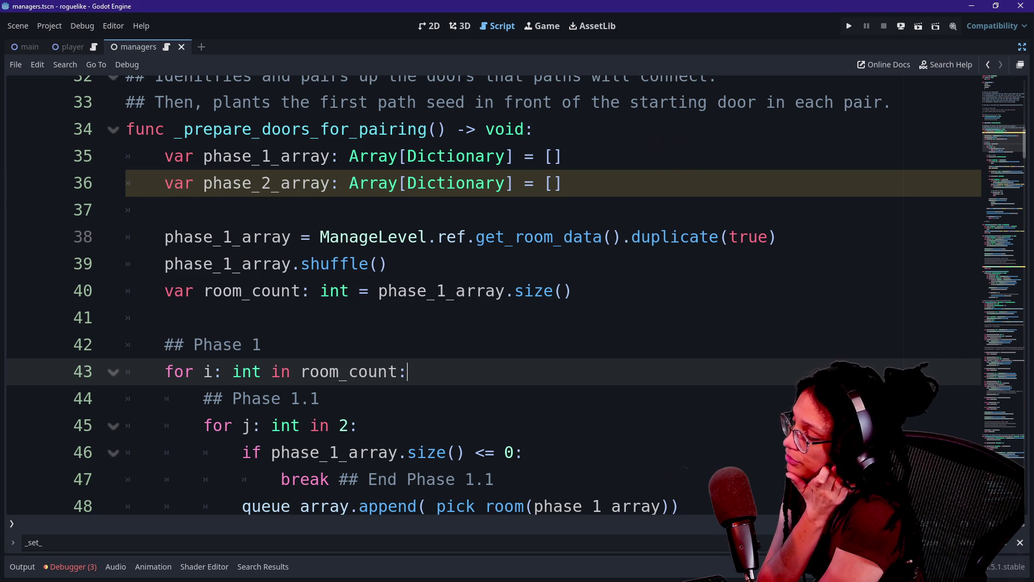
pyautogui.press('Return')
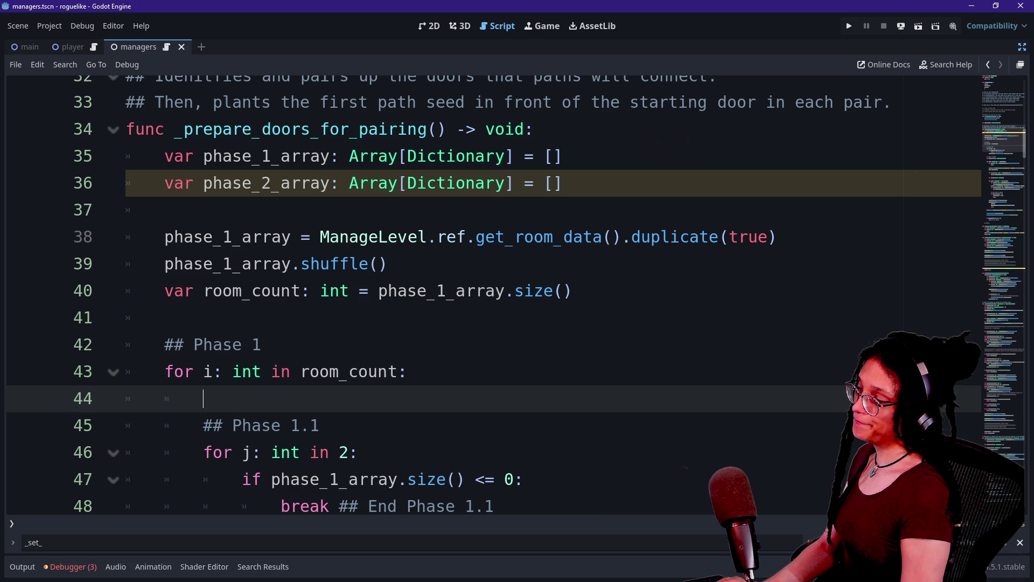
pyautogui.hotkey('ctrl', 'z')
pyautogui.scroll(-1, 485, 291)
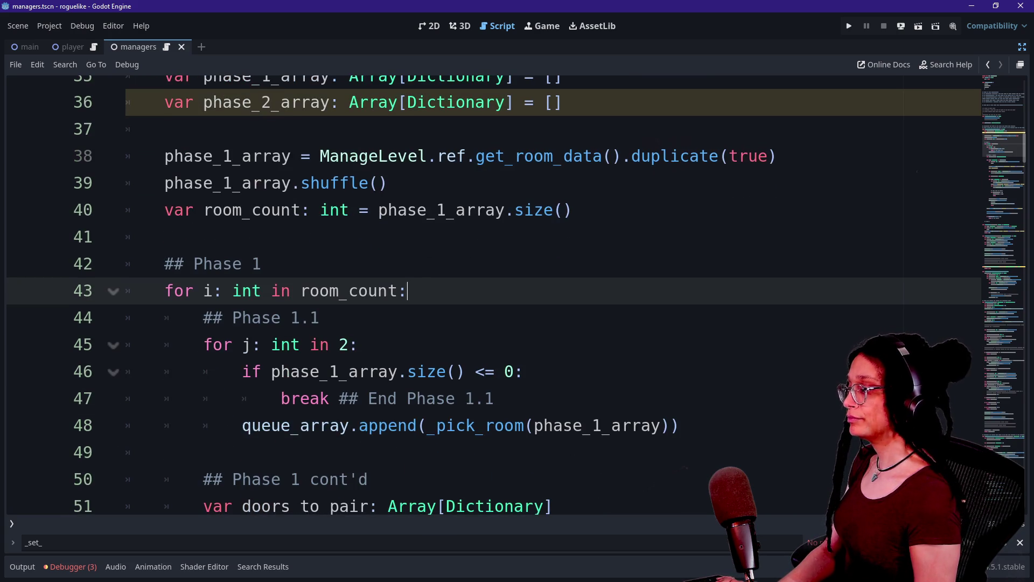
pyautogui.scroll(-1, 485, 291)
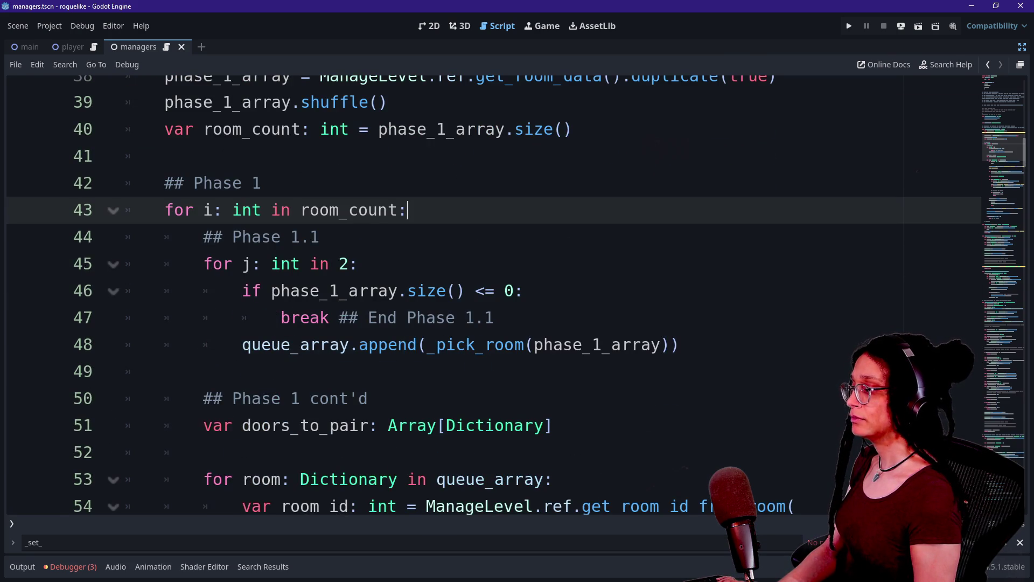
pyautogui.click(242, 291)
pyautogui.click(280, 317)
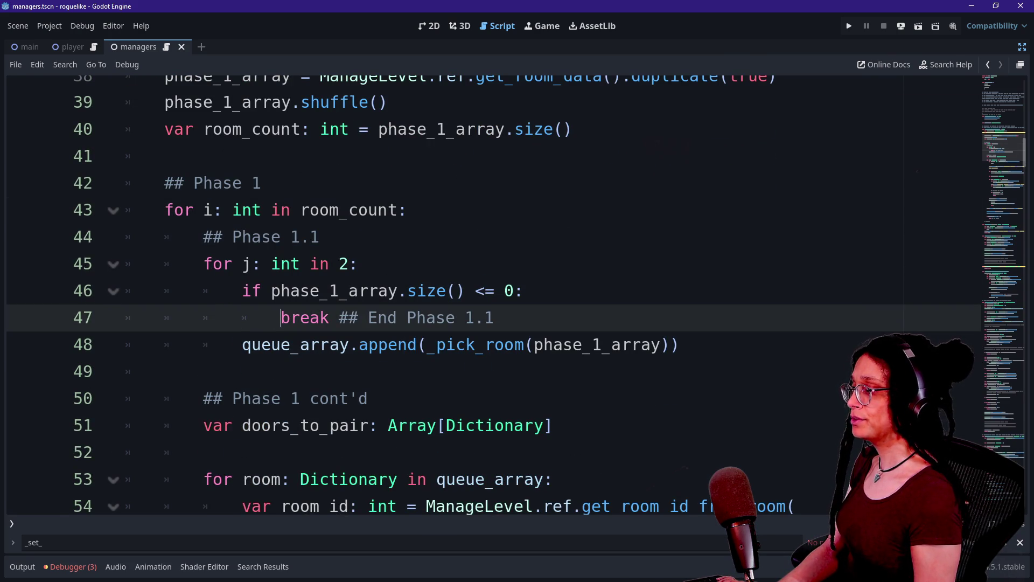
pyautogui.click(408, 210)
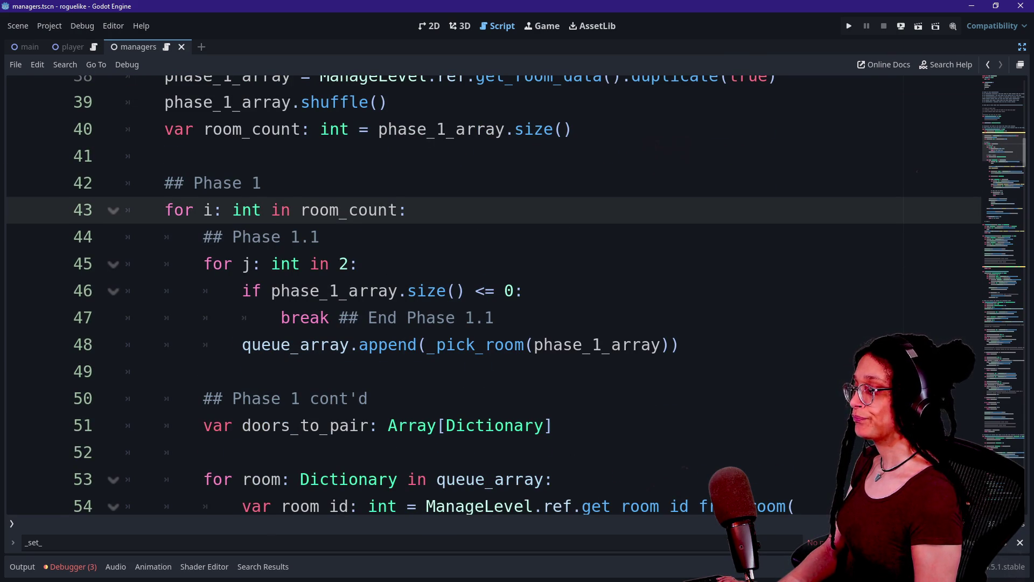
pyautogui.scroll(-2, 484, 291)
pyautogui.scroll(2, 485, 291)
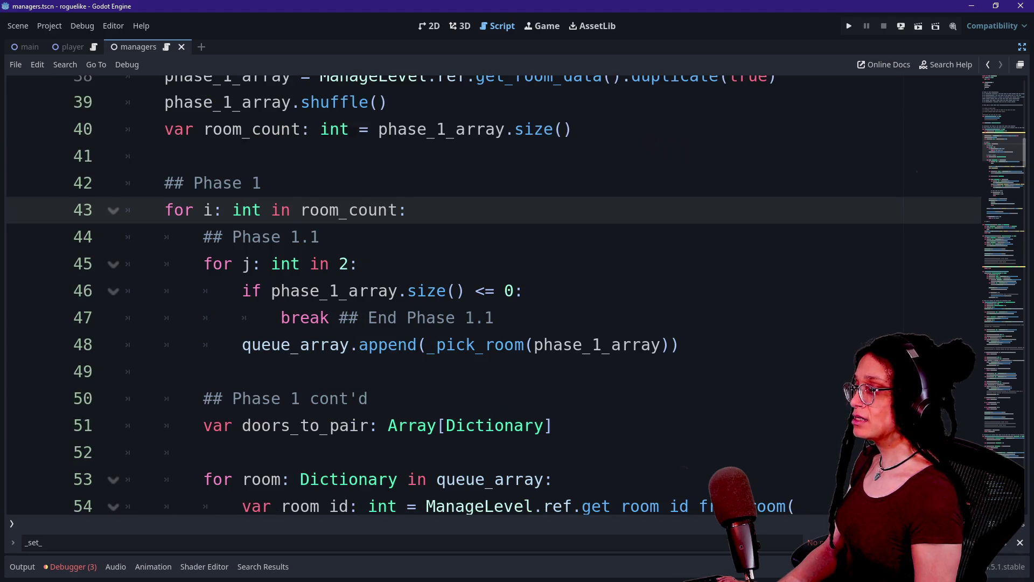
pyautogui.scroll(1, 484, 291)
pyautogui.scroll(1, 485, 291)
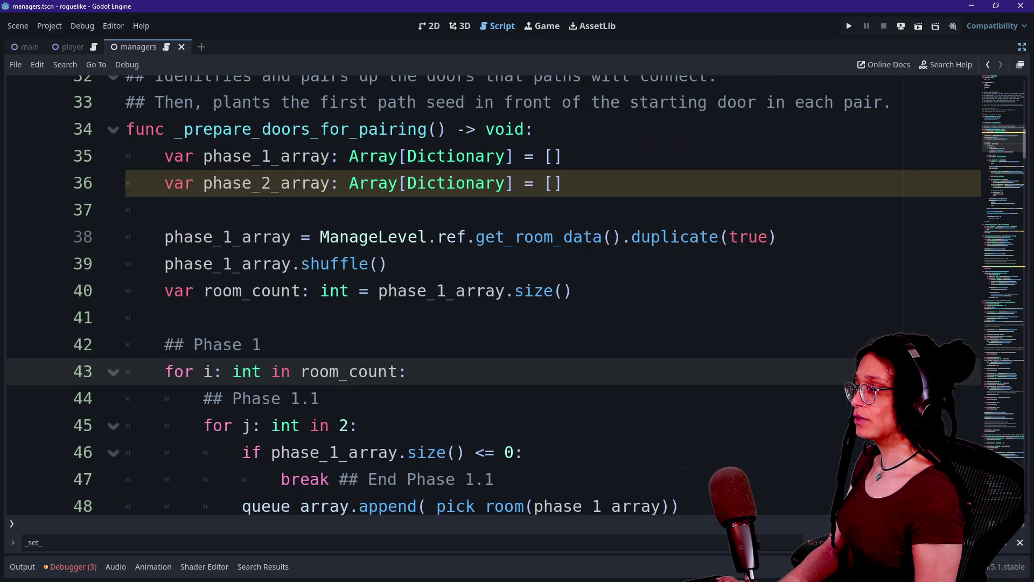
pyautogui.scroll(-1, 484, 291)
pyautogui.click(329, 291)
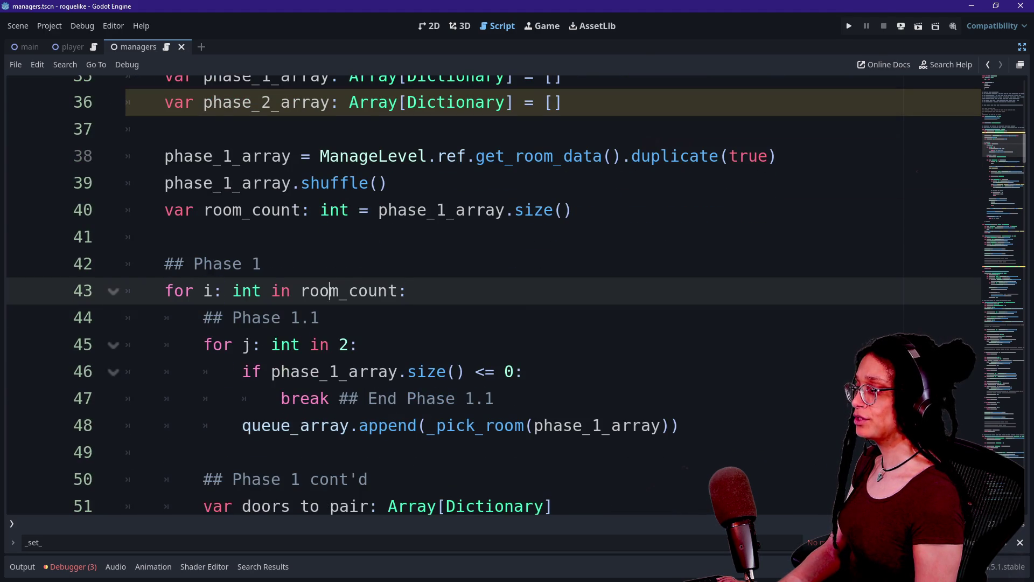
pyautogui.scroll(-1, 410, 291)
pyautogui.click(408, 291)
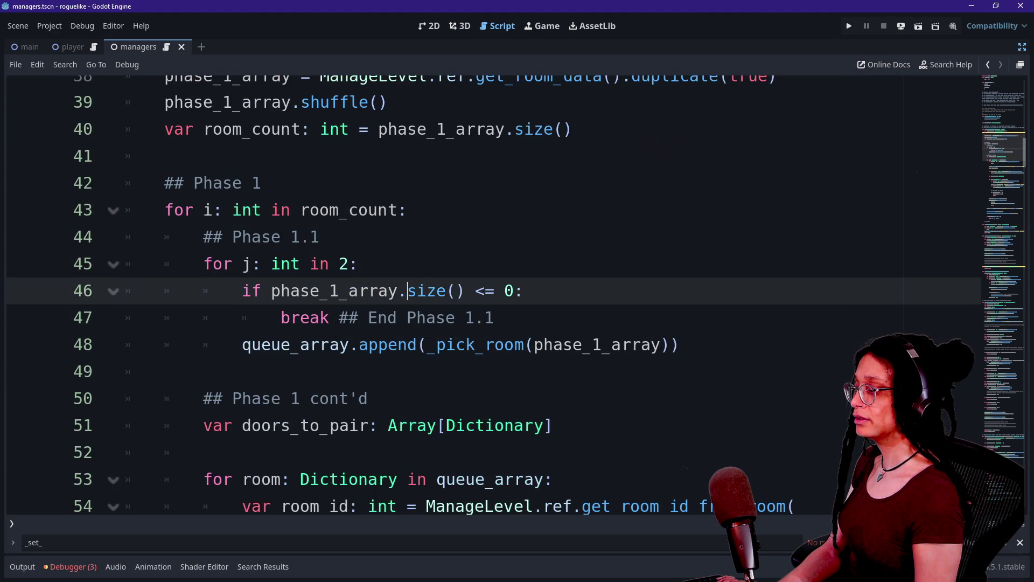
pyautogui.scroll(-1, 408, 291)
pyautogui.keyDown('shift'); pyautogui.click(128, 428); pyautogui.keyUp('shift')
pyautogui.click(271, 398)
pyautogui.click(358, 426)
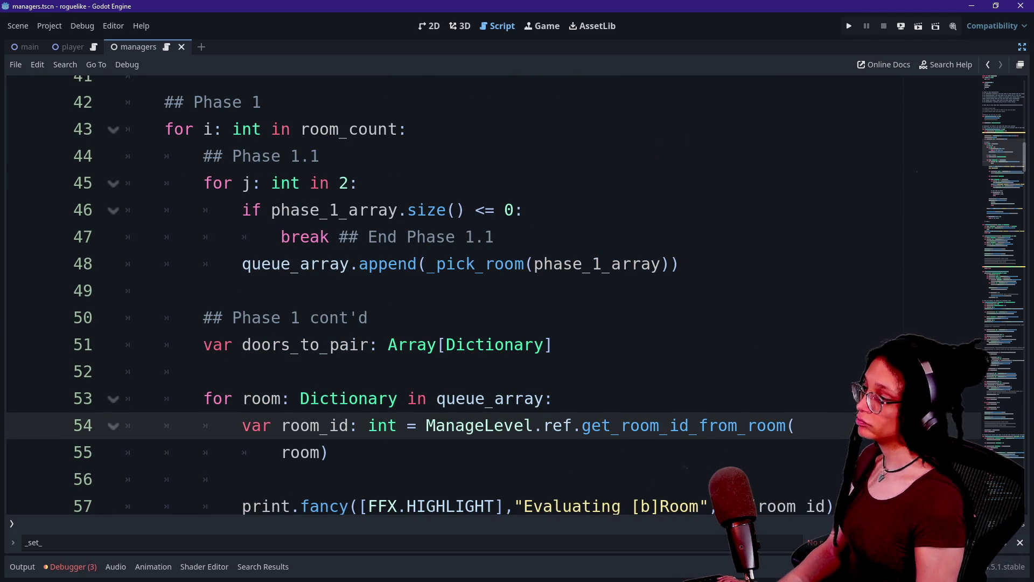
pyautogui.moveTo(335, 237); pyautogui.dragTo(368, 318)
pyautogui.click(417, 398)
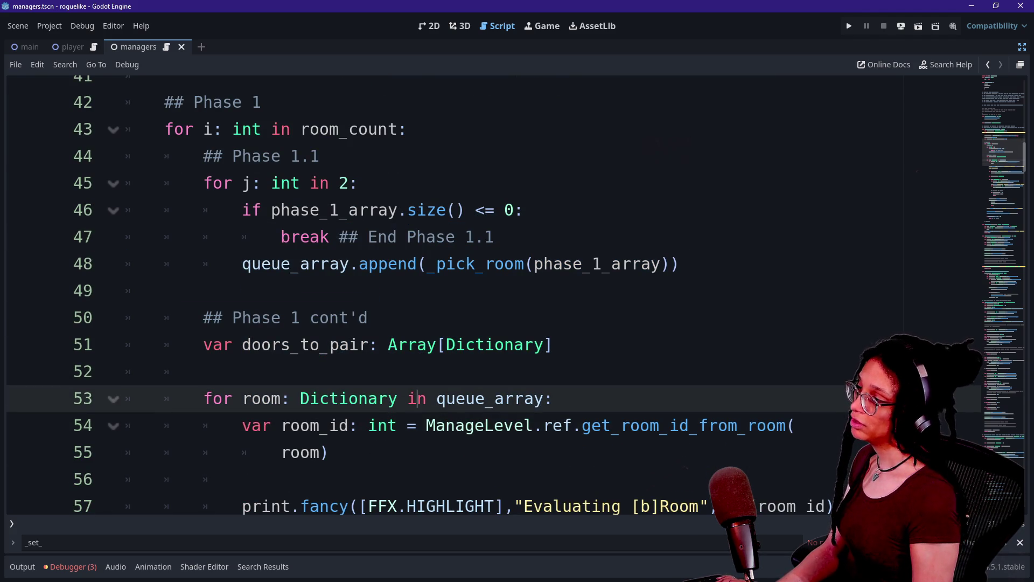
pyautogui.click(379, 129)
pyautogui.press('End')
pyautogui.hotkey('shift', 'Right')
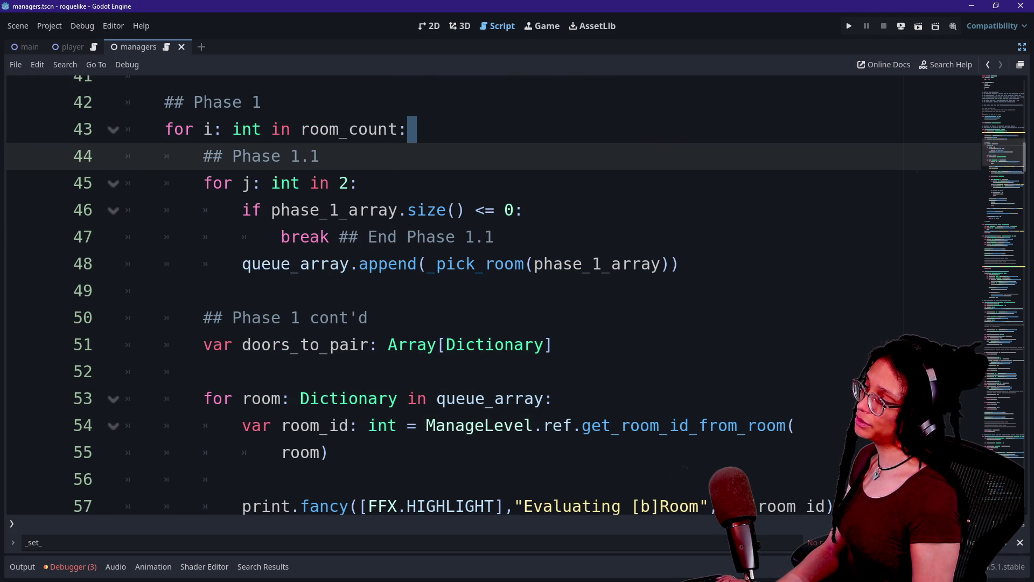
pyautogui.press('Left')
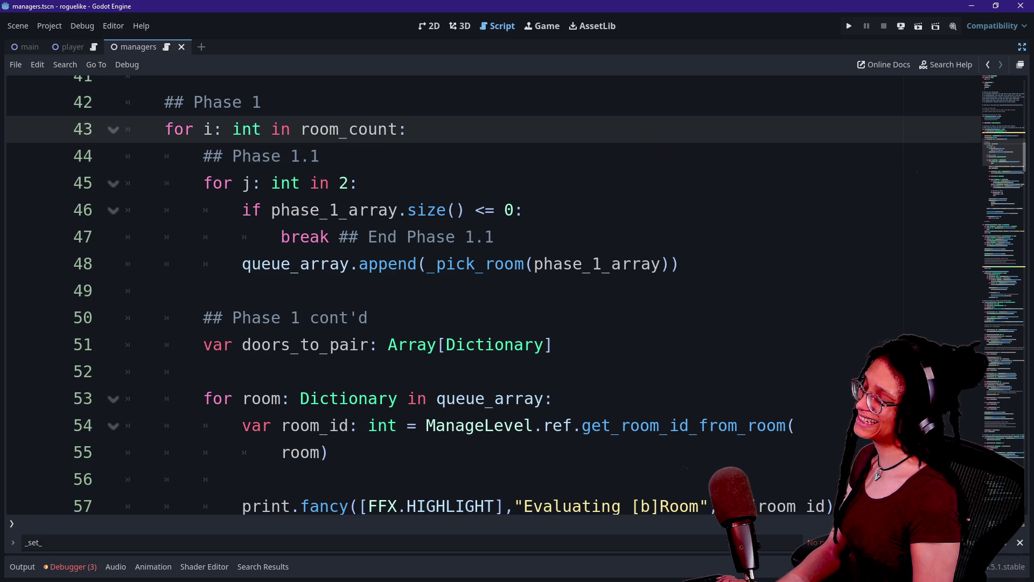
pyautogui.scroll(1, 485, 291)
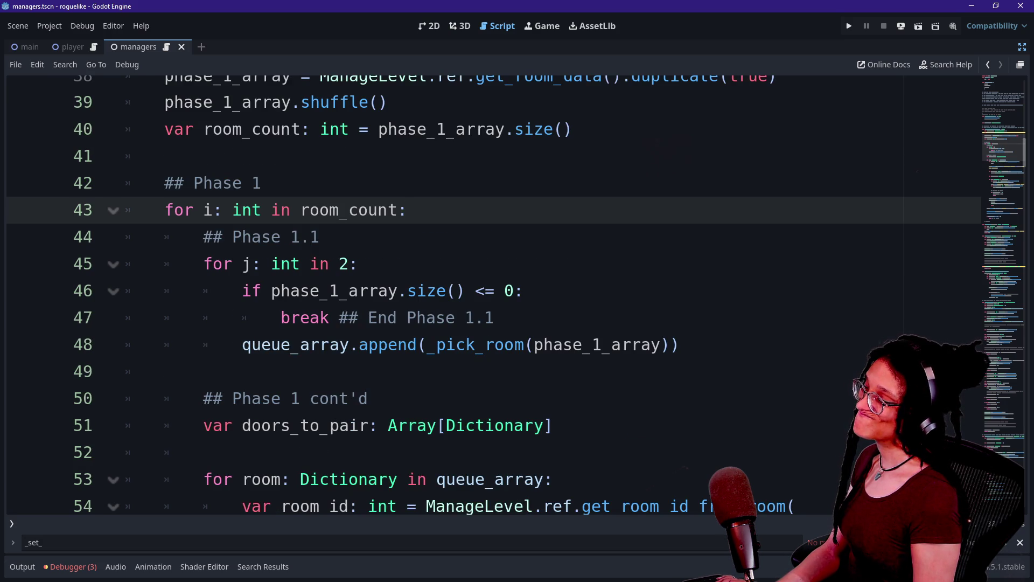
pyautogui.scroll(-4, 484, 291)
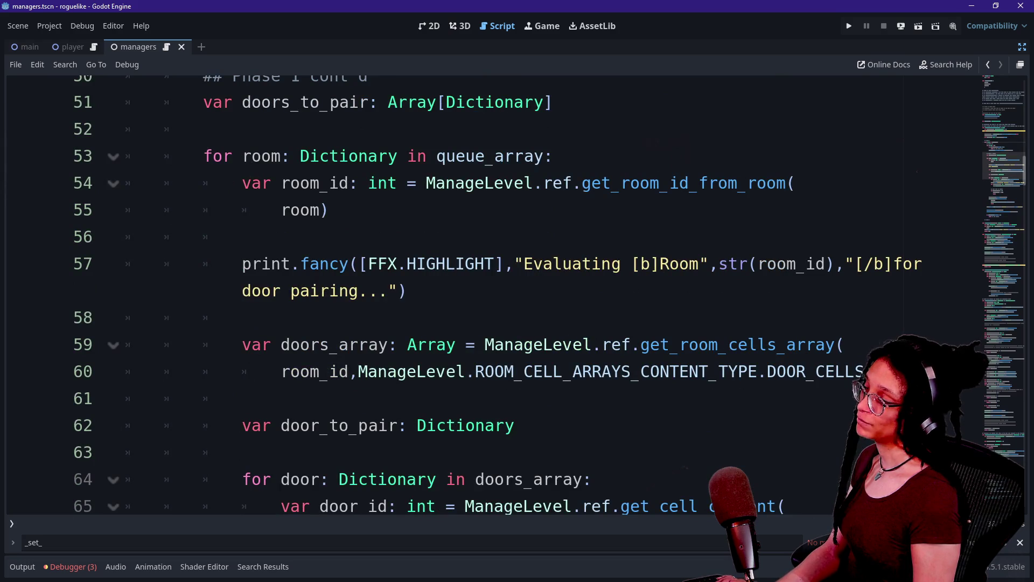
pyautogui.scroll(4, 485, 291)
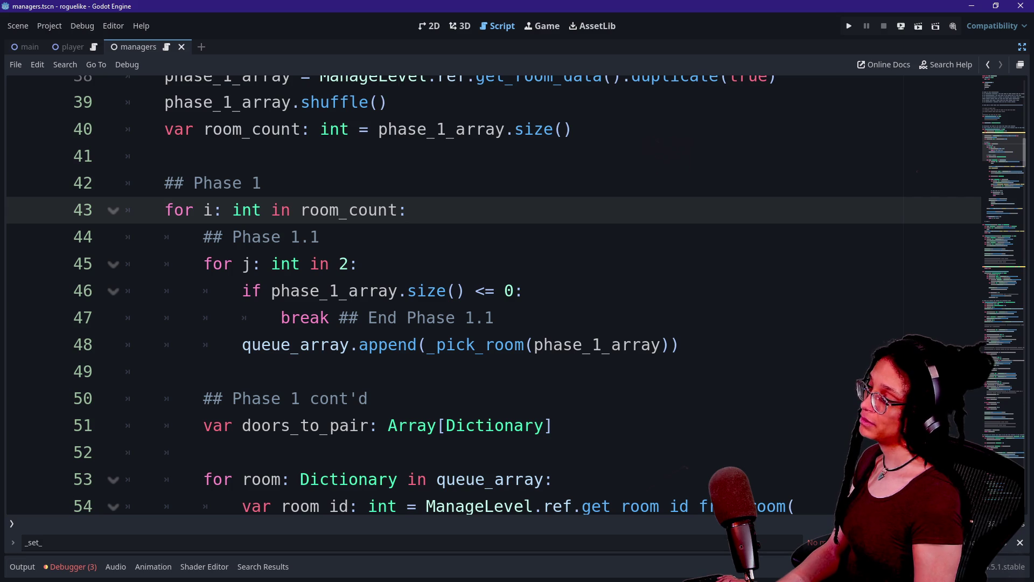
pyautogui.moveTo(203, 264)
pyautogui.mouseDown()
pyautogui.moveTo(455, 291)
pyautogui.moveTo(677, 344)
pyautogui.mouseUp()
pyautogui.click(641, 345)
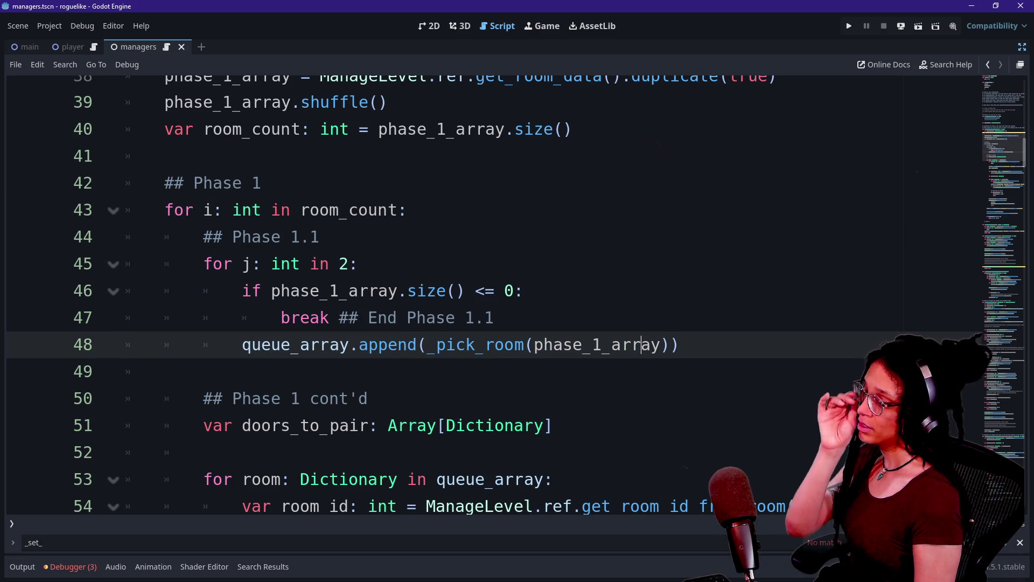
pyautogui.click(279, 263)
pyautogui.click(524, 291)
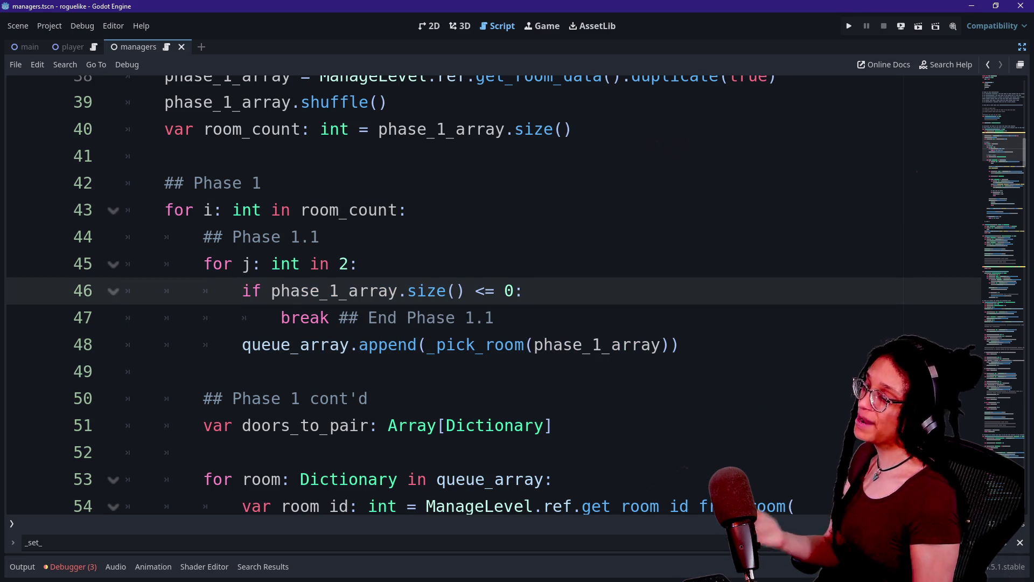
pyautogui.scroll(-2, 485, 291)
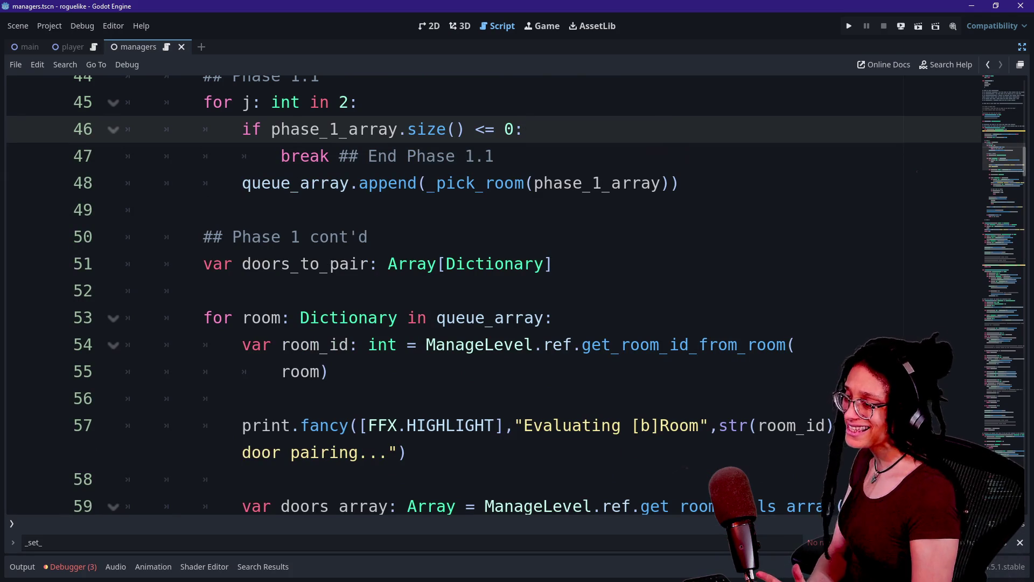
pyautogui.scroll(-4, 485, 291)
pyautogui.scroll(3, 485, 291)
pyautogui.scroll(1, 485, 291)
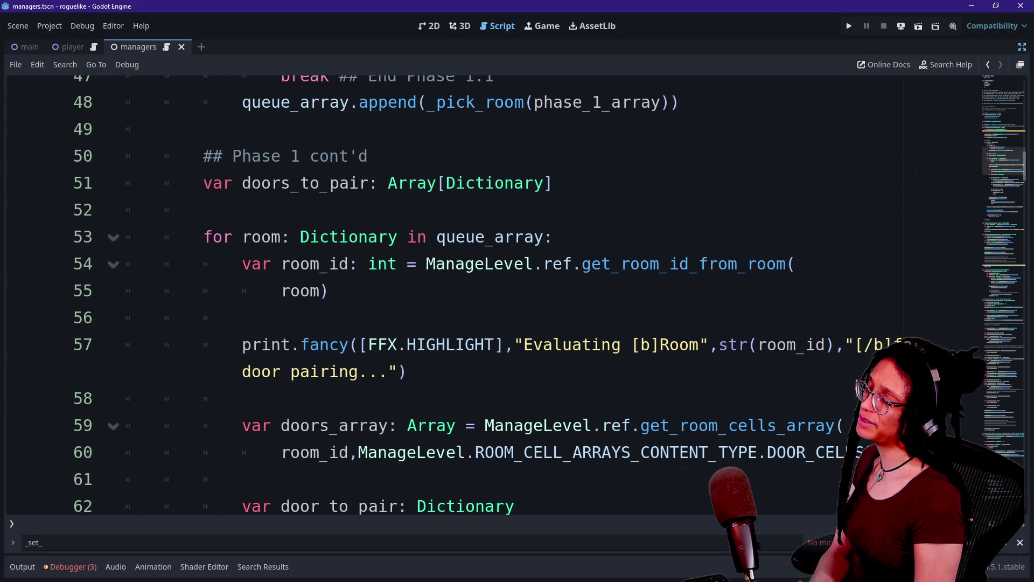
pyautogui.scroll(-5, 485, 291)
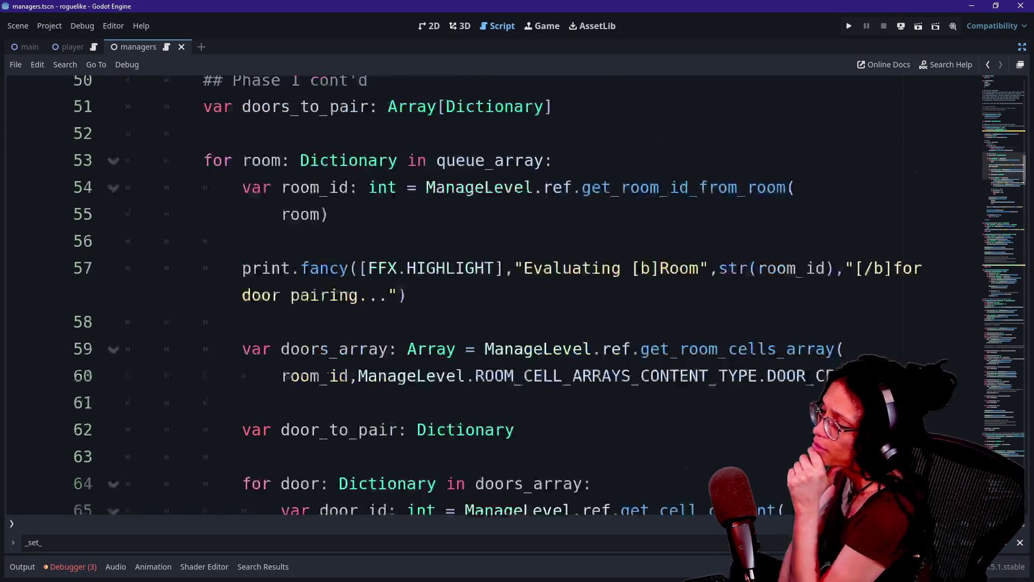
pyautogui.scroll(-4, 485, 291)
pyautogui.scroll(12, 484, 291)
pyautogui.scroll(-12, 485, 291)
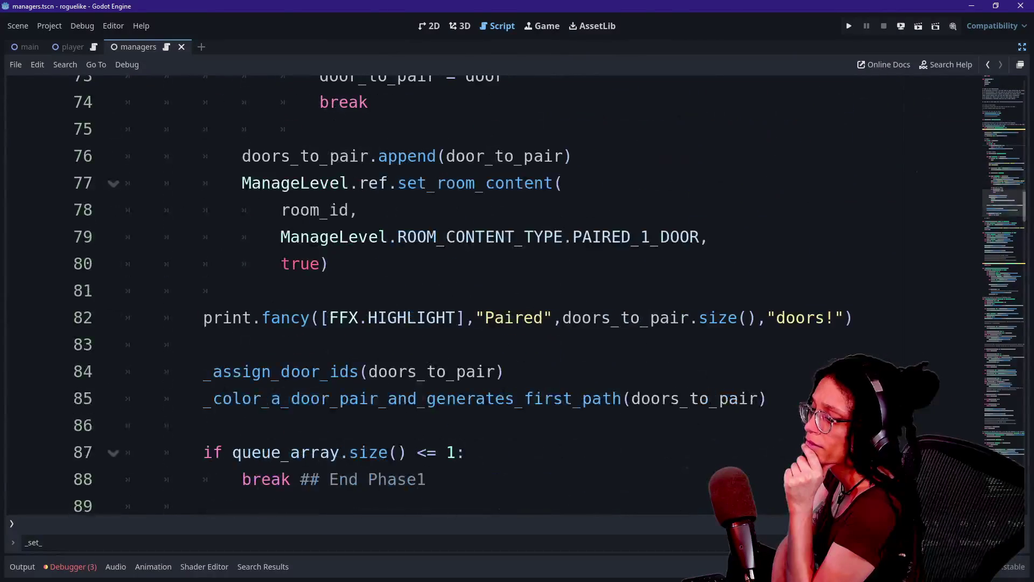
pyautogui.click(329, 263)
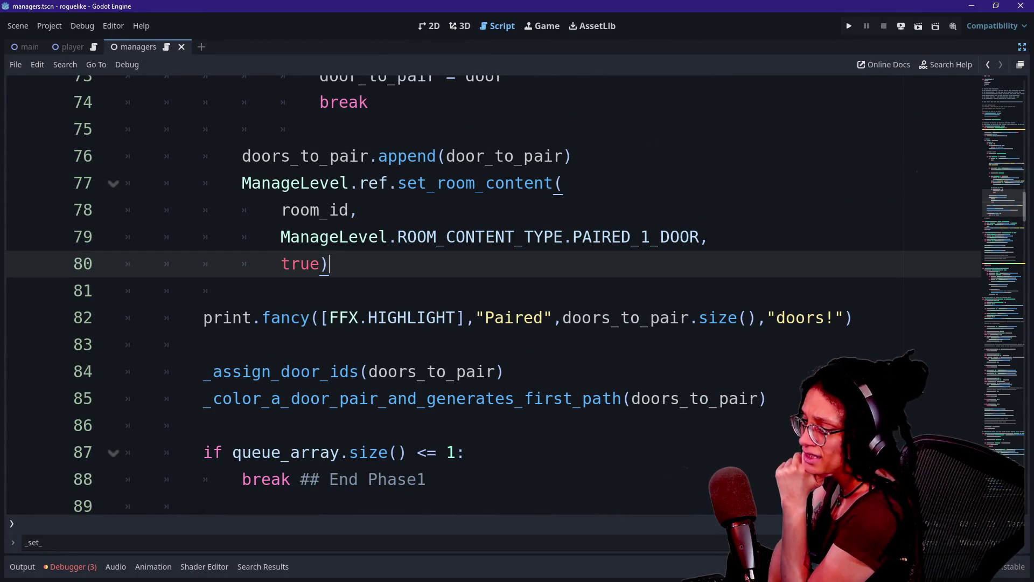
pyautogui.moveTo(204, 345)
pyautogui.mouseDown()
pyautogui.moveTo(554, 317)
pyautogui.moveTo(478, 317)
pyautogui.mouseUp()
pyautogui.click(321, 317)
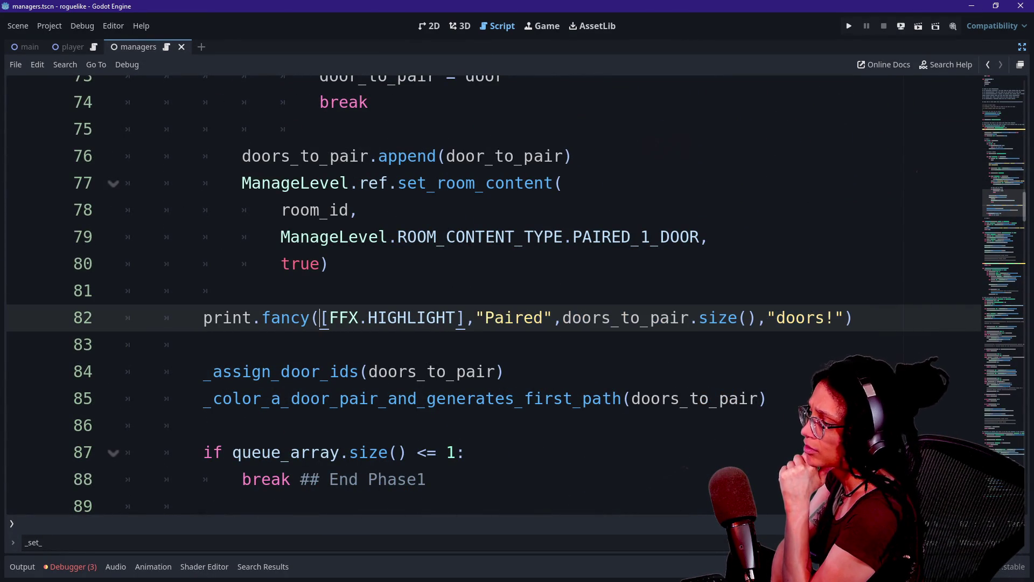
pyautogui.scroll(9, 485, 291)
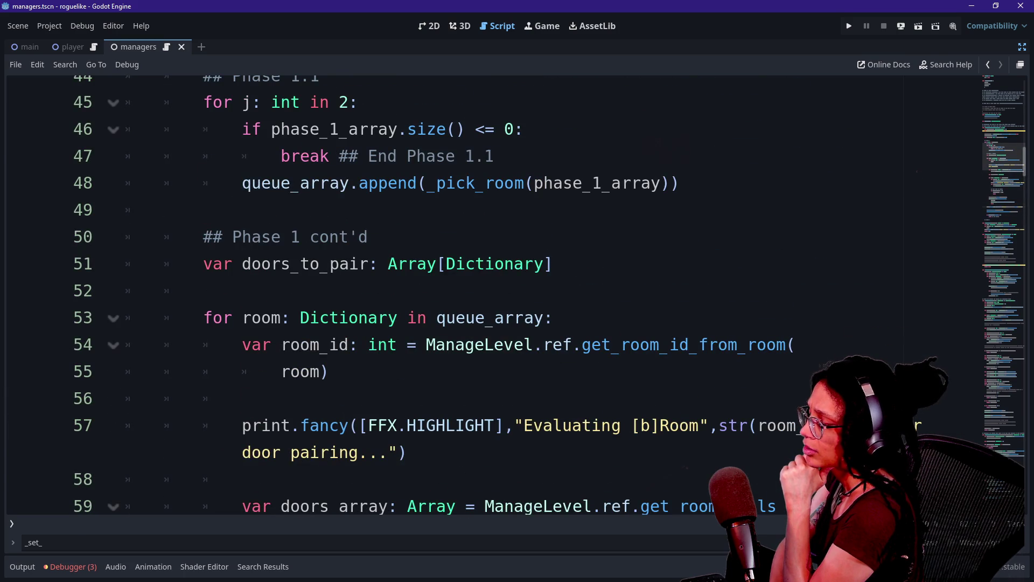
pyautogui.scroll(-2, 485, 291)
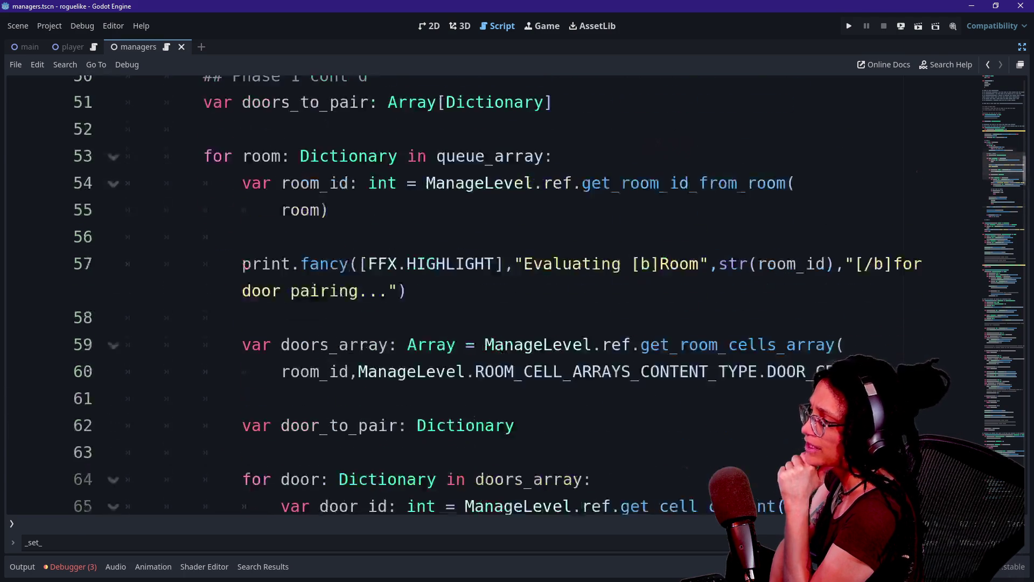
pyautogui.scroll(12, 485, 291)
pyautogui.scroll(-11, 485, 291)
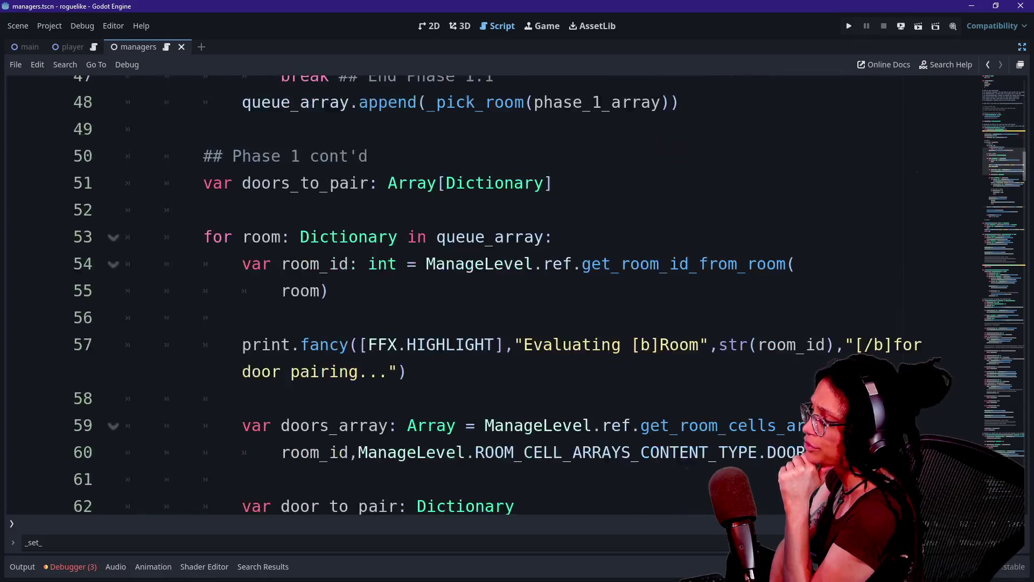
pyautogui.scroll(2, 485, 291)
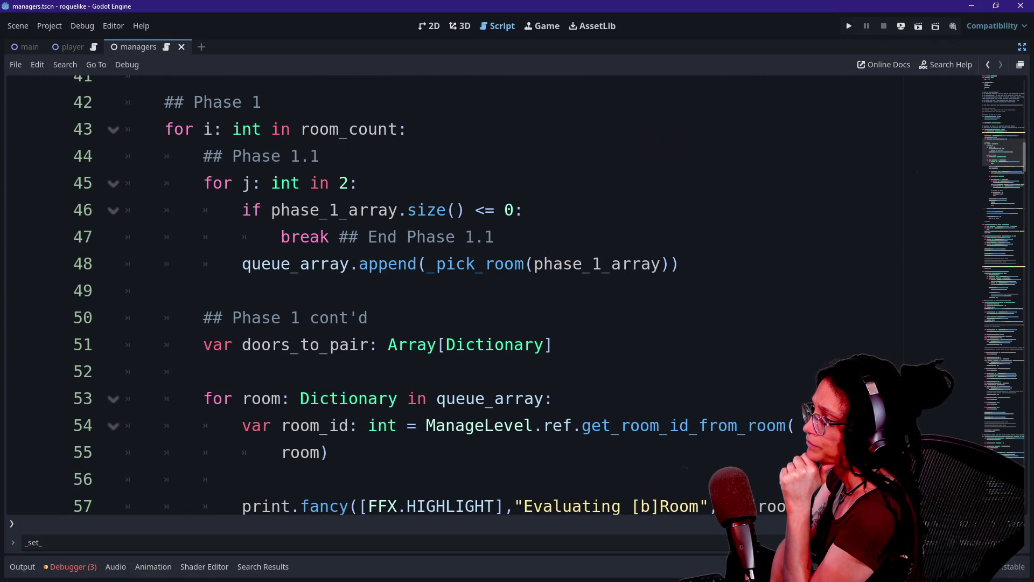
pyautogui.scroll(-6, 484, 291)
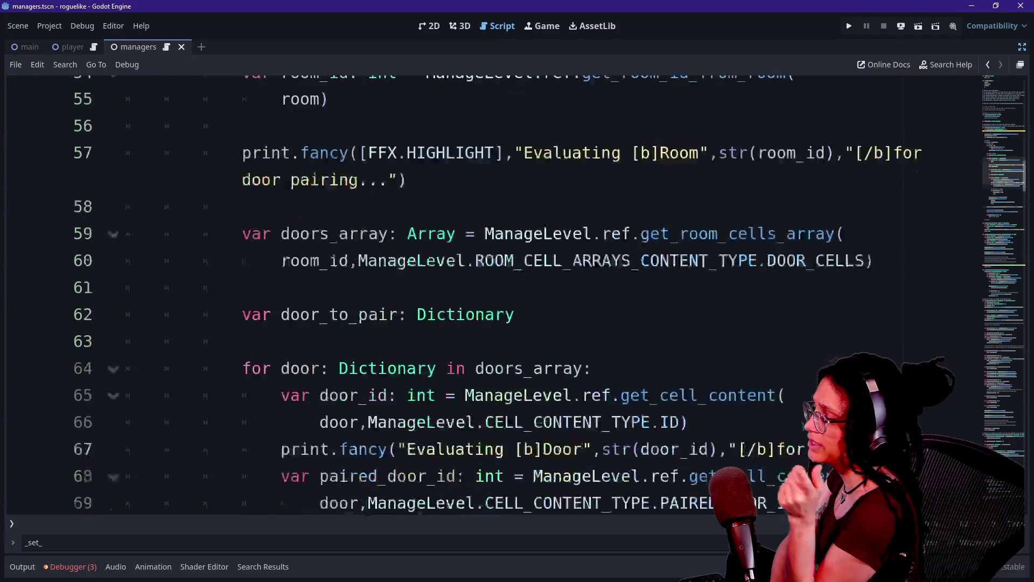
pyautogui.rightClick(205, 229)
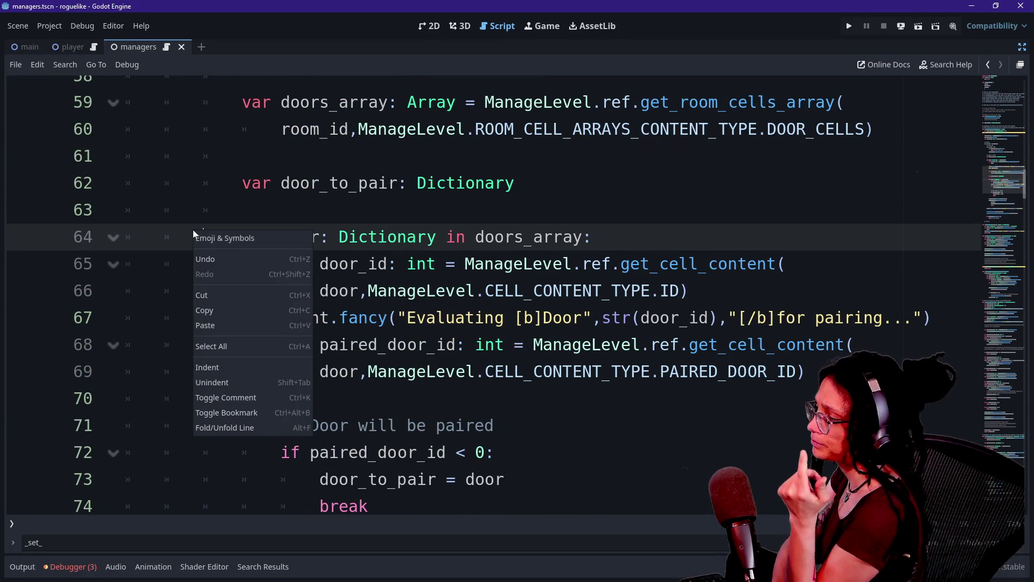
pyautogui.press('Escape')
pyautogui.press('Down')
pyautogui.press('Down')
pyautogui.press('Down')
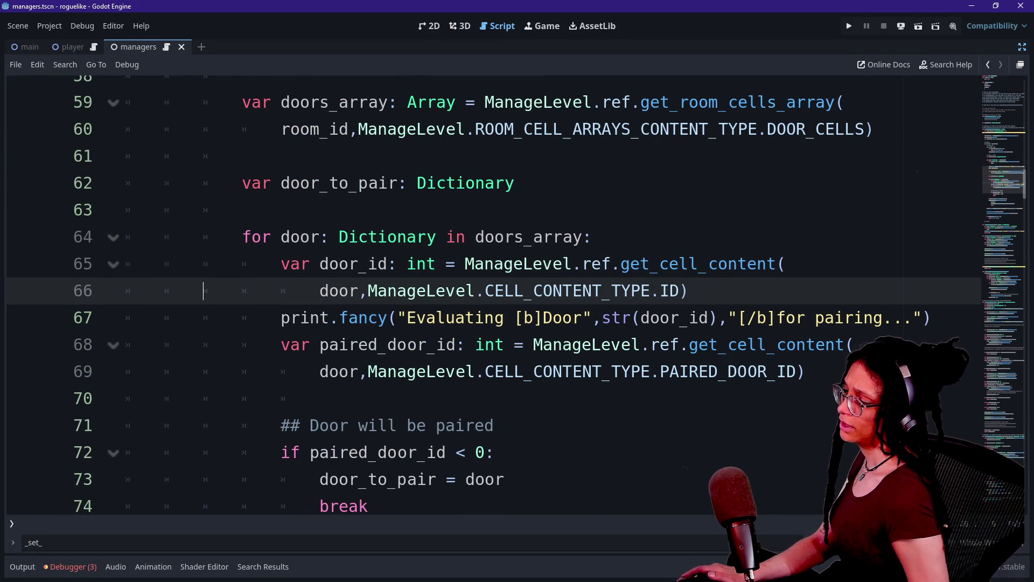
pyautogui.press('Down')
pyautogui.press('Down')
pyautogui.press('Down')
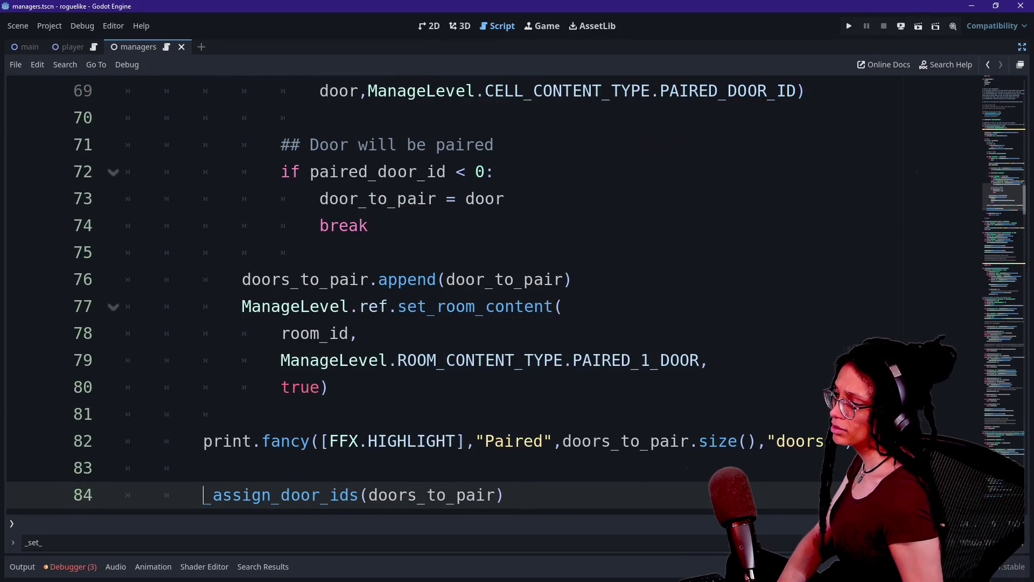
pyautogui.click(708, 441)
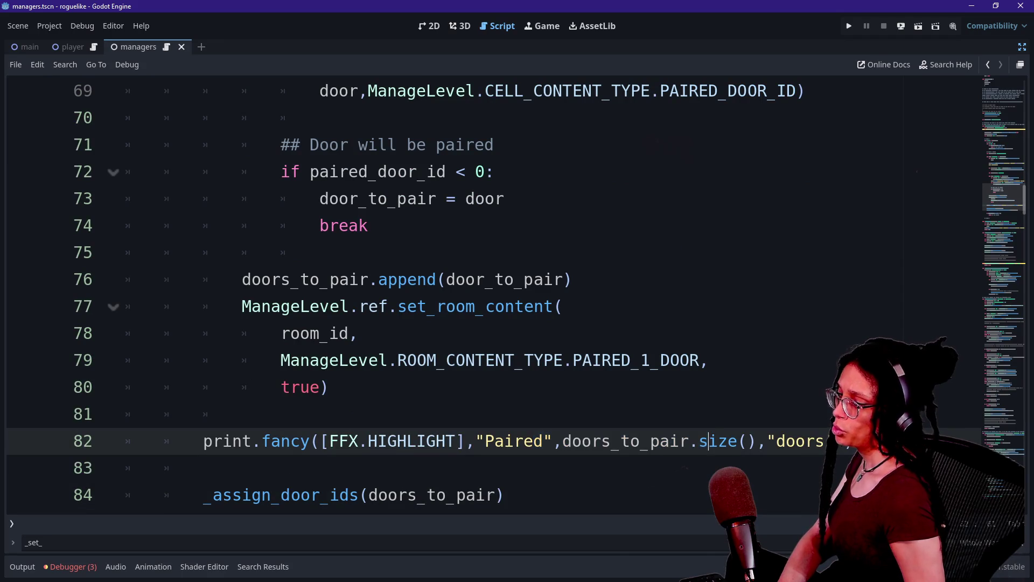
pyautogui.scroll(9, 409, 291)
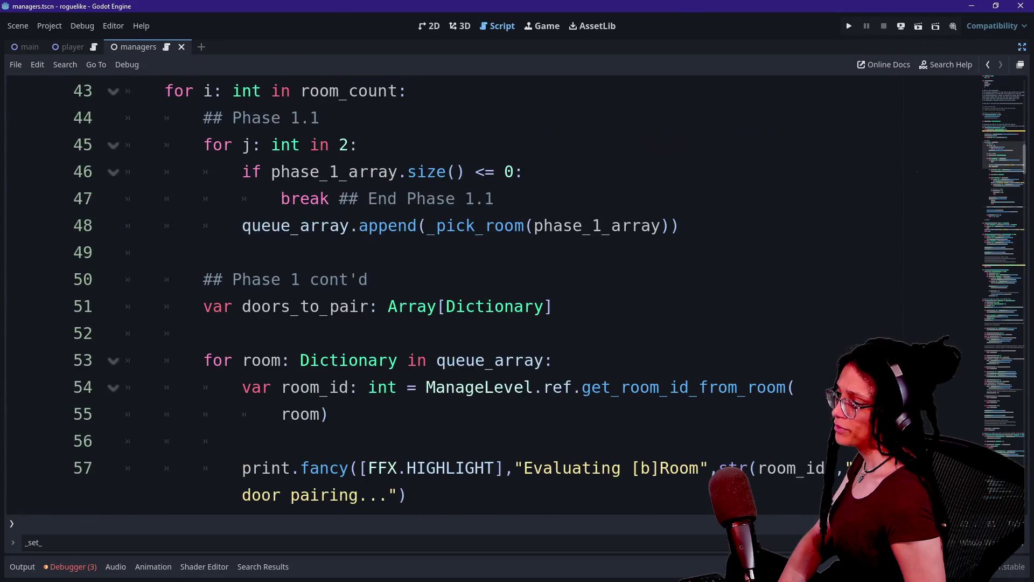
pyautogui.moveTo(204, 306); pyautogui.dragTo(359, 306)
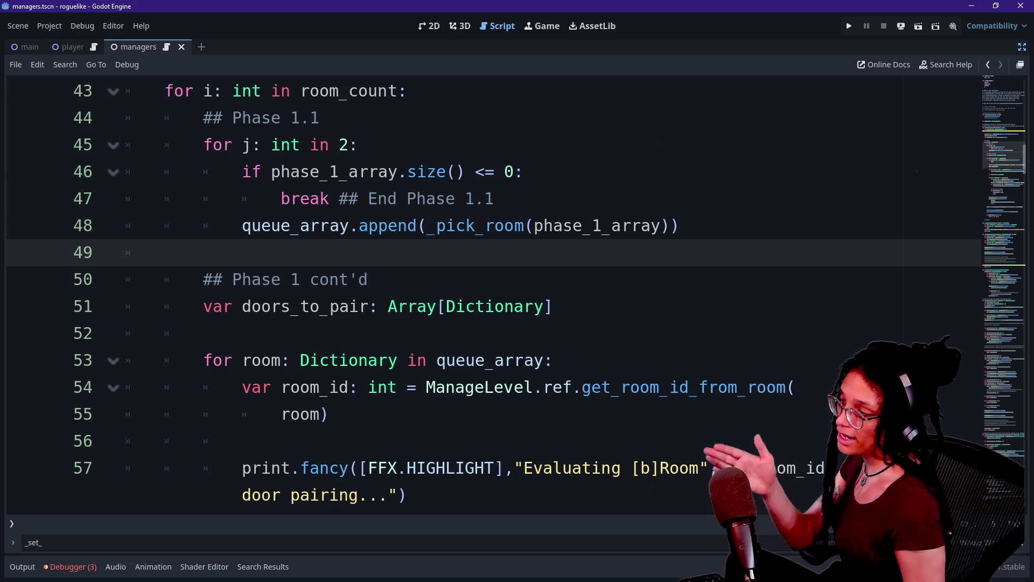
pyautogui.press('Down')
pyautogui.press('Down')
pyautogui.press('End')
pyautogui.hotkey('shift', 'Up')
pyautogui.hotkey('ctrl', 'c')
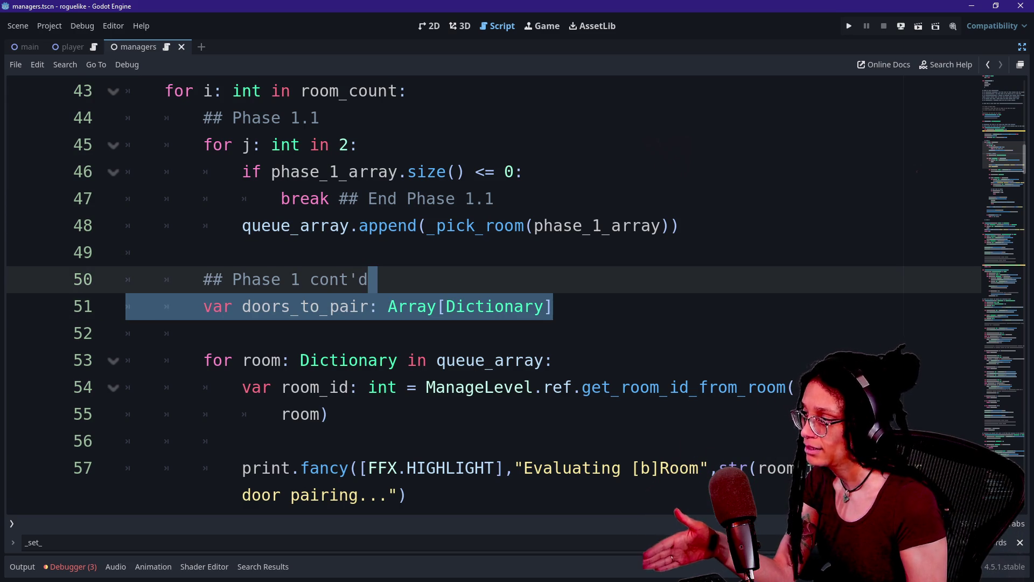
pyautogui.press('Delete')
pyautogui.click(407, 90)
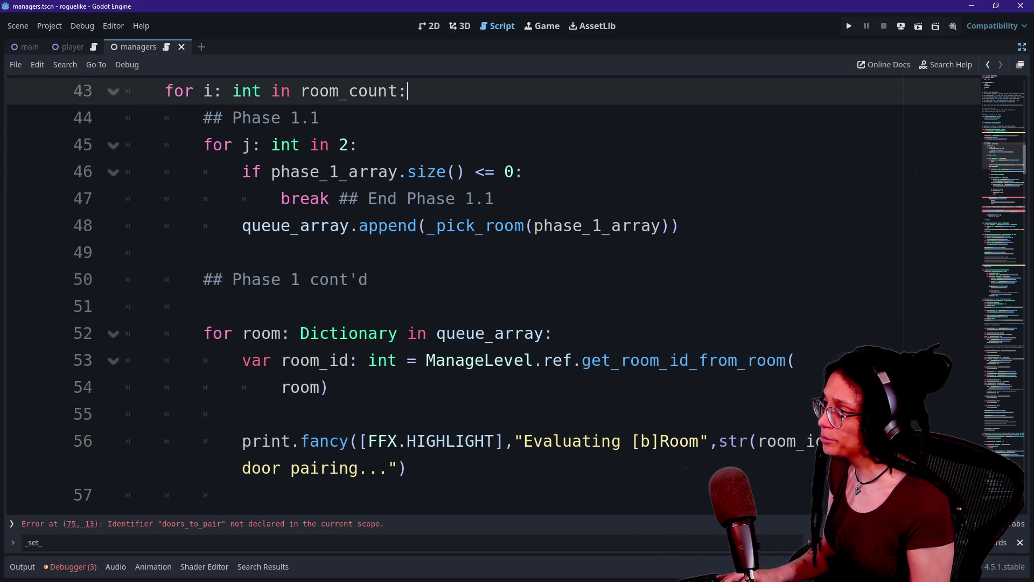
pyautogui.hotkey('ctrl', 'v')
pyautogui.press('Up')
pyautogui.press('BackSpace')
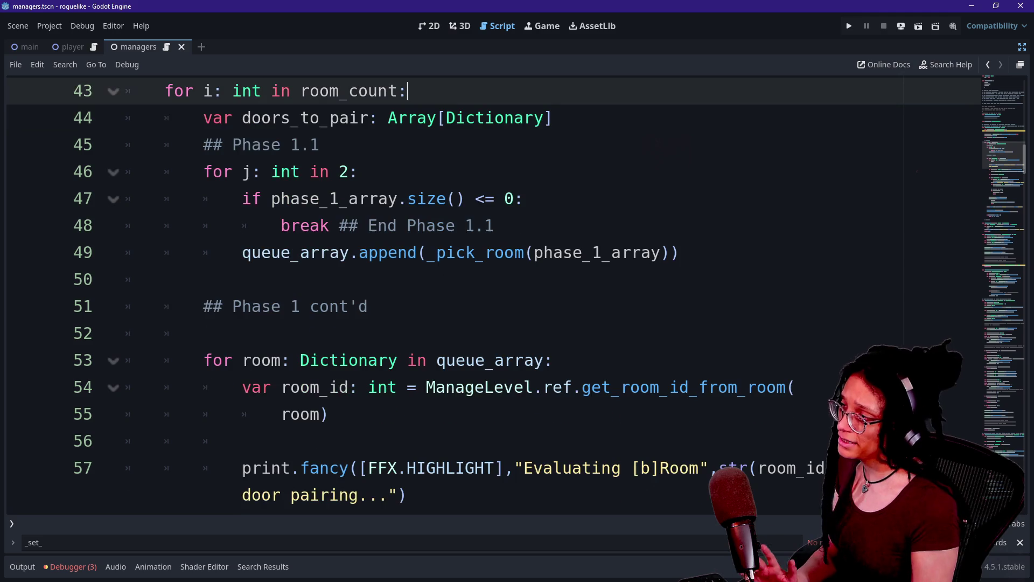
pyautogui.press('Down')
pyautogui.press('End')
pyautogui.press('Return')
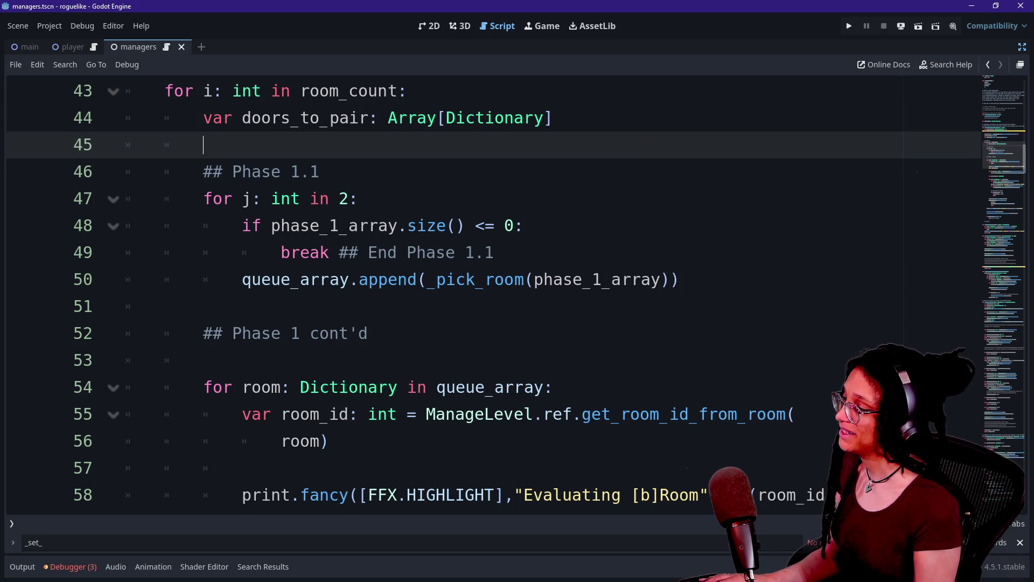
pyautogui.click(206, 360)
pyautogui.press('BackSpace')
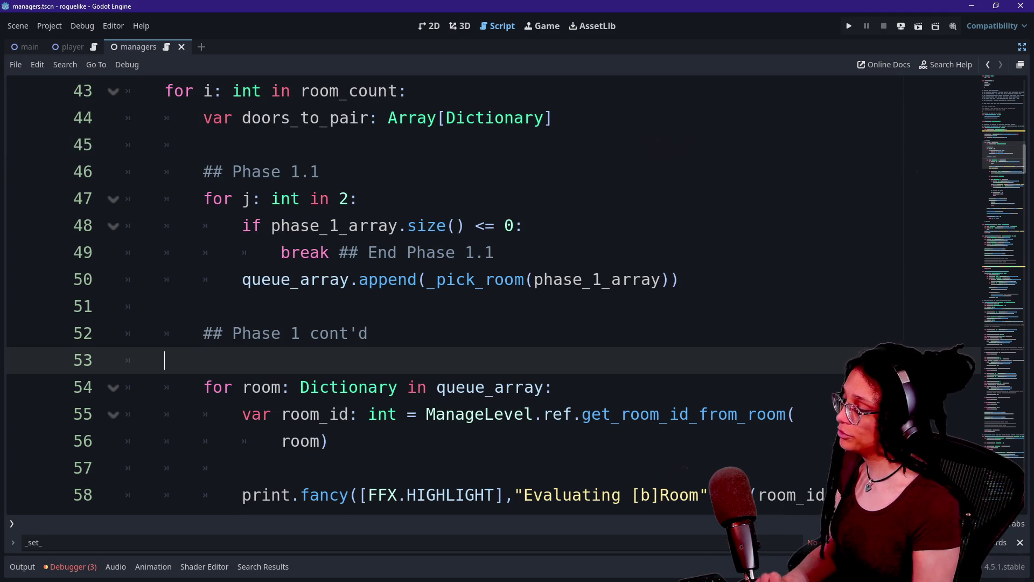
pyautogui.press('BackSpace')
pyautogui.press('BackSpace')
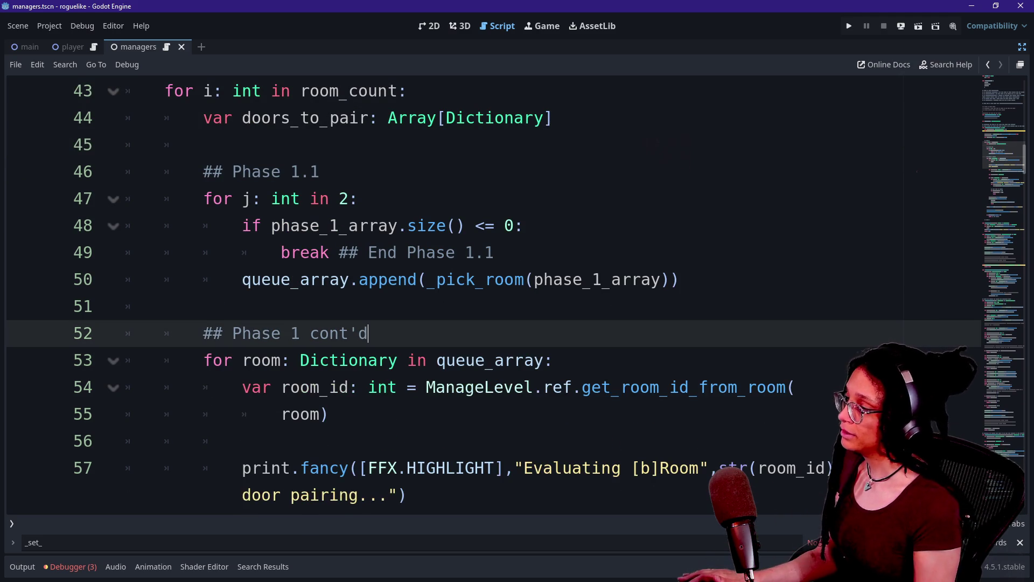
pyautogui.press('Up')
pyautogui.press('Up')
pyautogui.press('Up')
pyautogui.press('Down')
pyautogui.press('Down')
pyautogui.press('Down')
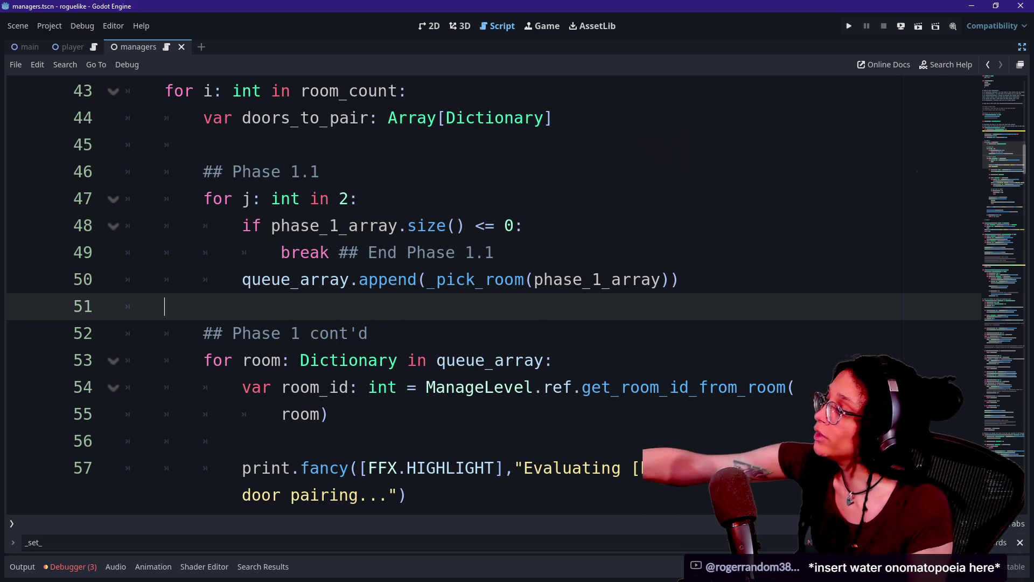
pyautogui.click(408, 117)
pyautogui.press('Down')
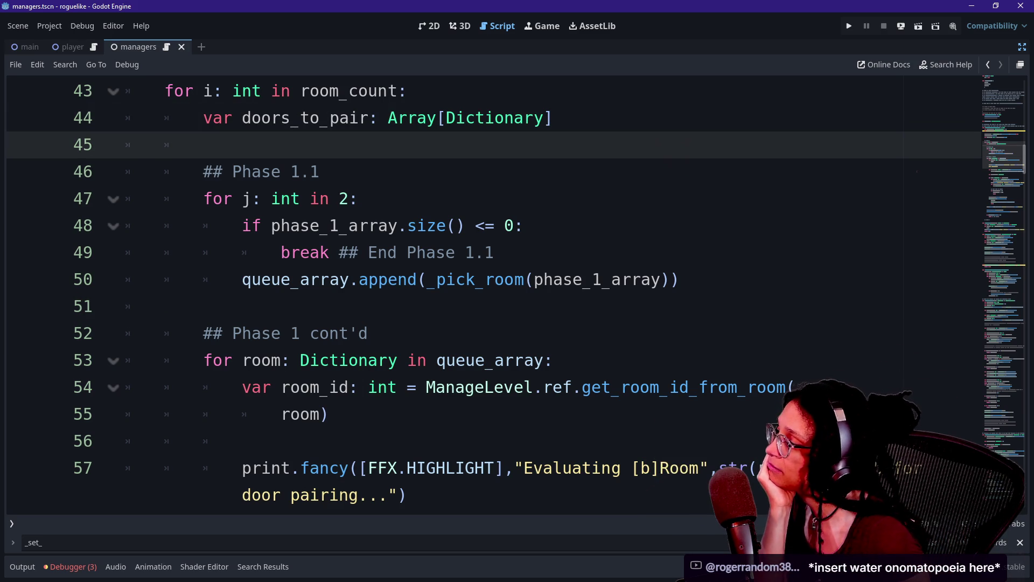
pyautogui.scroll(-1, 485, 291)
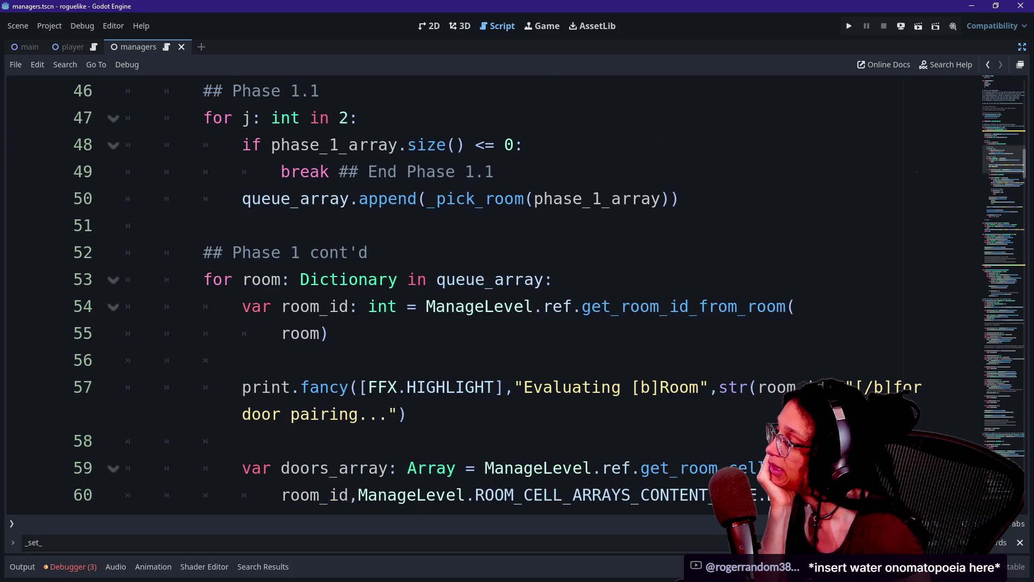
pyautogui.moveTo(127, 279); pyautogui.dragTo(328, 333)
pyautogui.click(327, 332)
pyautogui.click(164, 226)
pyautogui.hotkey('ctrl', 'z')
pyautogui.hotkey('ctrl', 'z')
pyautogui.hotkey('ctrl', 'z')
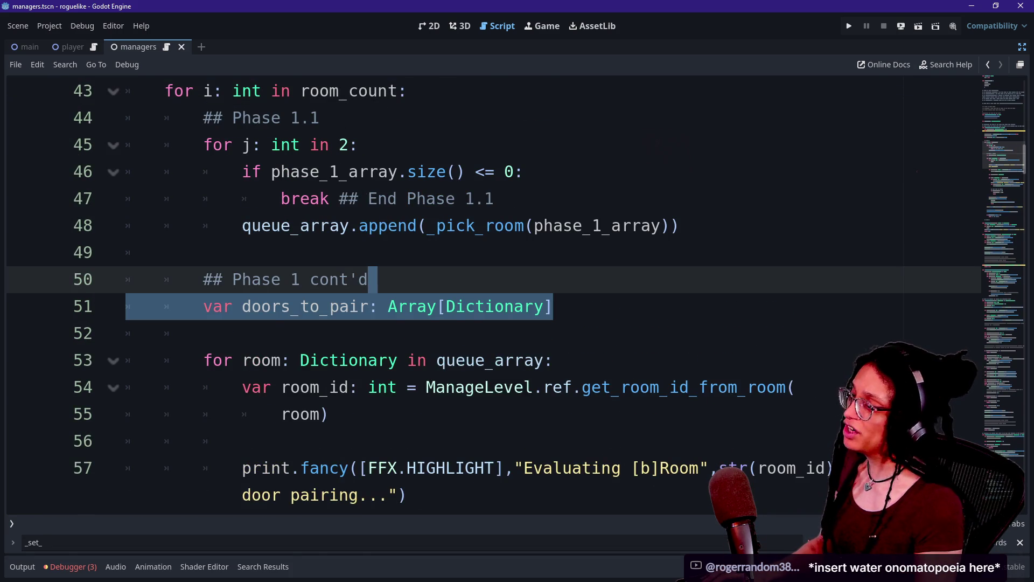
pyautogui.click(205, 333)
pyautogui.scroll(-2, 485, 291)
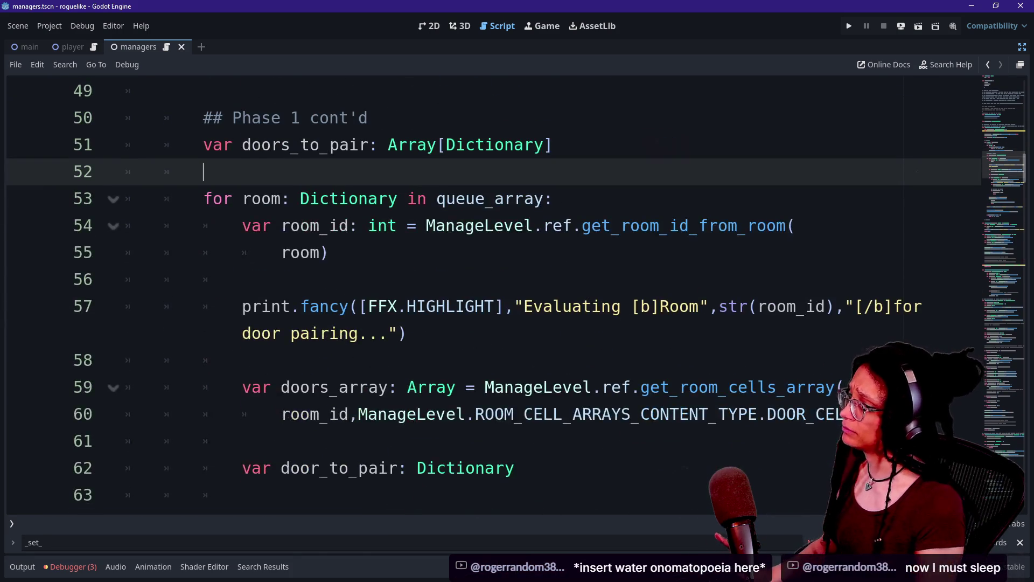
pyautogui.scroll(-2, 334, 323)
pyautogui.scroll(-7, 485, 291)
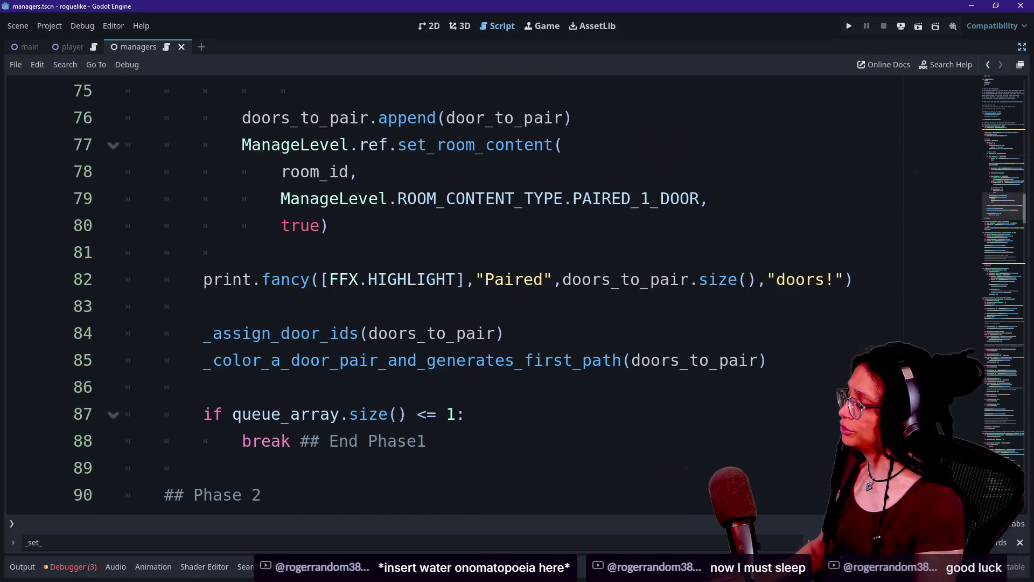
pyautogui.click(856, 279)
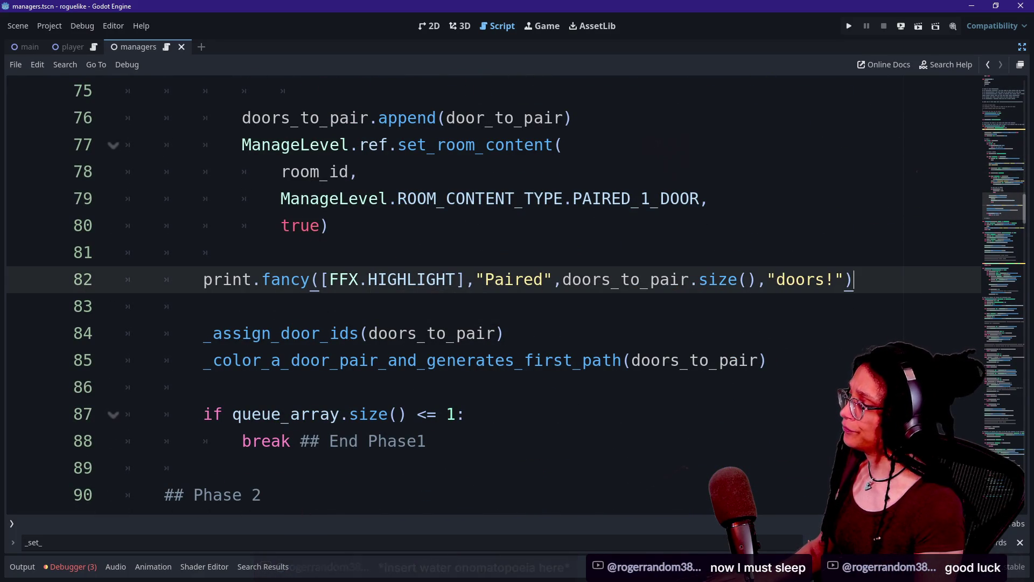
# Step: Add doors_to_pair.clear() on a new line after the Paired print and save the script
pyautogui.press('Return')
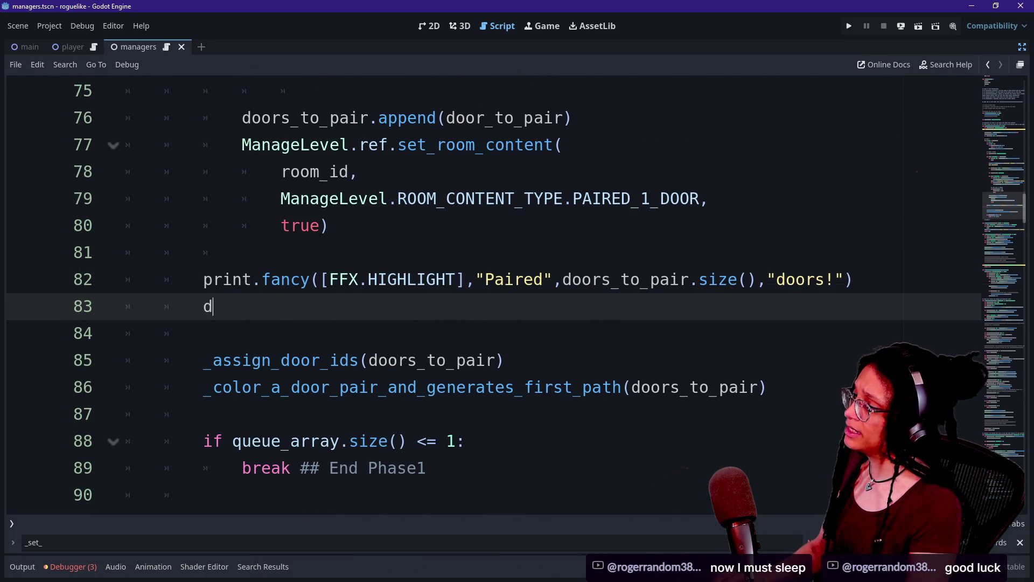
pyautogui.write('door_')
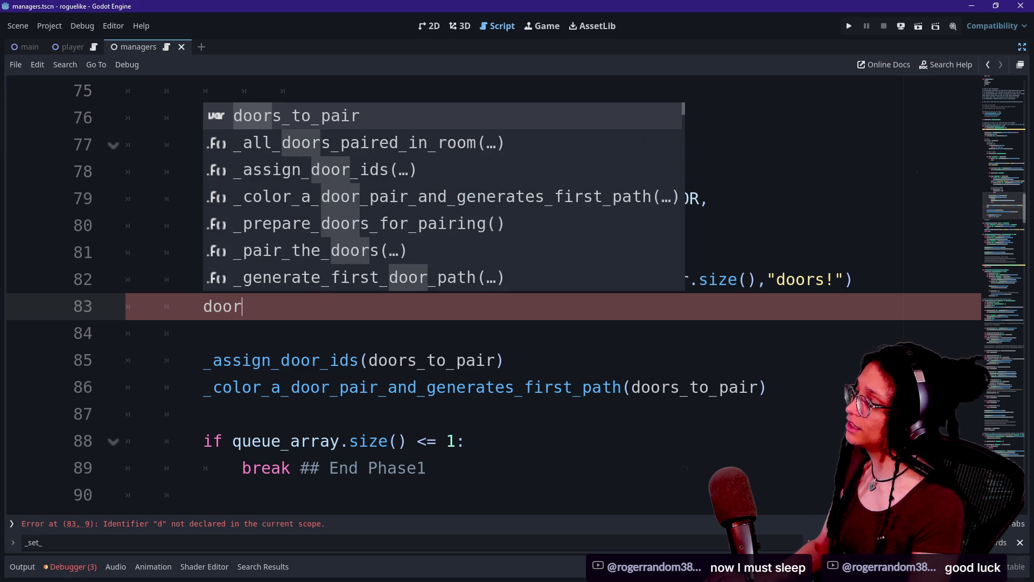
pyautogui.press('Escape')
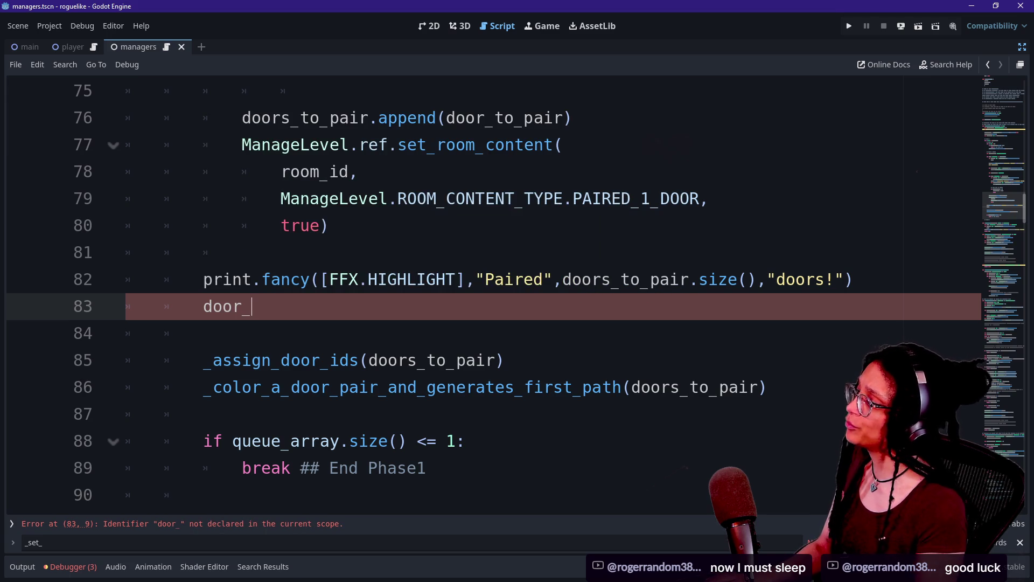
pyautogui.write('s_to_pair')
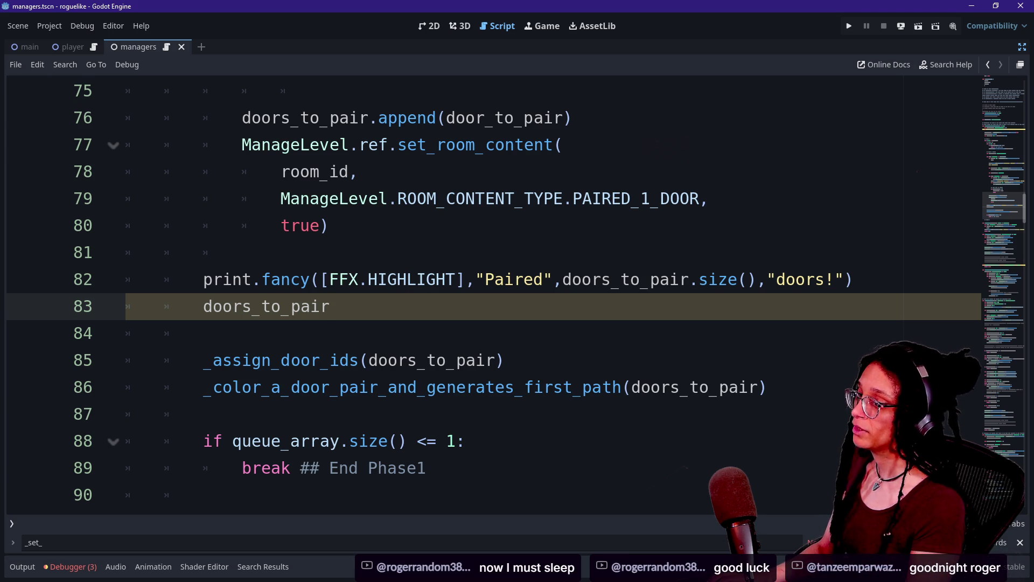
pyautogui.write('.cler')
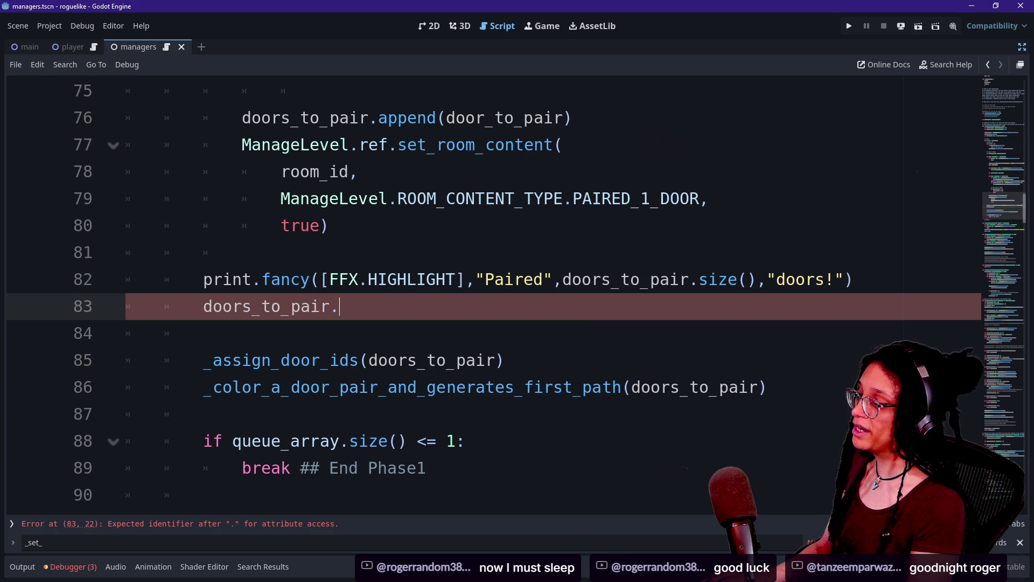
pyautogui.press('BackSpace')
pyautogui.write('ar')
pyautogui.press('Return')
pyautogui.press('Down')
pyautogui.hotkey('ctrl', 's')
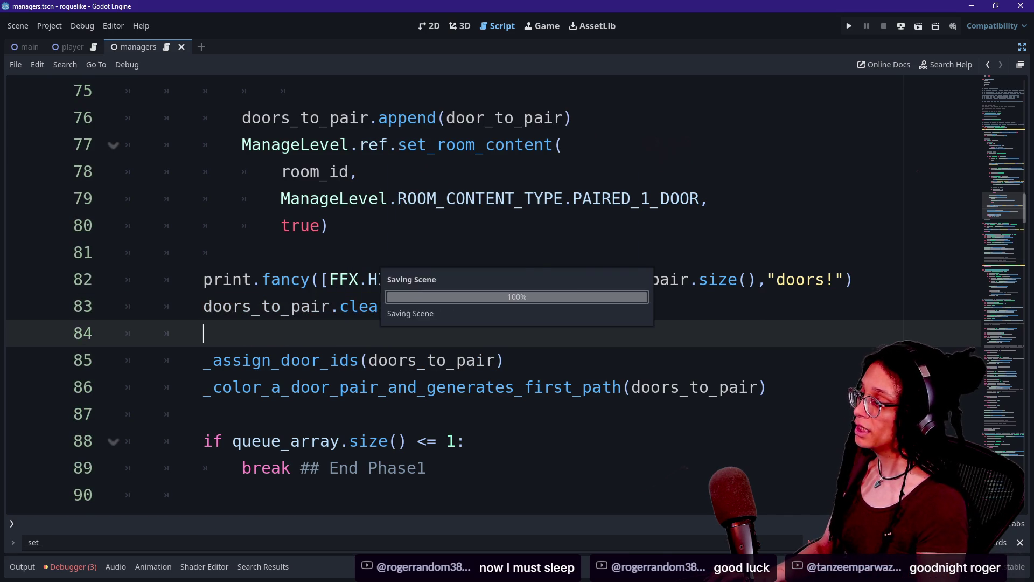
# Step: Scroll up to the Phase 1 cont'd block and the doors_to_pair declaration
pyautogui.scroll(3, 485, 296)
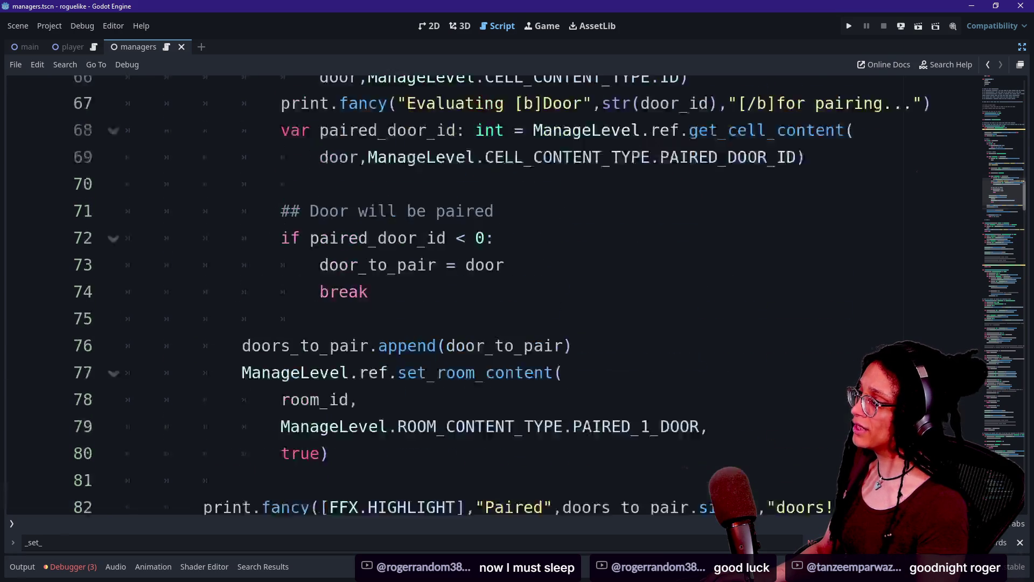
pyautogui.scroll(12, 485, 297)
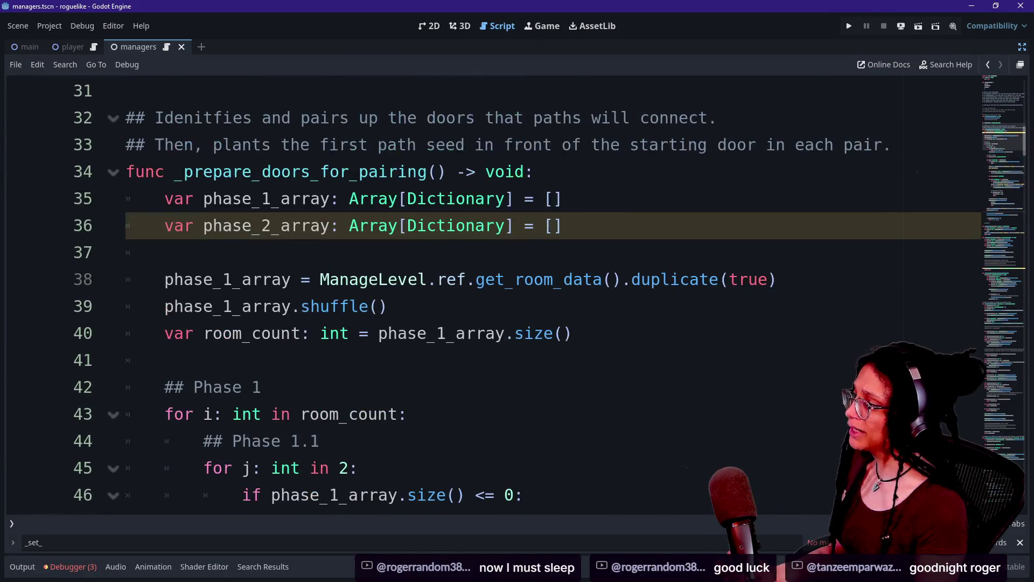
pyautogui.scroll(2, 485, 297)
pyautogui.scroll(-7, 485, 296)
pyautogui.scroll(-3, 485, 296)
pyautogui.scroll(2, 485, 297)
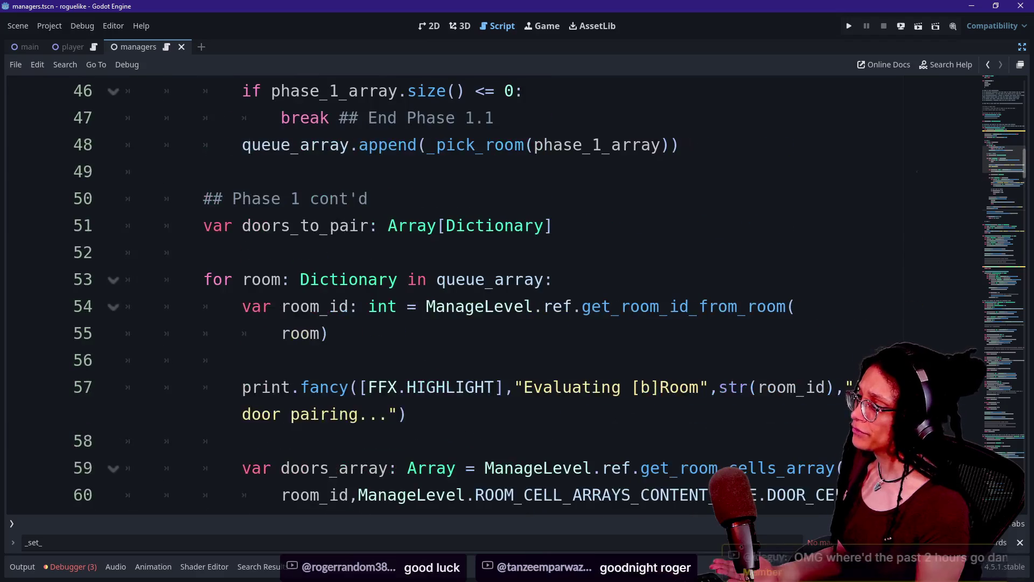
# Step: Delete the doors_to_pair declaration line and the blank line after it
pyautogui.click(203, 253)
pyautogui.press('Up')
pyautogui.press('Up')
pyautogui.hotkey('shift', 'Down')
pyautogui.hotkey('shift', 'Down')
pyautogui.press('BackSpace')
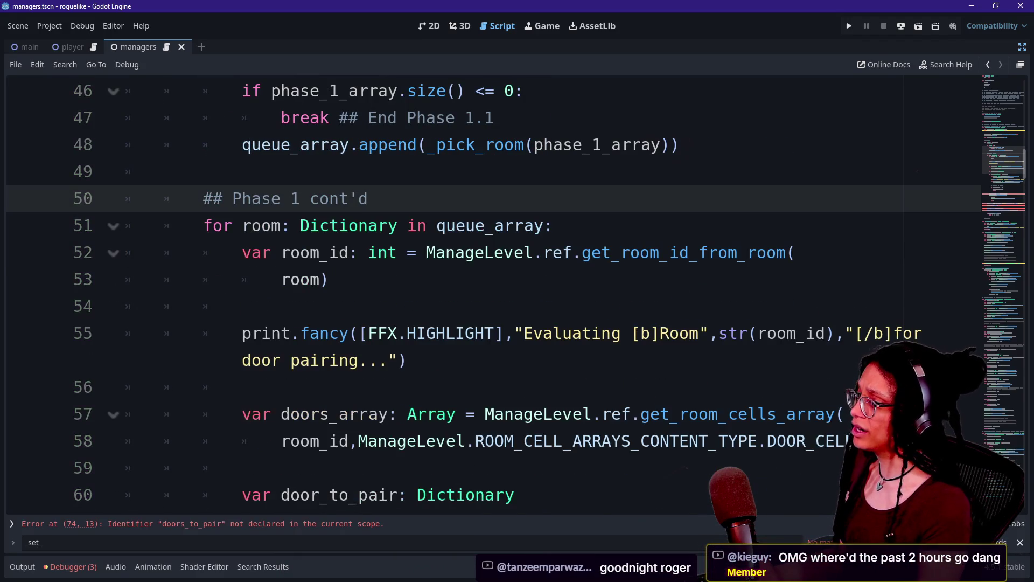
# Step: Make the door loop's append call use queue_array instead of doors_to_pair
pyautogui.scroll(-3, 484, 296)
pyautogui.click(593, 467)
pyautogui.scroll(-2, 485, 296)
pyautogui.press('Up')
pyautogui.press('Up')
pyautogui.press('Up')
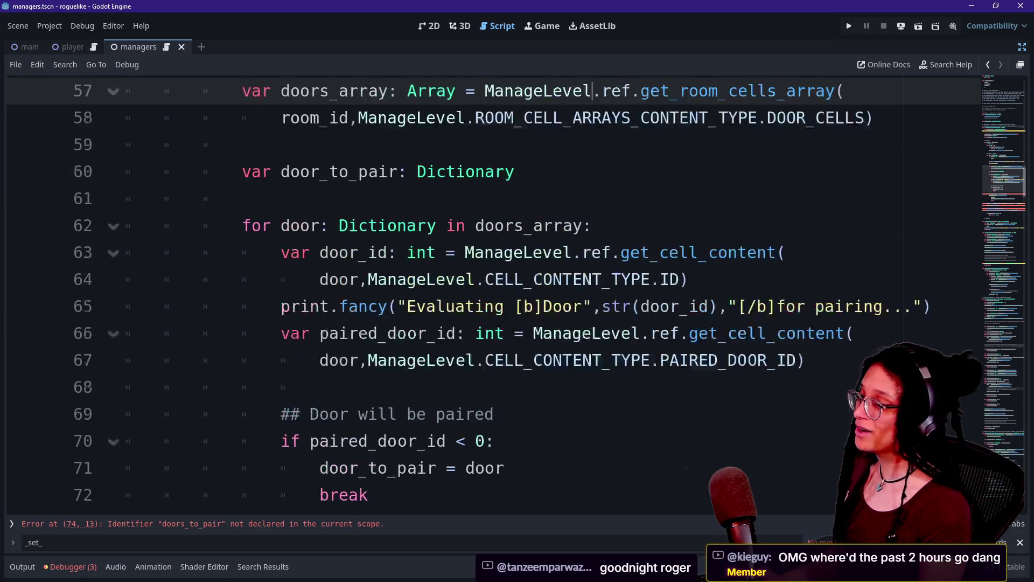
pyautogui.press('Up')
pyautogui.click(516, 306)
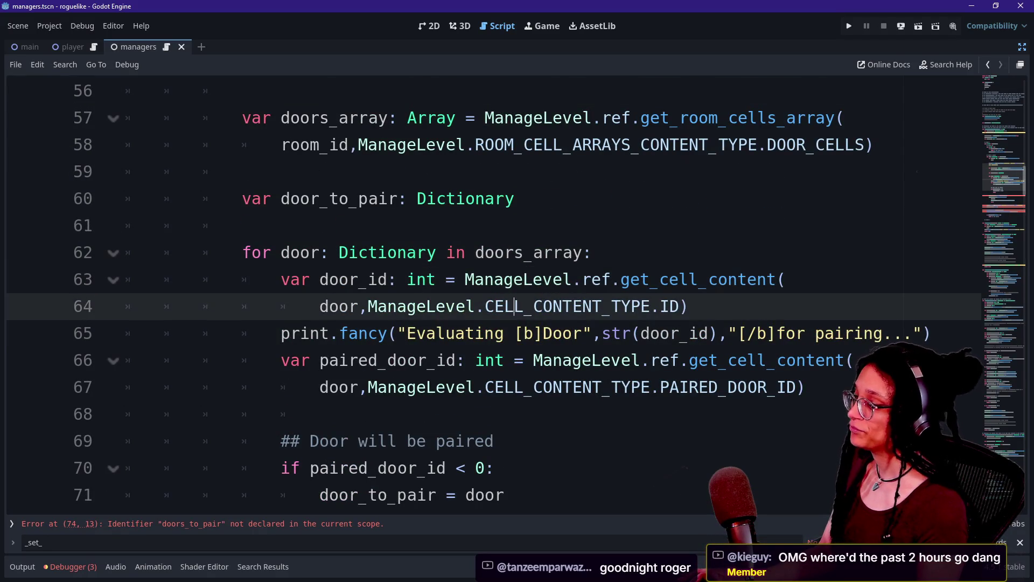
pyautogui.click(243, 225)
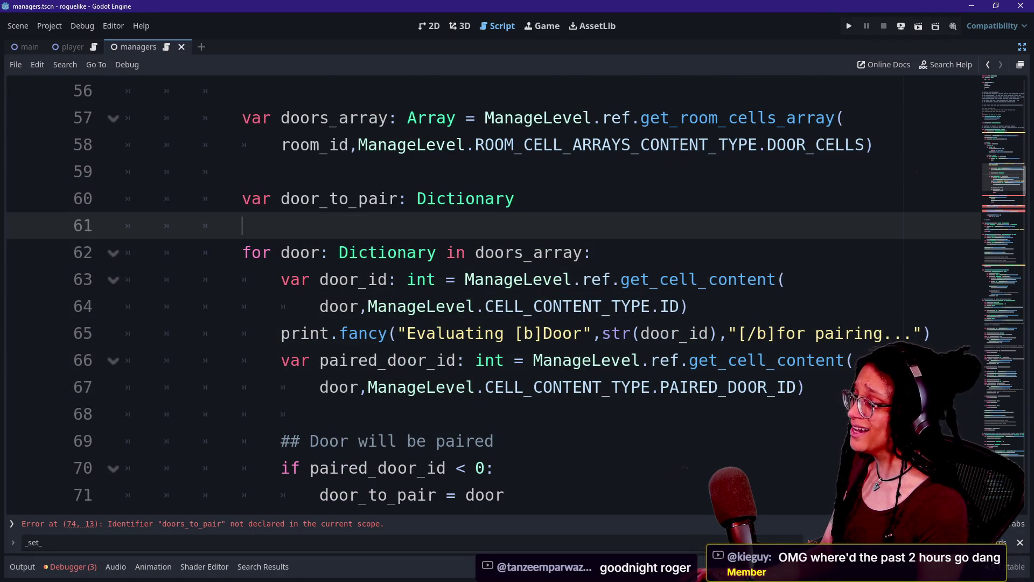
pyautogui.scroll(2, 646, 383)
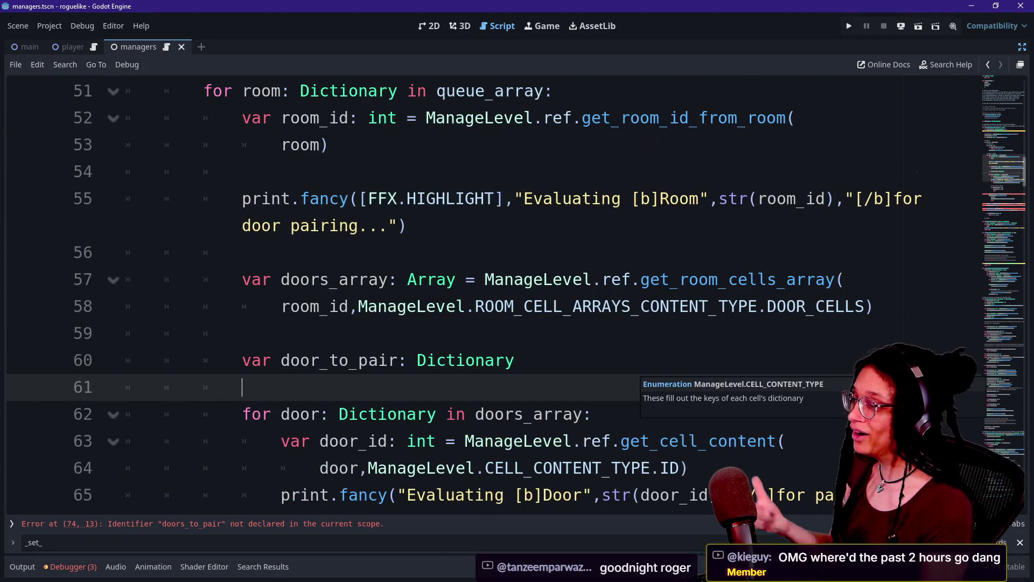
pyautogui.scroll(1, 646, 382)
pyautogui.scroll(-2, 517, 291)
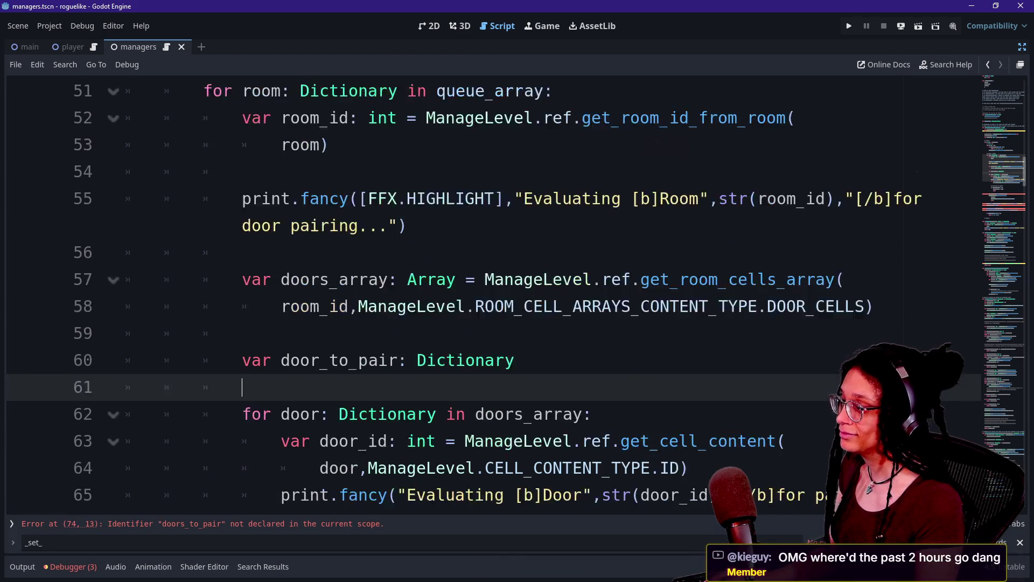
pyautogui.scroll(-7, 517, 291)
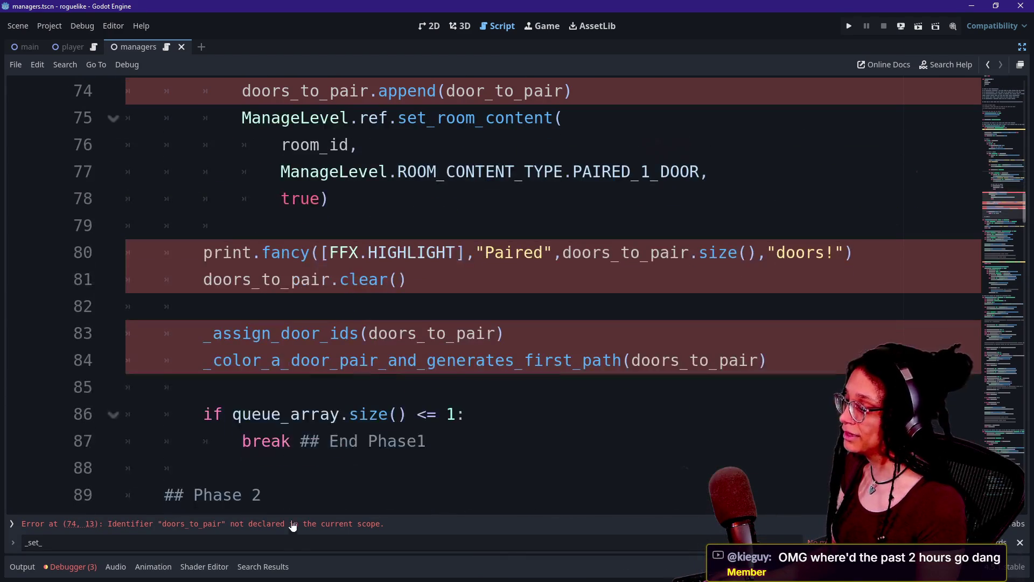
pyautogui.scroll(1, 517, 291)
pyautogui.moveTo(242, 172); pyautogui.dragTo(376, 171)
pyautogui.write('qu')
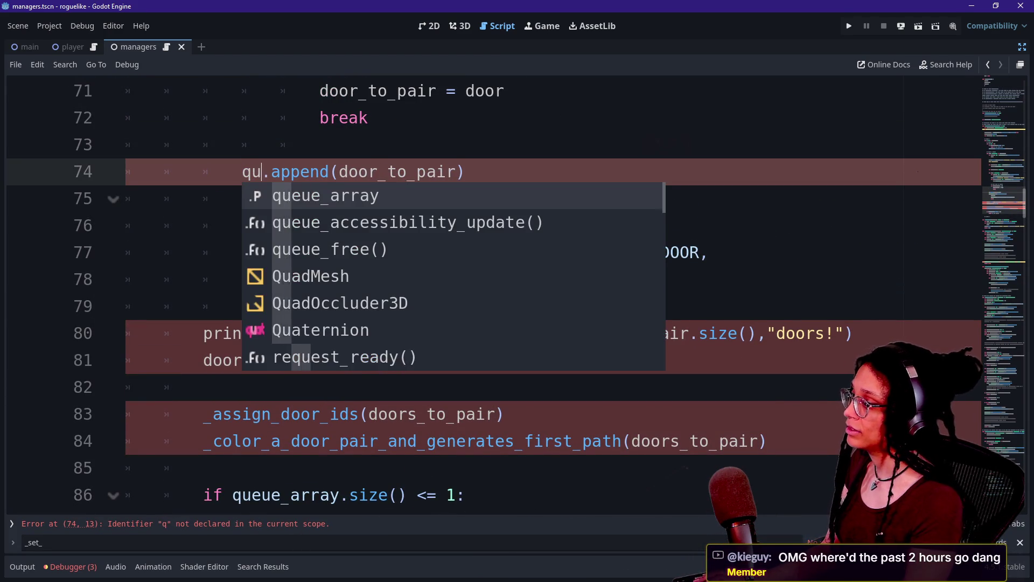
pyautogui.press('Return')
# Step: Rename the remaining doors_to_pair occurrences to queue_array using multi-cursor selection
pyautogui.click(281, 279)
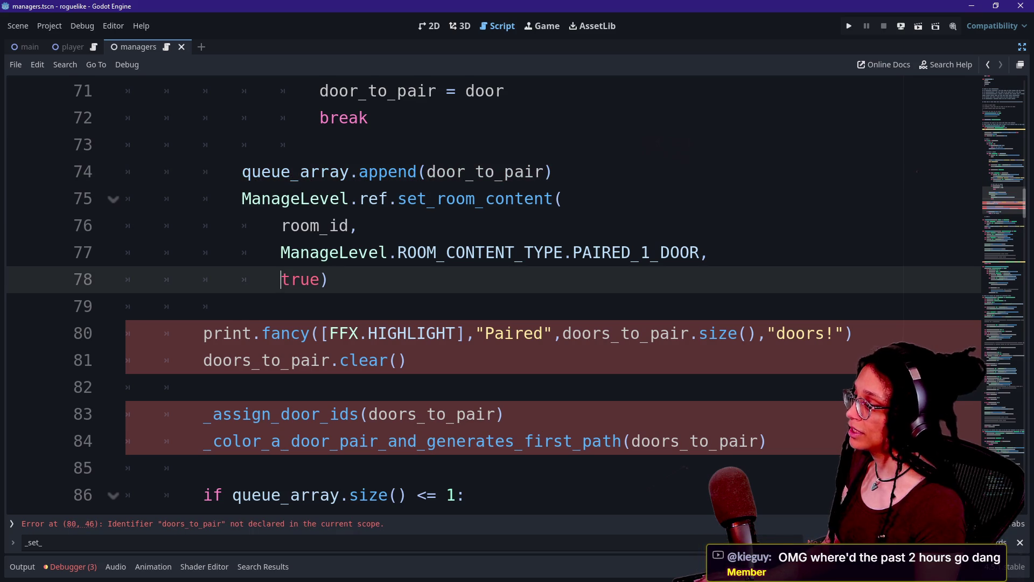
pyautogui.doubleClick(267, 360)
pyautogui.hotkey('ctrl', 'd')
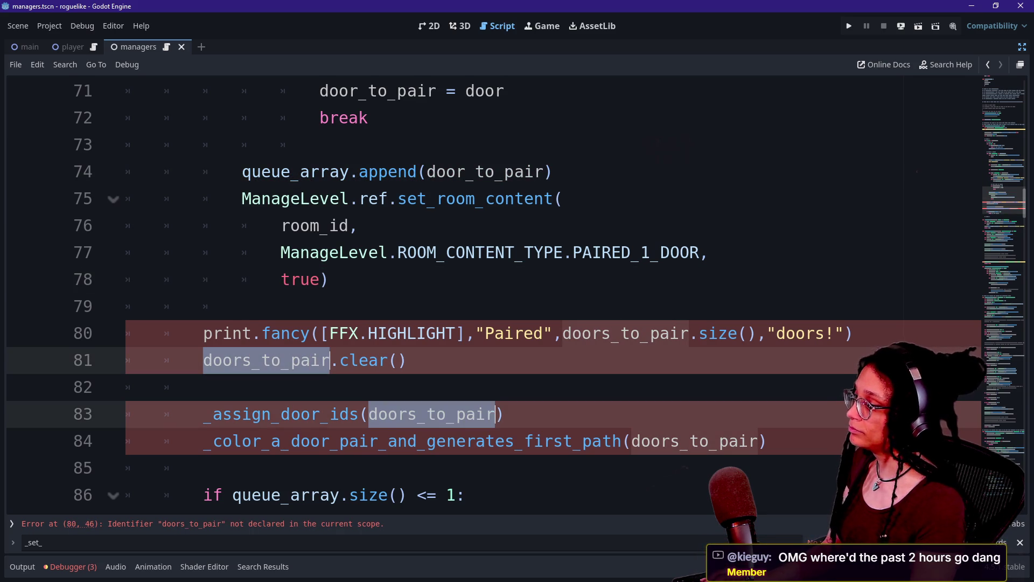
pyautogui.moveTo(562, 333)
pyautogui.mouseDown()
pyautogui.moveTo(729, 332)
pyautogui.moveTo(689, 333)
pyautogui.mouseUp()
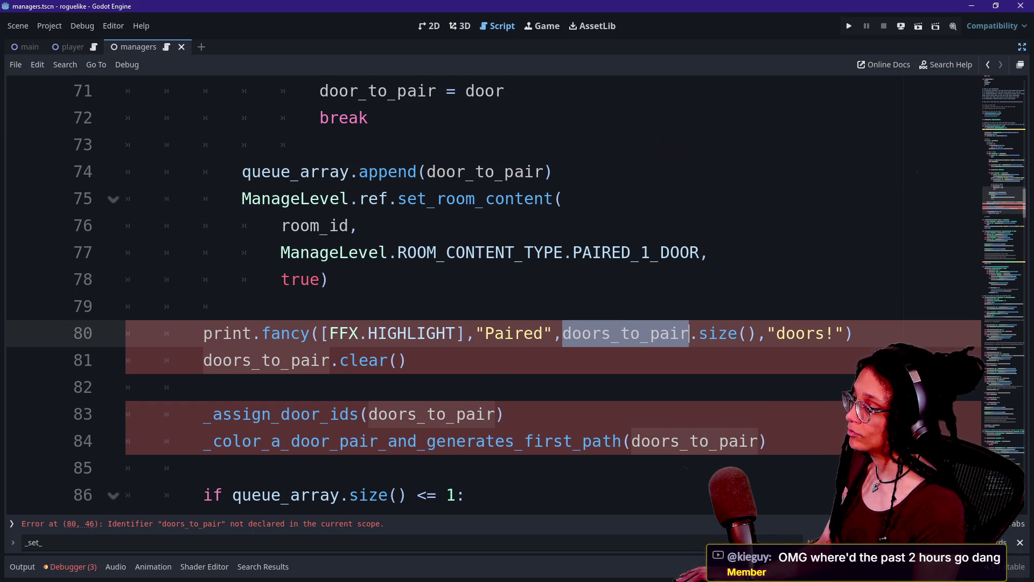
pyautogui.hotkey('ctrl', 'd')
pyautogui.hotkey('ctrl', 'd')
pyautogui.hotkey('ctrl', 'd')
pyautogui.write('qu')
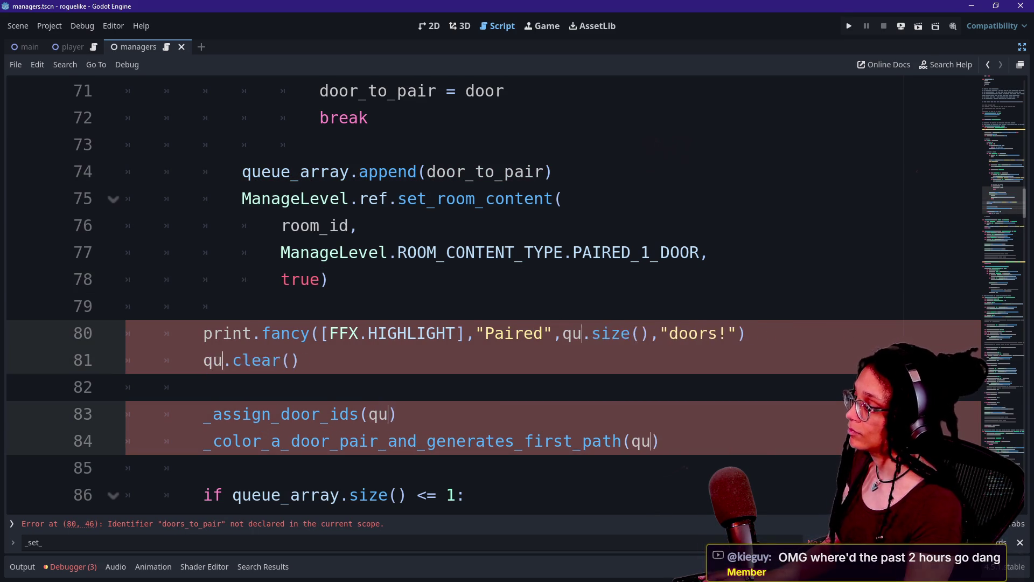
pyautogui.write('eue_array')
pyautogui.click(328, 279)
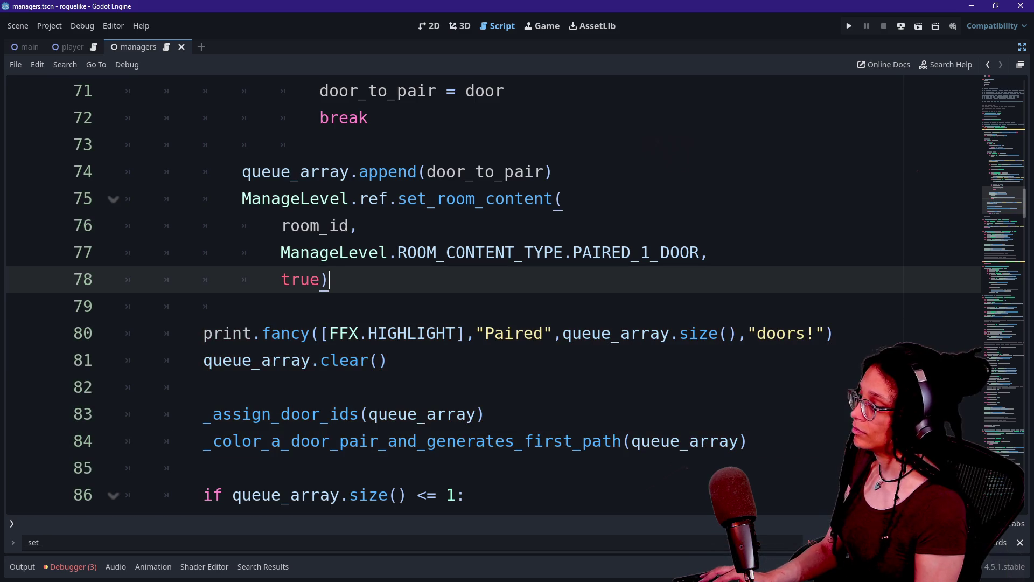
# Step: Move queue_array.clear() below the door-ID and colouring calls and dedent it one level
pyautogui.moveTo(163, 360); pyautogui.dragTo(388, 360)
pyautogui.press('BackSpace')
pyautogui.press('BackSpace')
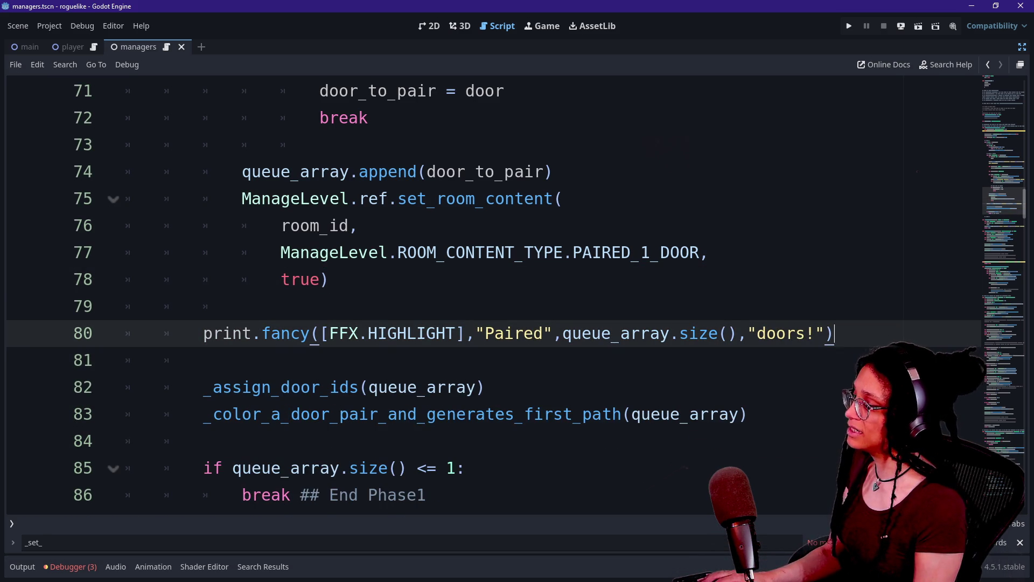
pyautogui.click(203, 441)
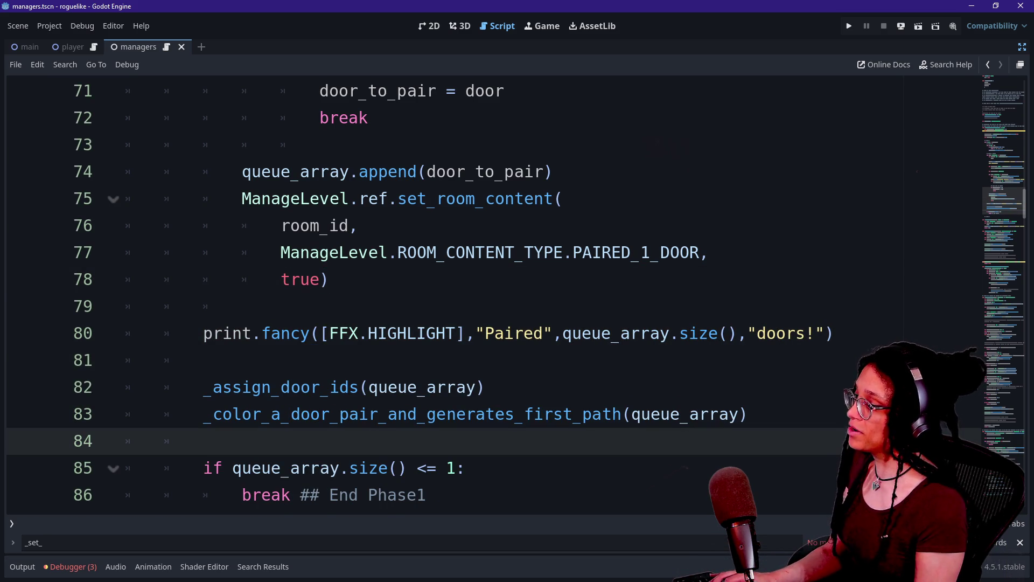
pyautogui.press('Up')
pyautogui.press('End')
pyautogui.press('Return')
pyautogui.press('Return')
pyautogui.write('queue_array.clear()')
pyautogui.scroll(-2, 431, 291)
pyautogui.hotkey('shift', 'Tab')
# Step: Check the break line and save the scene and script with Ctrl+S
pyautogui.click(242, 386)
pyautogui.click(427, 387)
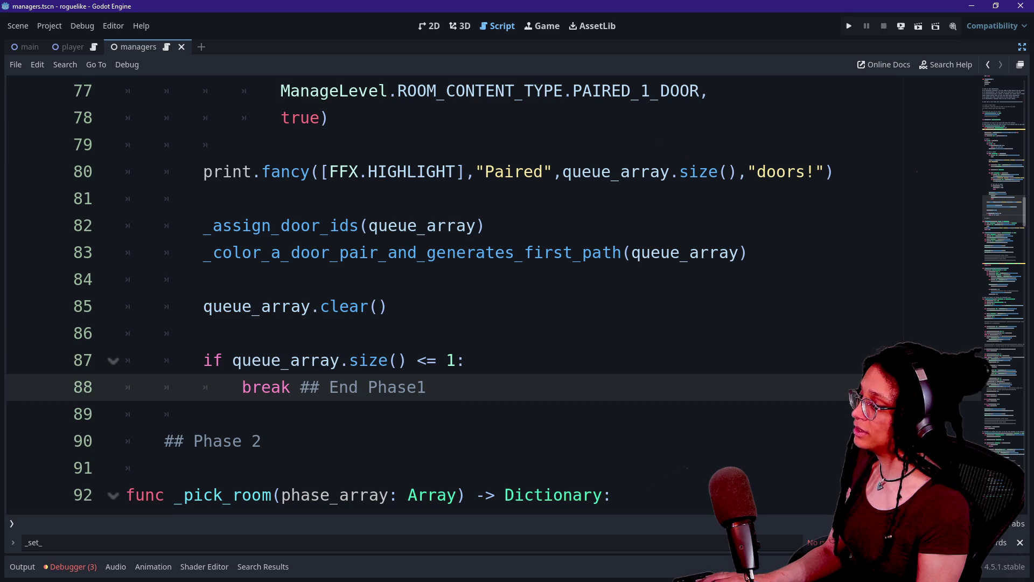
pyautogui.hotkey('shift', 'Up')
pyautogui.hotkey('shift', 'Down')
pyautogui.hotkey('ctrl', 's')
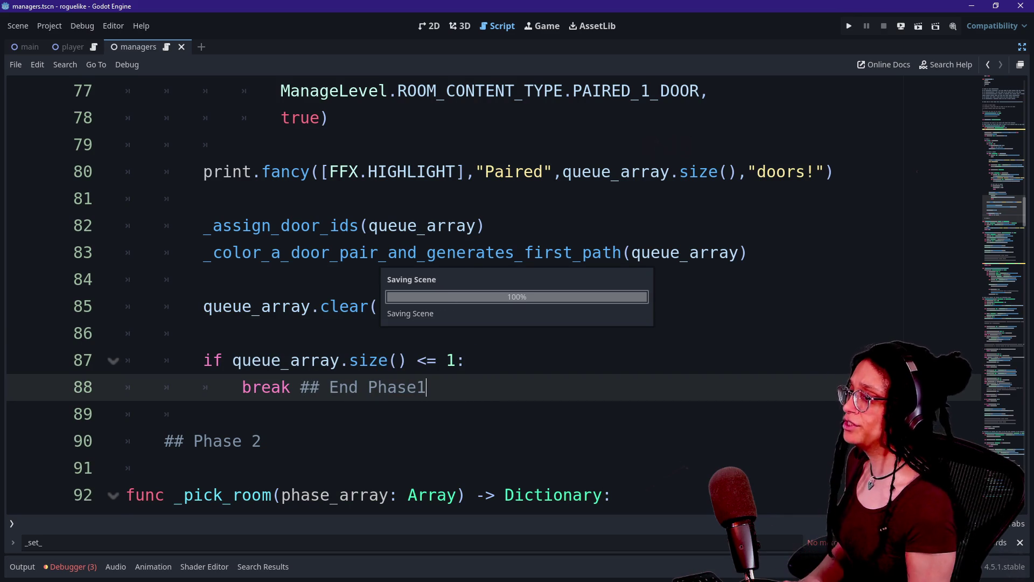
# Step: Run the game, then inspect the get_room_cells_array and _prepare_doors_for_pairing frames in an enlarged debugger
pyautogui.click(849, 26)
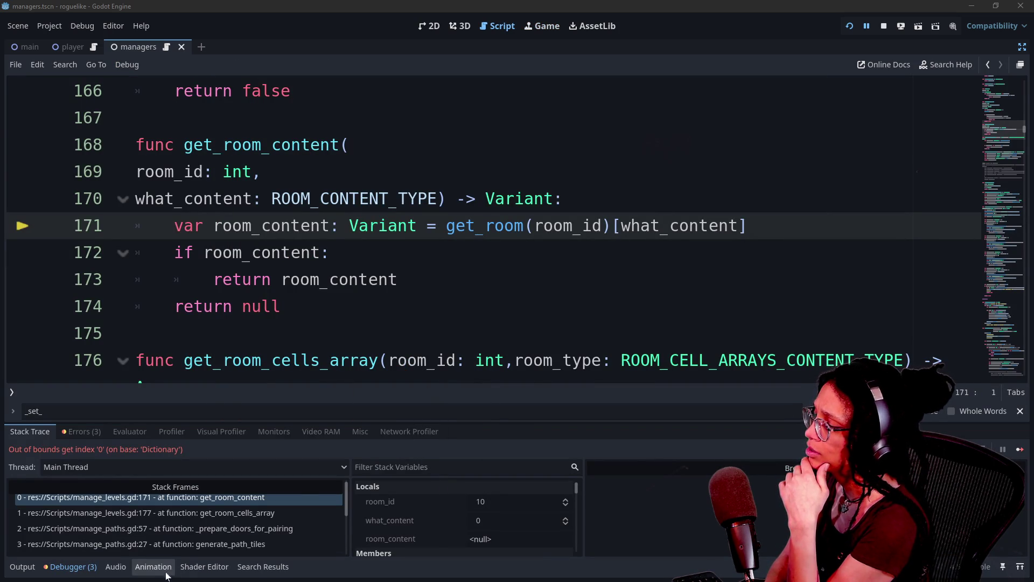
pyautogui.click(193, 515)
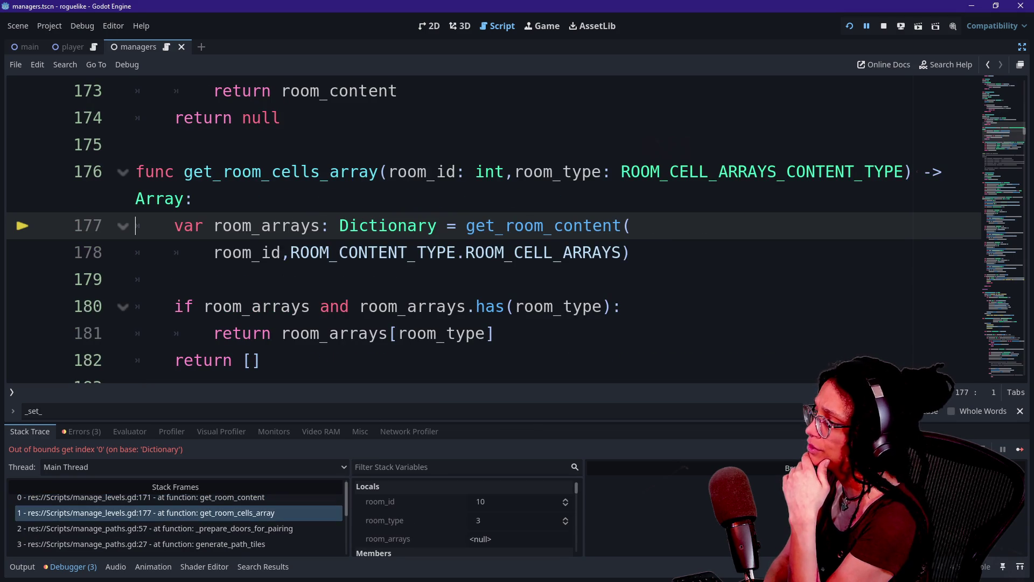
pyautogui.click(260, 527)
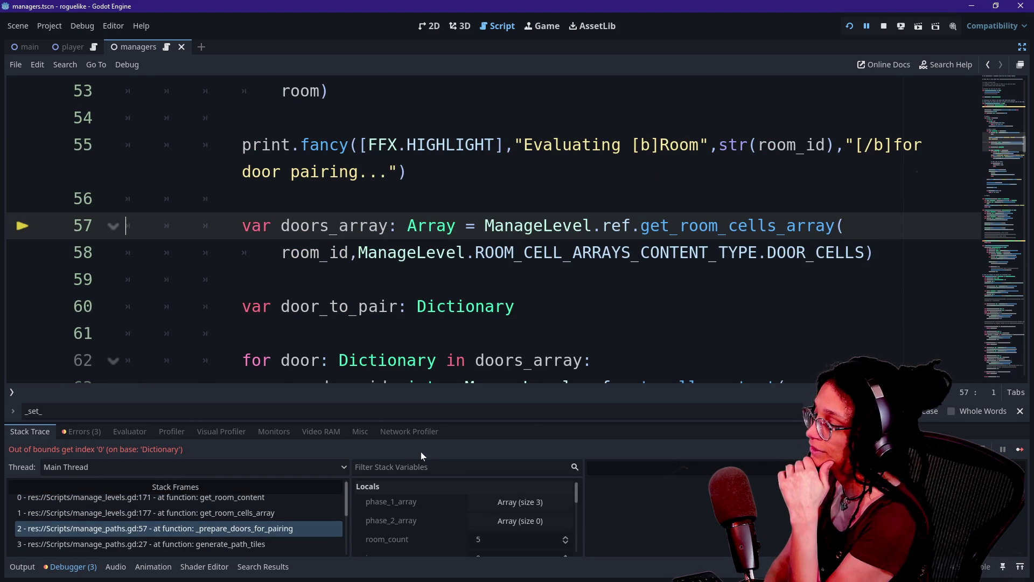
pyautogui.moveTo(434, 422); pyautogui.dragTo(437, 365)
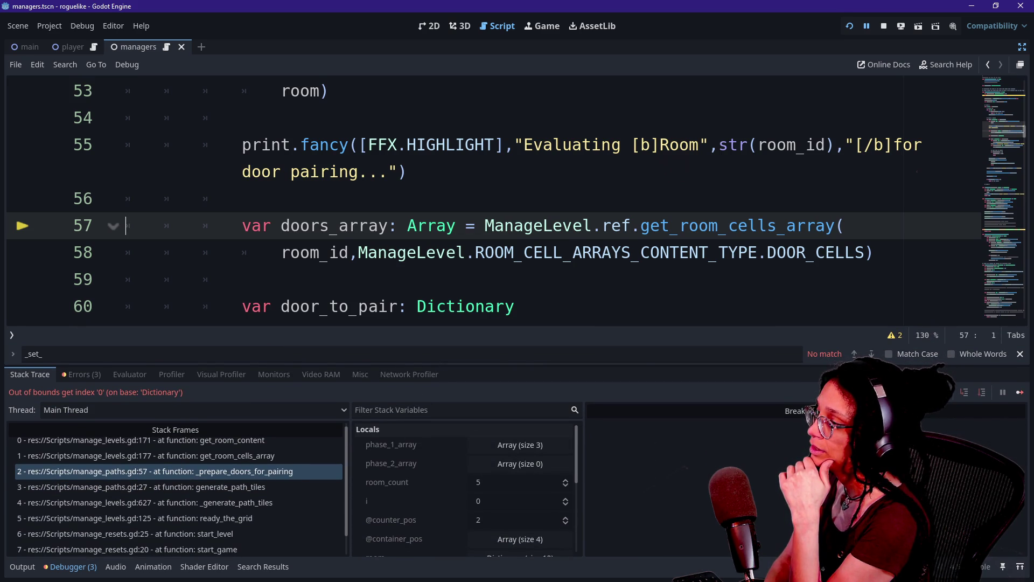
pyautogui.scroll(-5, 436, 477)
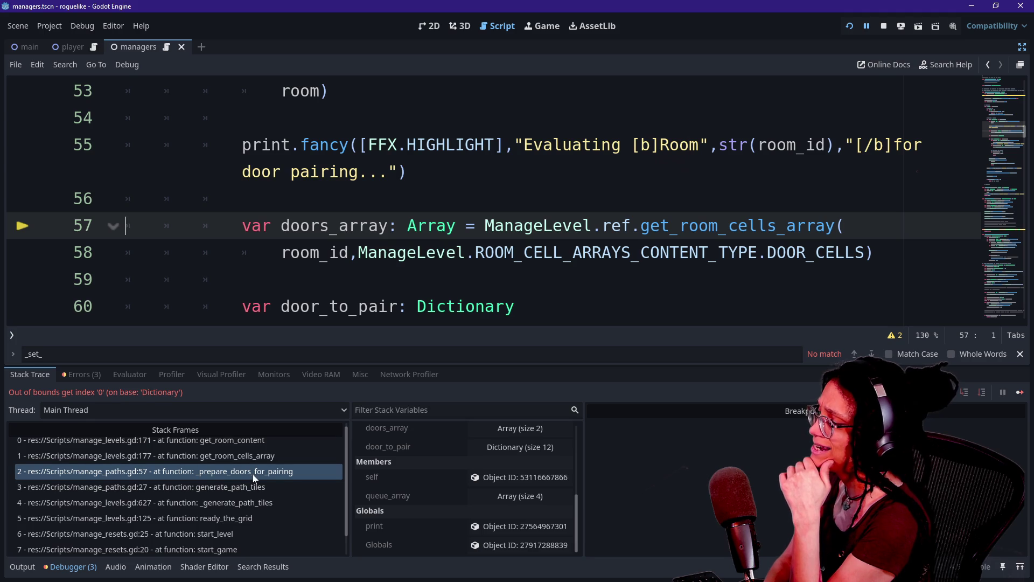
pyautogui.scroll(5, 418, 485)
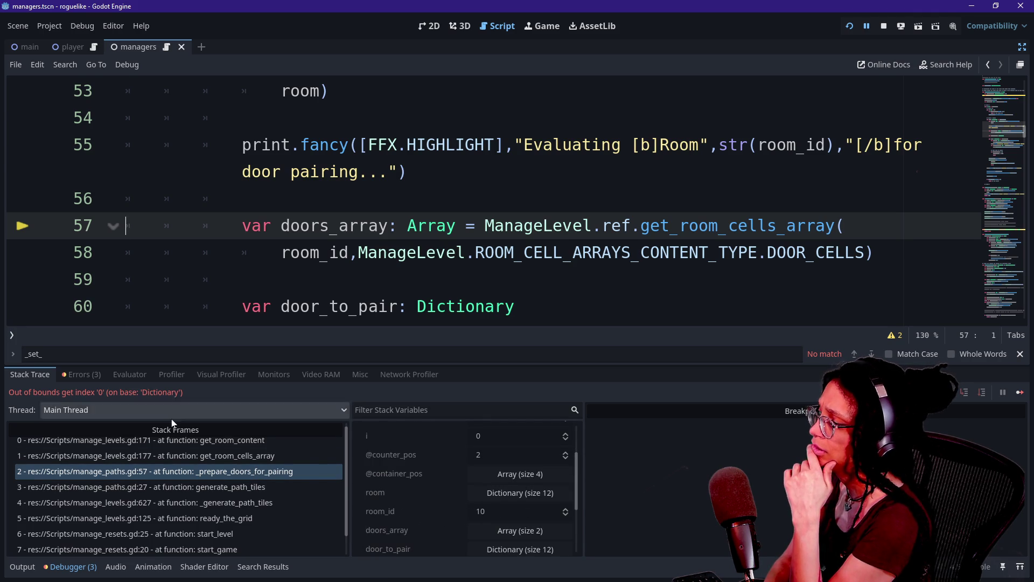
pyautogui.click(194, 459)
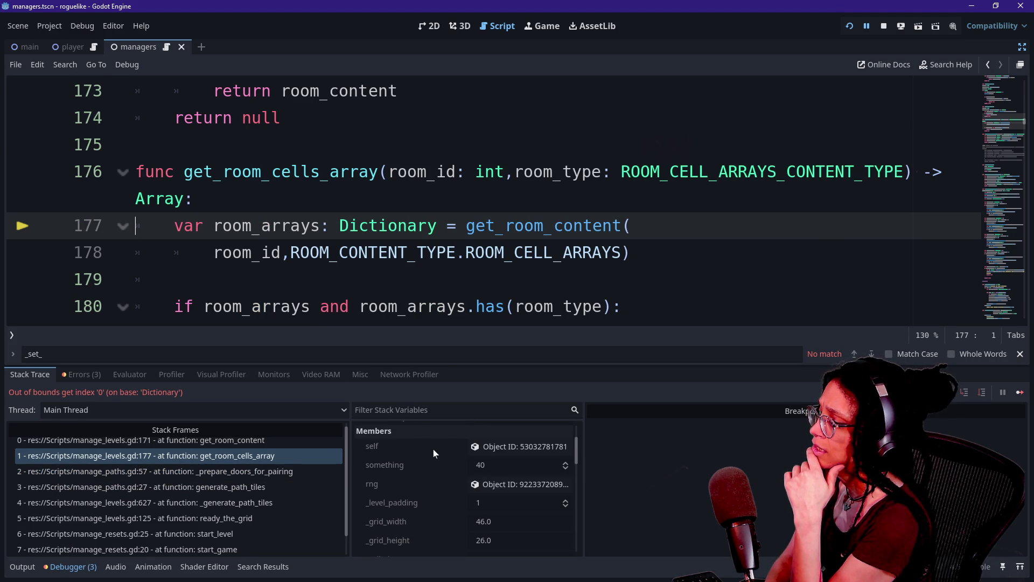
pyautogui.scroll(3, 433, 448)
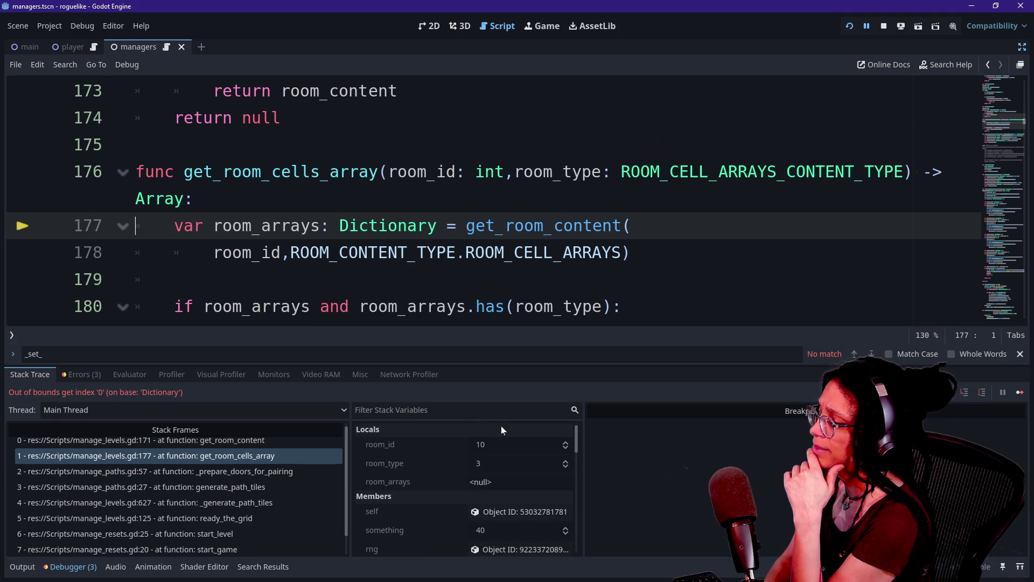
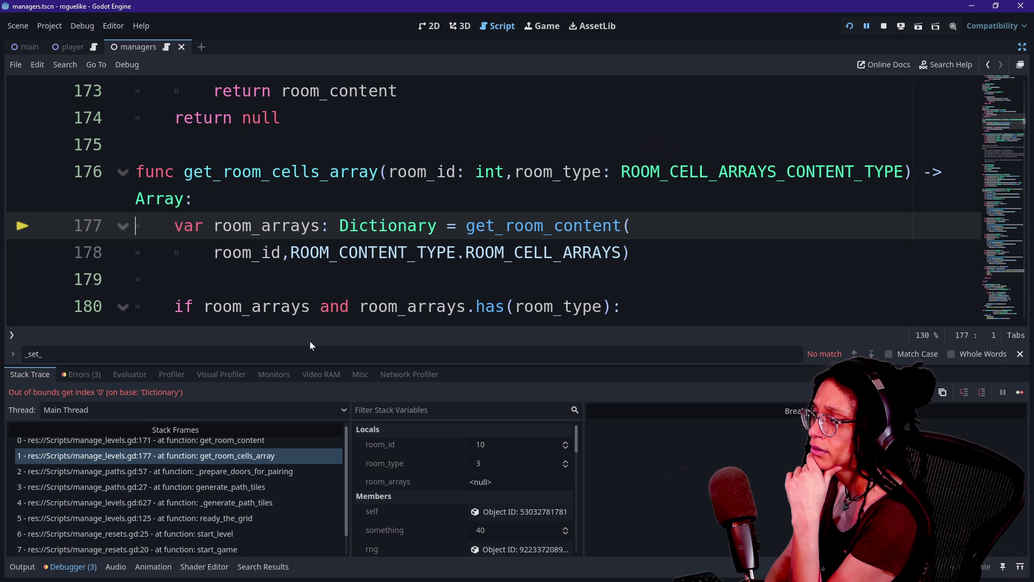
# Step: Inspect the innermost get_room_content frame and its ROOM_CONTENT_TYPE on line 170
pyautogui.scroll(-1, 494, 200)
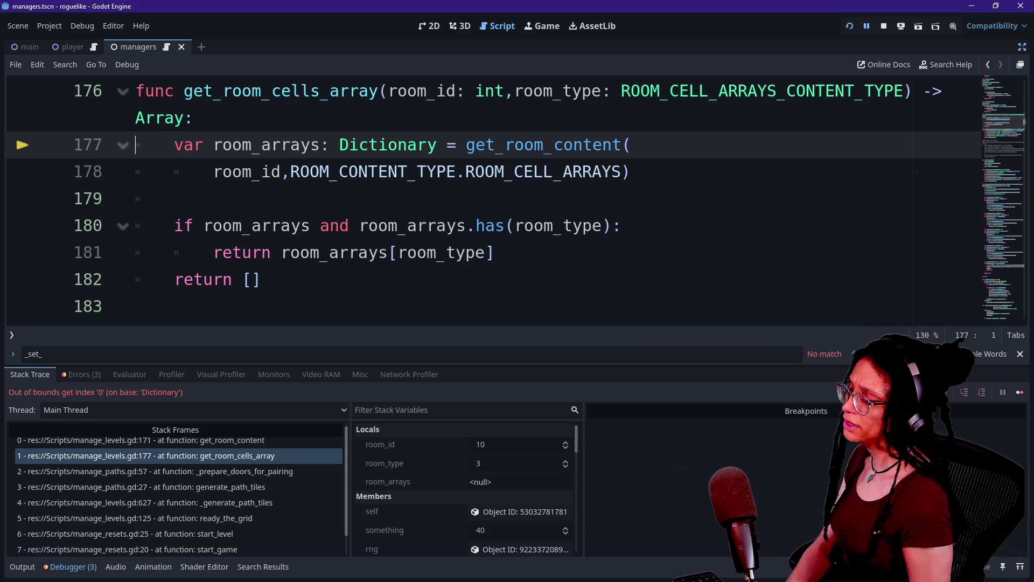
pyautogui.click(203, 440)
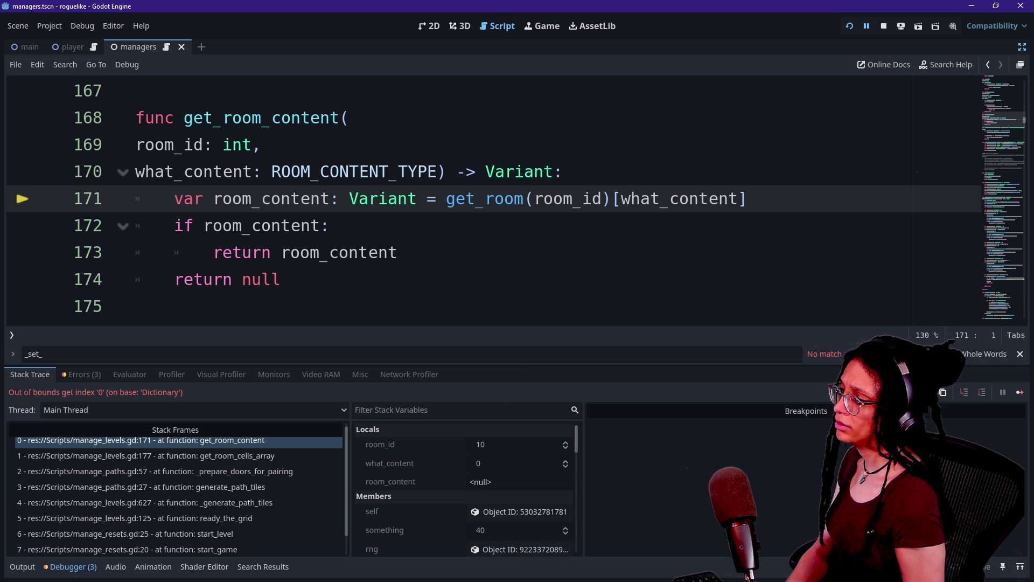
pyautogui.moveTo(272, 172); pyautogui.dragTo(438, 171)
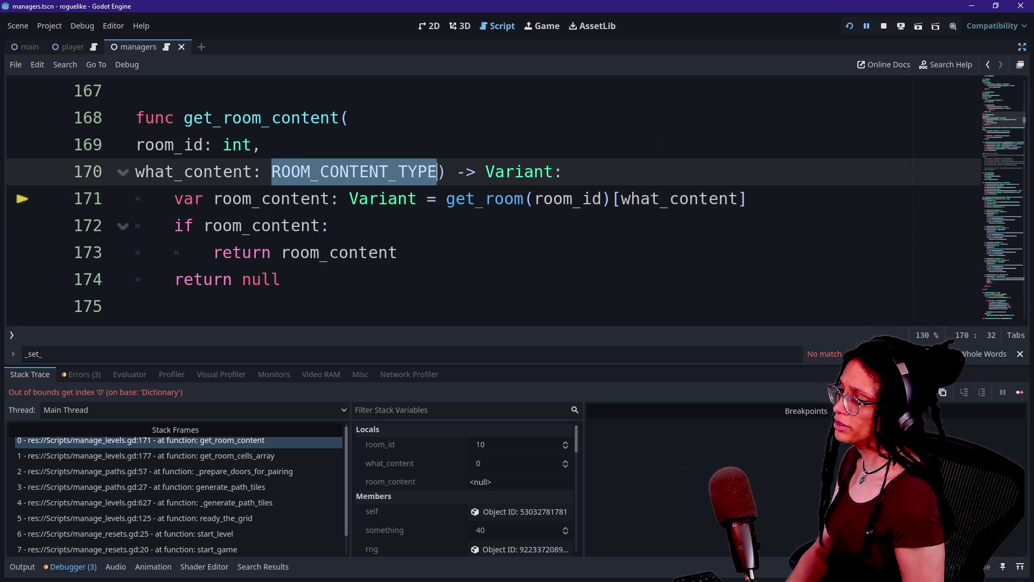
pyautogui.click(438, 172)
pyautogui.moveTo(438, 171)
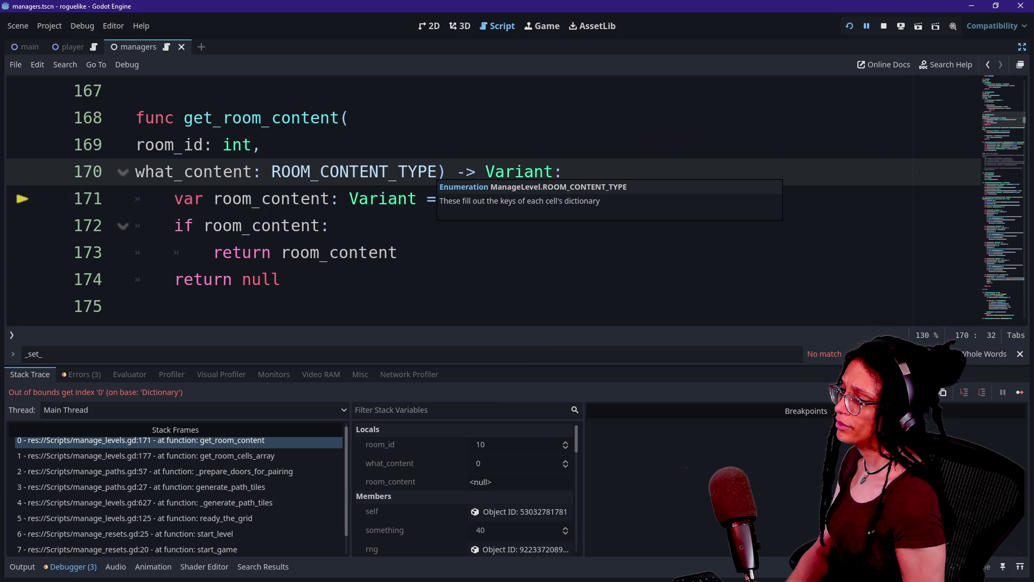
# Step: Return to the get_room_cells_array frame and settle the caret on line 178
pyautogui.click(261, 454)
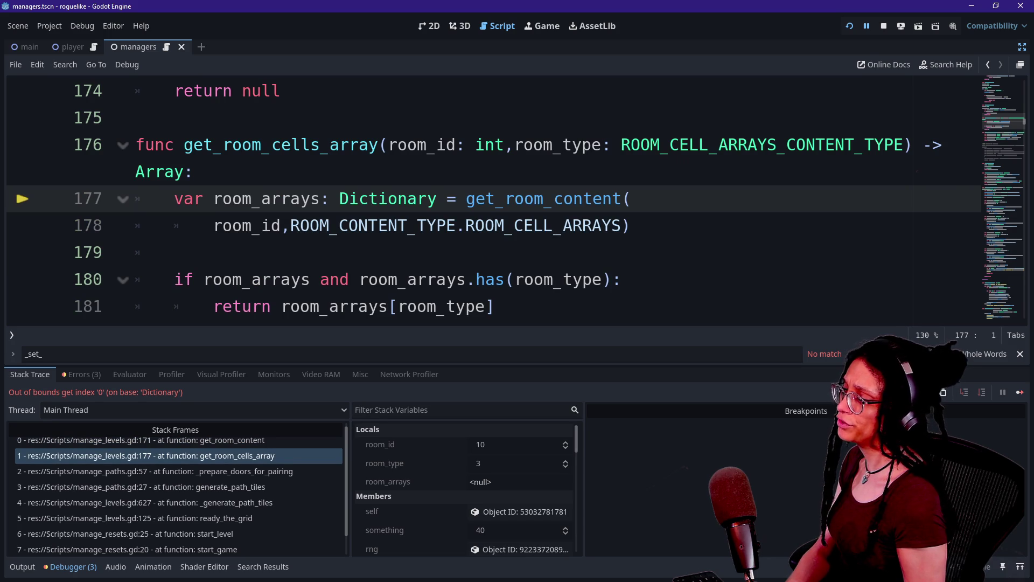
pyautogui.moveTo(302, 226)
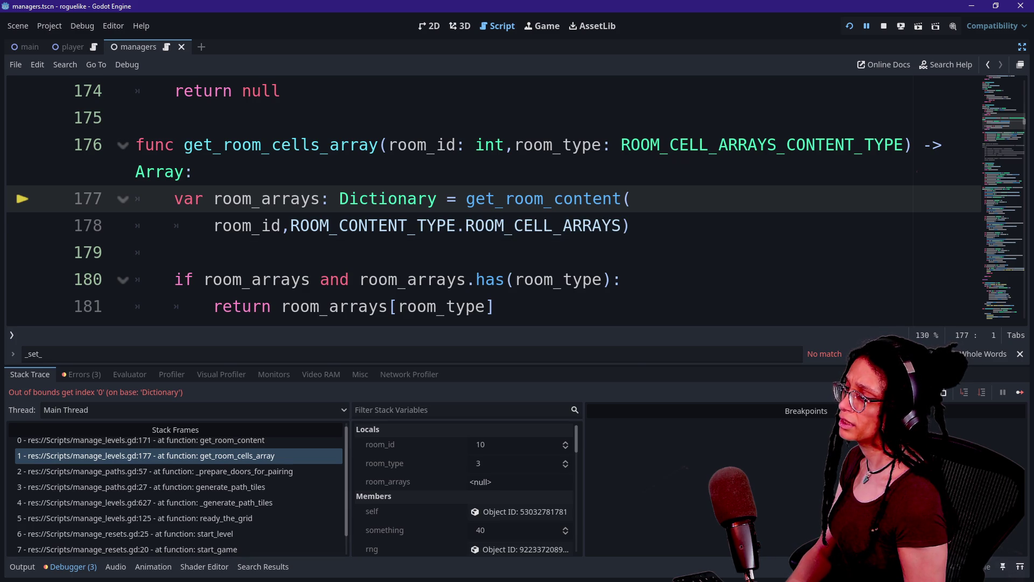
pyautogui.moveTo(291, 226); pyautogui.dragTo(630, 226)
pyautogui.scroll(-1, 630, 225)
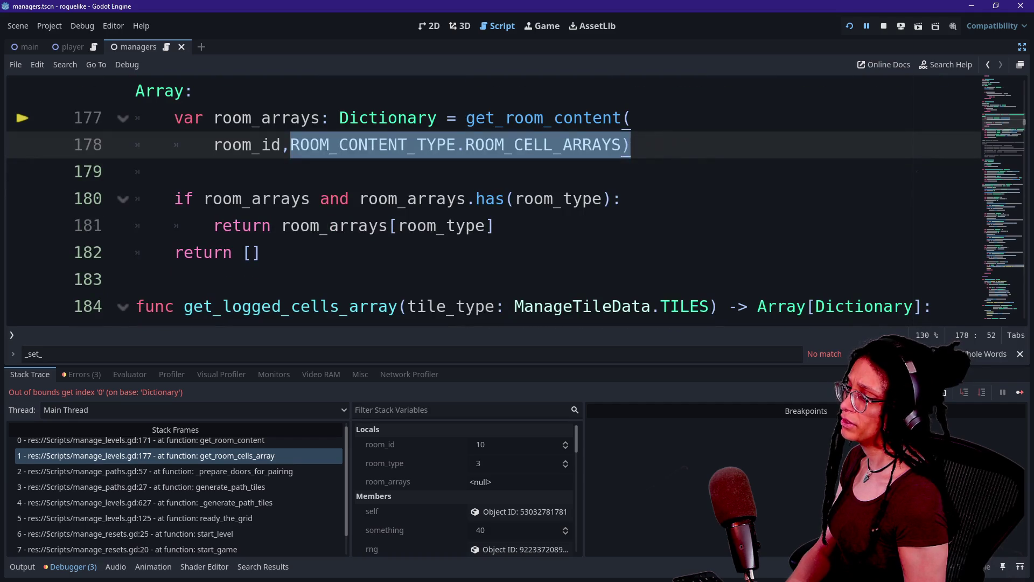
pyautogui.press('Down')
pyautogui.press('Up')
pyautogui.press('Up')
pyautogui.press('Down')
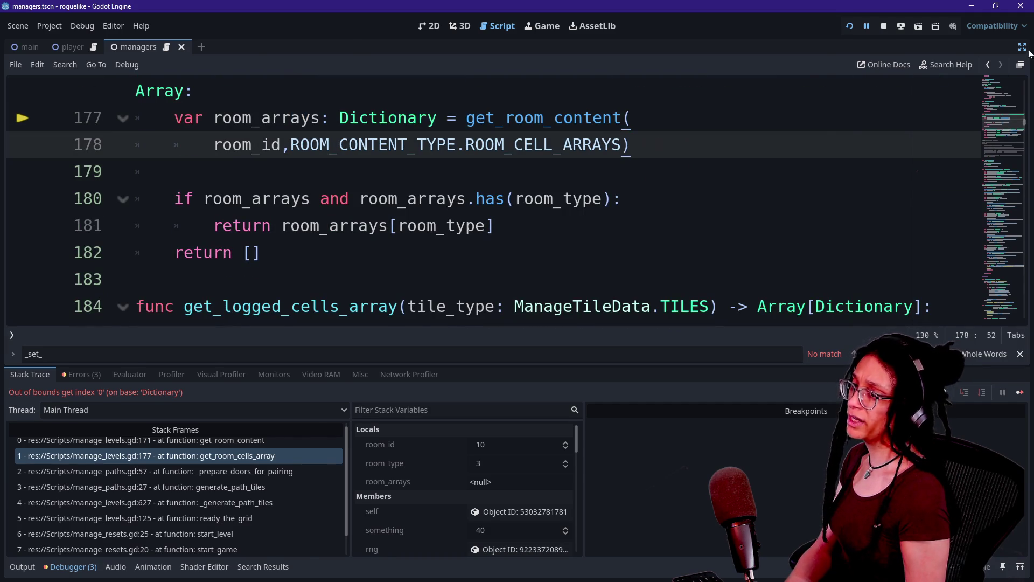
# Step: Restore the side docks and select the live ManageLevel node under Main > Managers in the Remote tree
pyautogui.click(1022, 47)
pyautogui.click(45, 84)
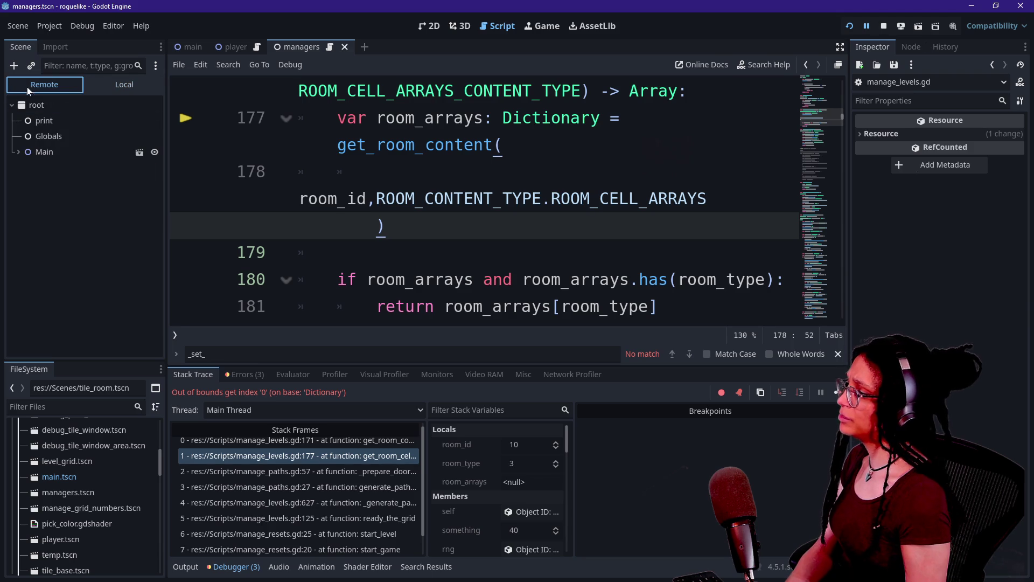
pyautogui.click(22, 139)
pyautogui.click(18, 152)
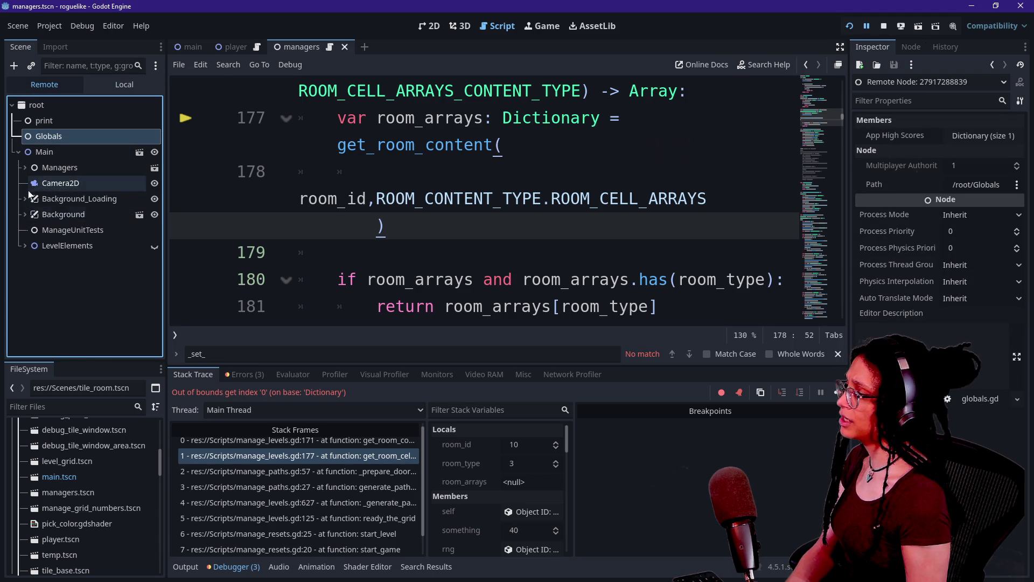
pyautogui.click(24, 167)
pyautogui.click(73, 199)
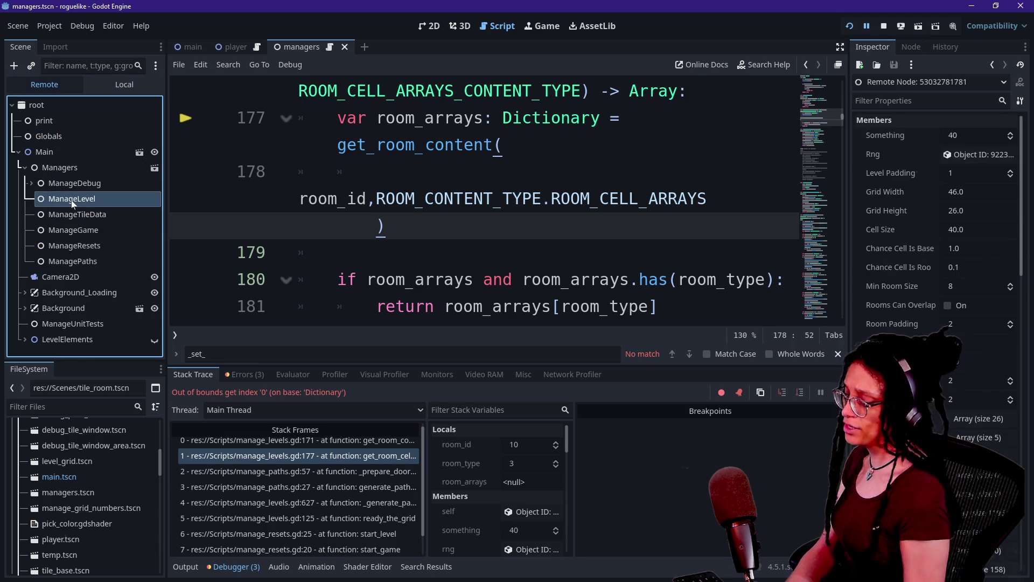
# Step: Expand and collapse each of Room Data's five dictionary entries (0–4) in the Inspector
pyautogui.scroll(-2, 853, 364)
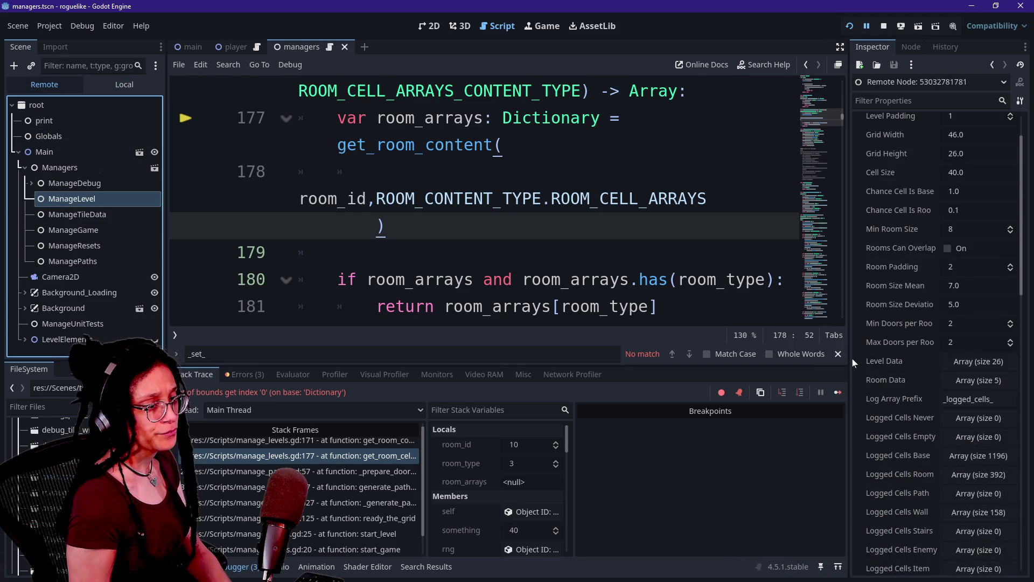
pyautogui.scroll(-2, 893, 383)
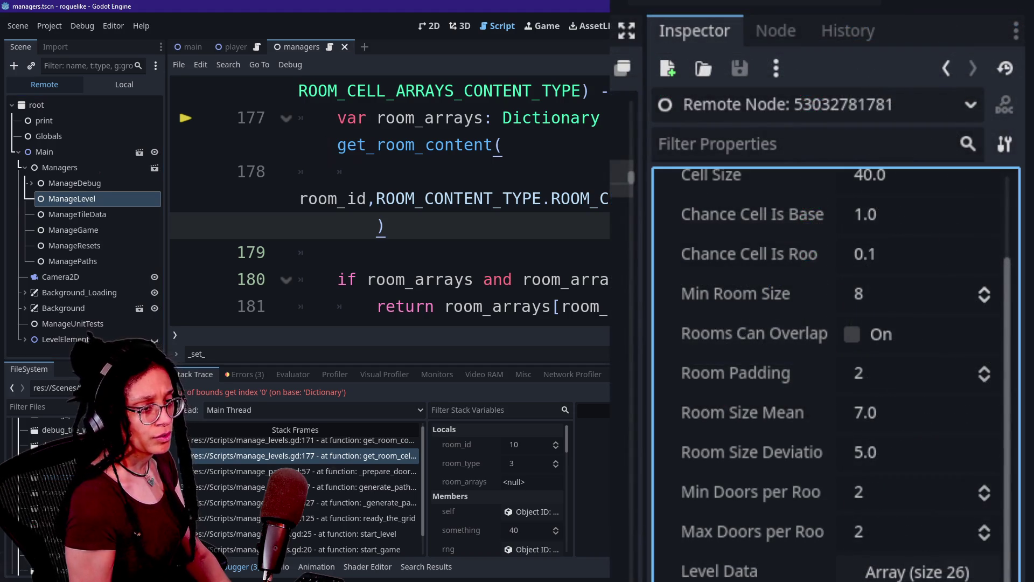
pyautogui.scroll(-5, 867, 531)
pyautogui.click(893, 340)
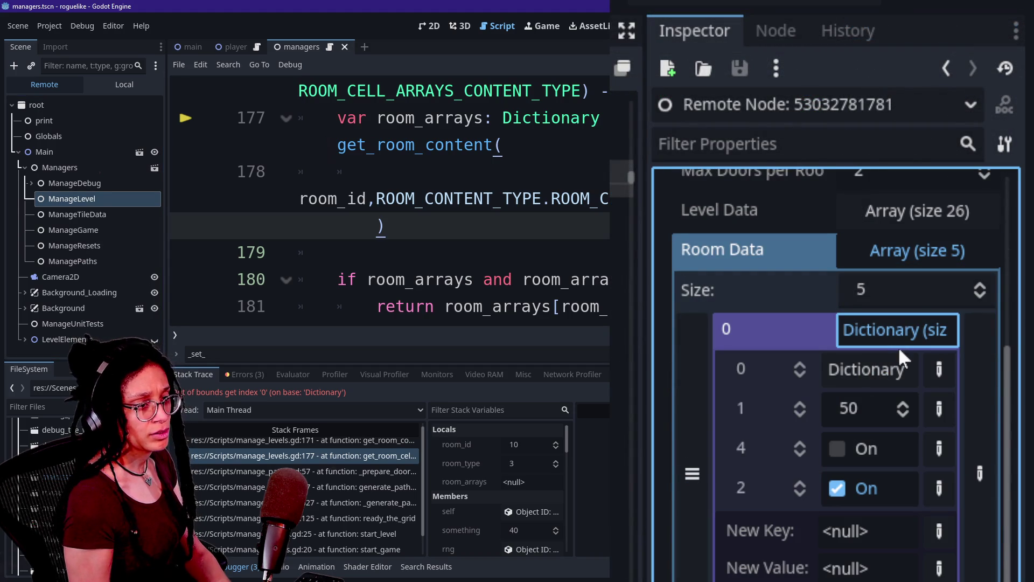
pyautogui.click(873, 340)
pyautogui.click(883, 371)
pyautogui.click(883, 371)
pyautogui.click(878, 408)
pyautogui.click(879, 408)
pyautogui.click(888, 447)
pyautogui.click(888, 447)
pyautogui.click(890, 489)
pyautogui.click(890, 488)
pyautogui.click(875, 332)
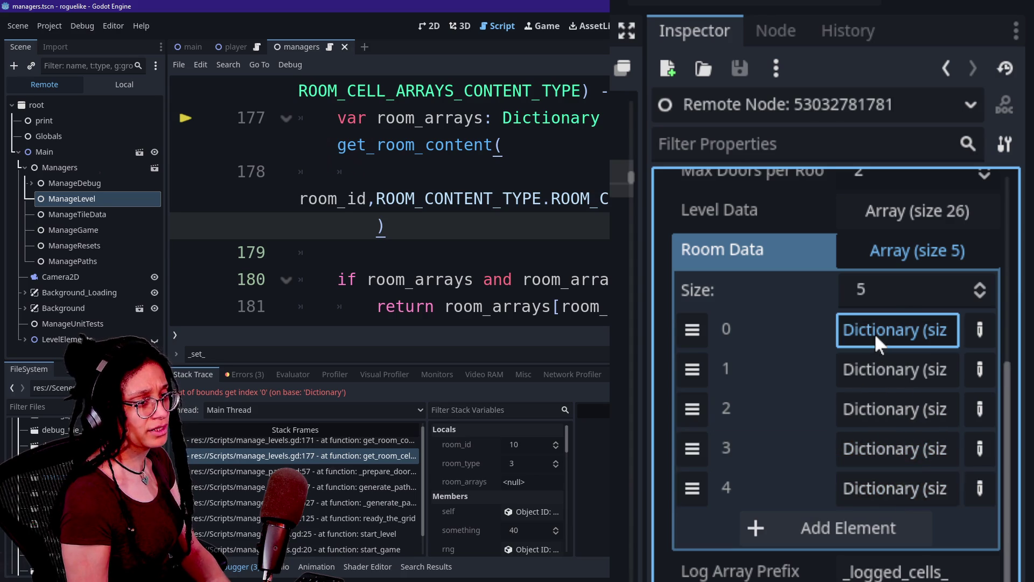
pyautogui.click(875, 332)
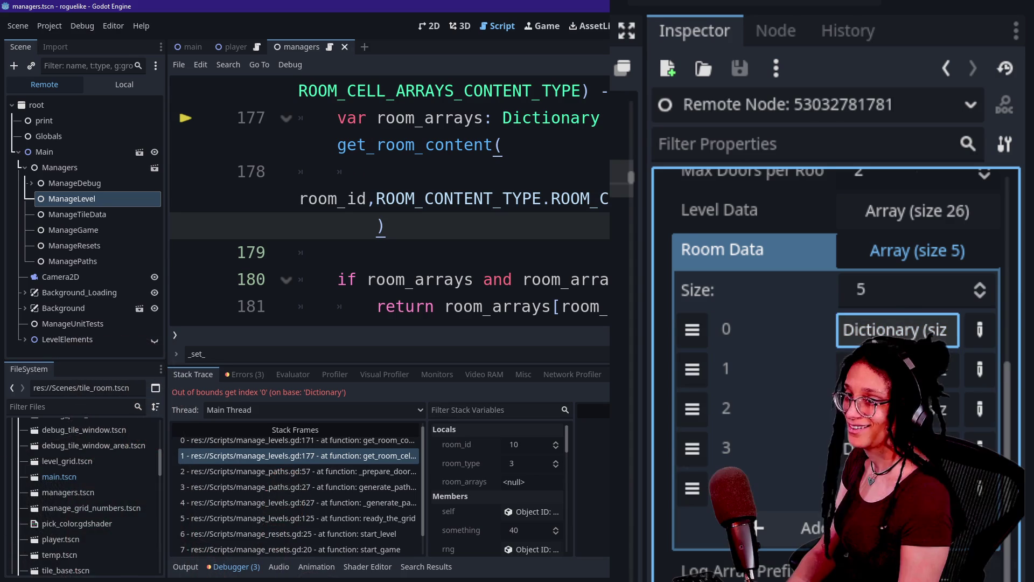
# Step: Confirm the room_id local value is 10 and select the _generate_path_tiles stack frame
pyautogui.moveTo(366, 288)
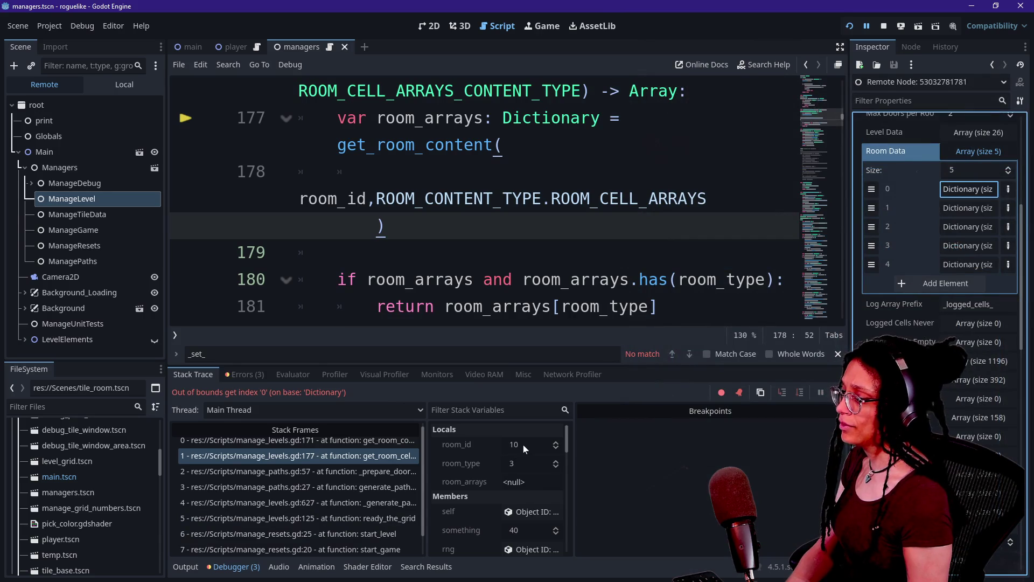
pyautogui.click(527, 444)
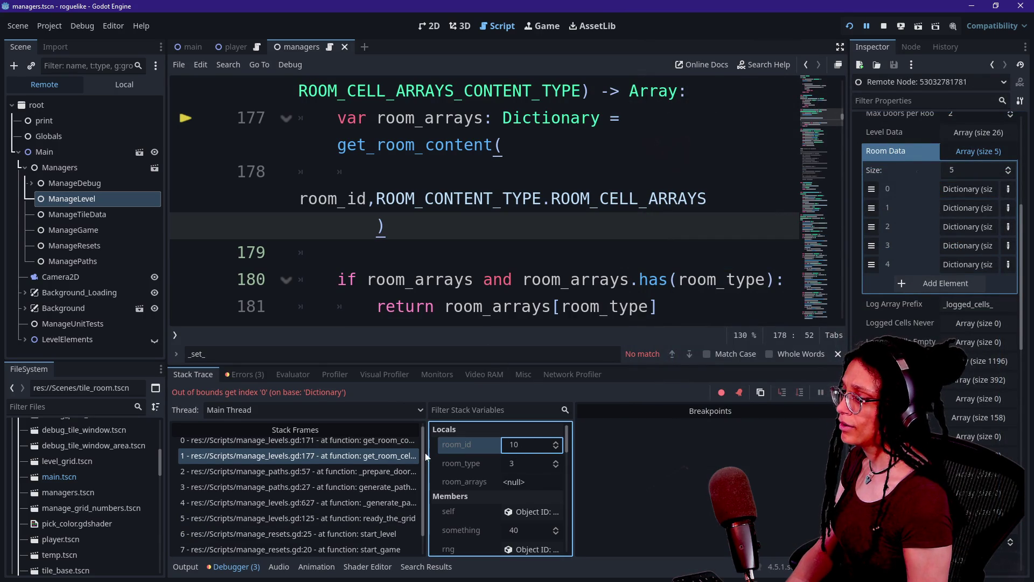
pyautogui.click(338, 503)
# Step: Switch to the _prepare_doors_for_pairing frame in distraction-free mode with the bottom panel hidden
pyautogui.click(338, 487)
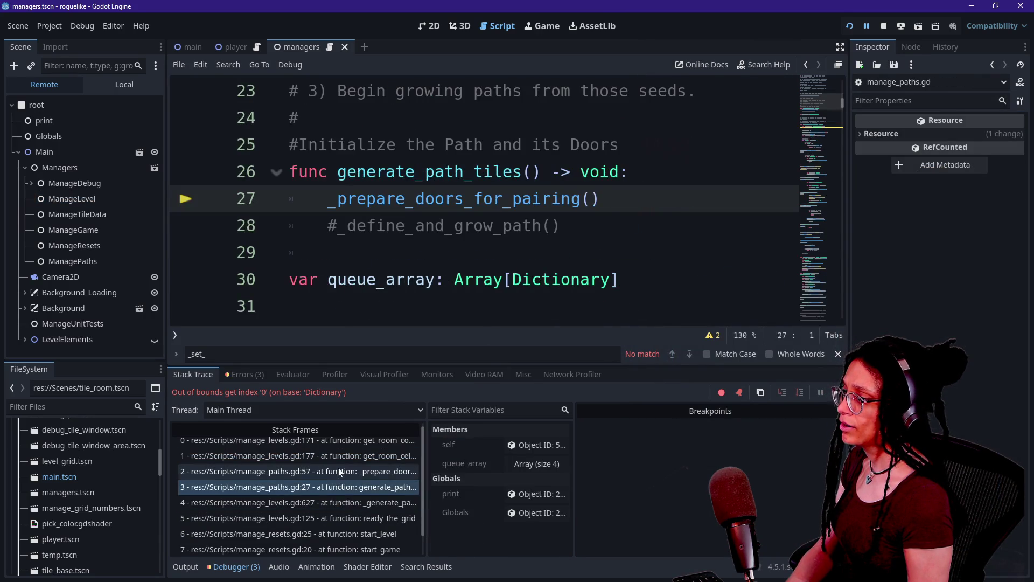
pyautogui.click(340, 471)
pyautogui.click(289, 279)
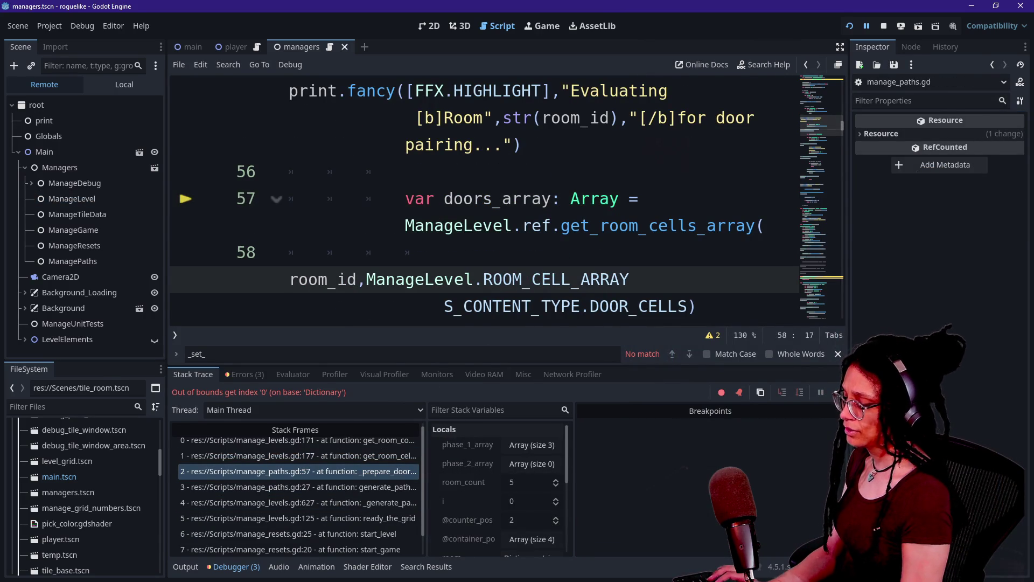
pyautogui.hotkey('ctrl', 'shift', 'F11')
pyautogui.scroll(2, 485, 199)
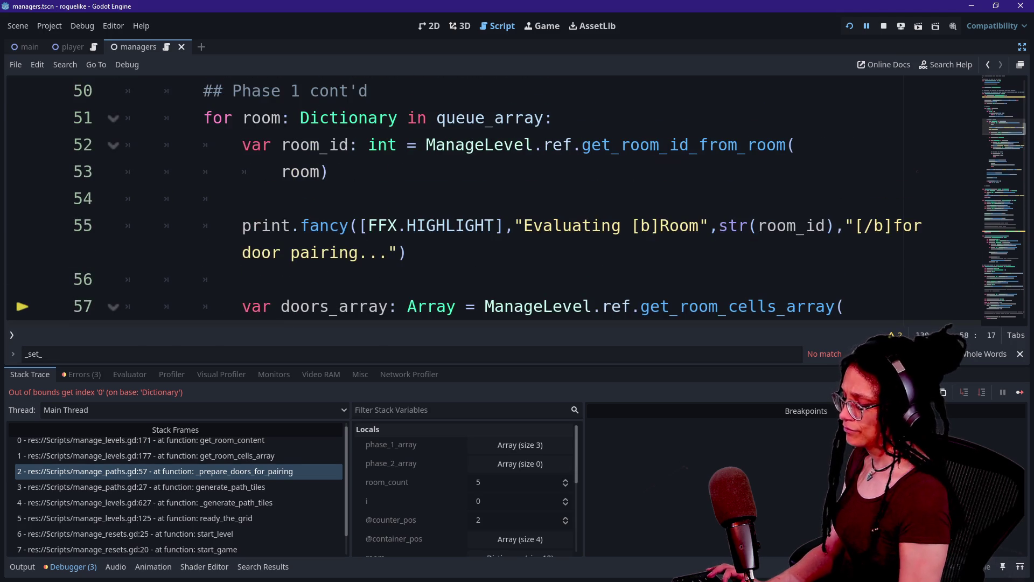
pyautogui.hotkey('alt', 'o')
pyautogui.hotkey('alt', 'o')
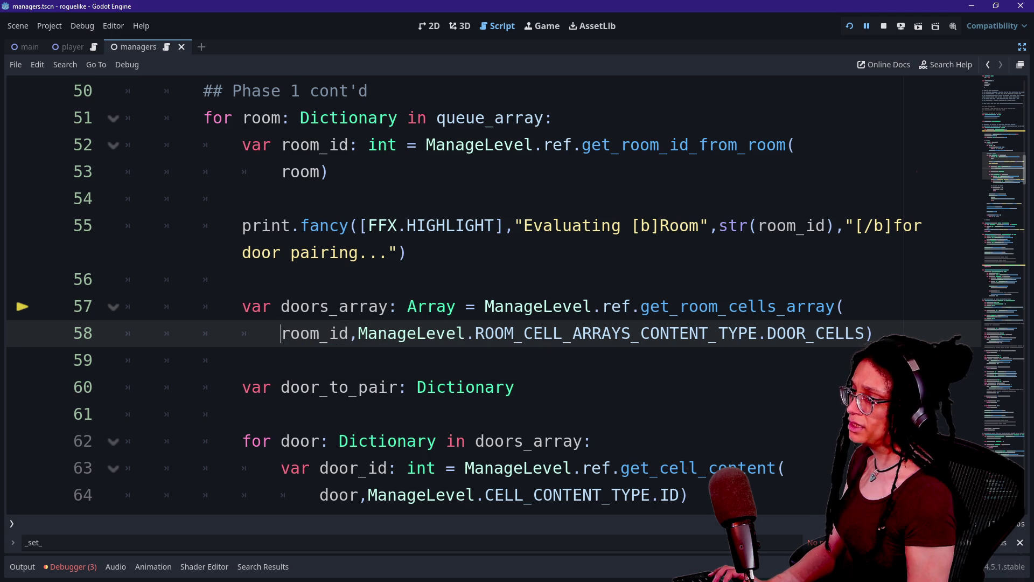
# Step: Mark room_id on line 52, show the Output log, and restore the side docks
pyautogui.click(670, 145)
pyautogui.click(340, 145)
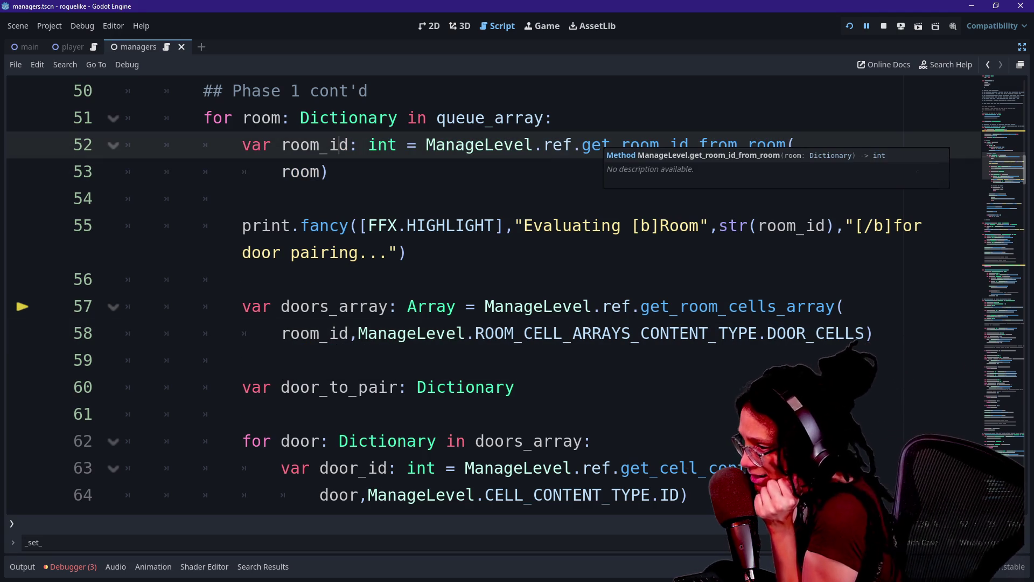
pyautogui.click(22, 567)
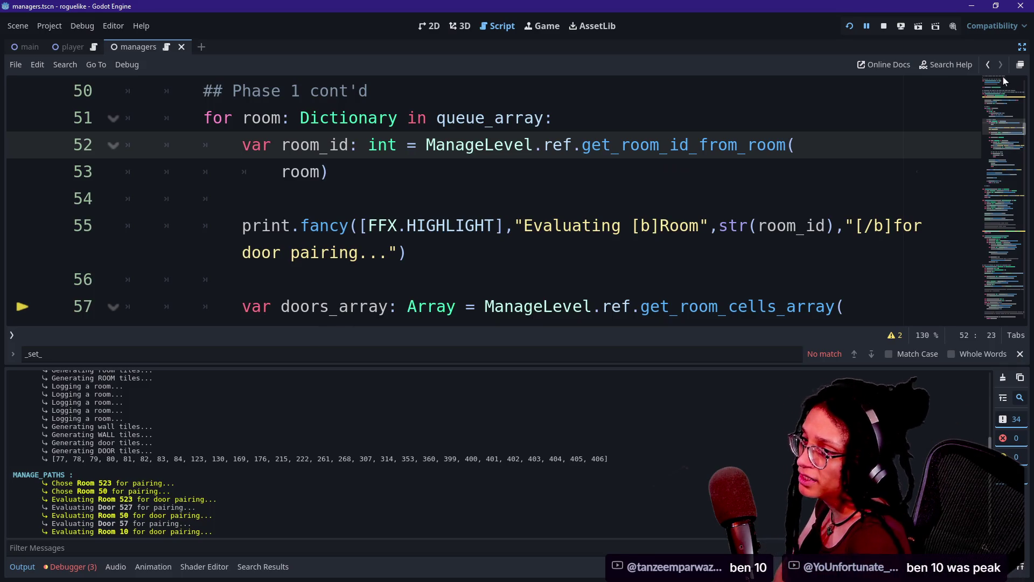
pyautogui.click(1019, 45)
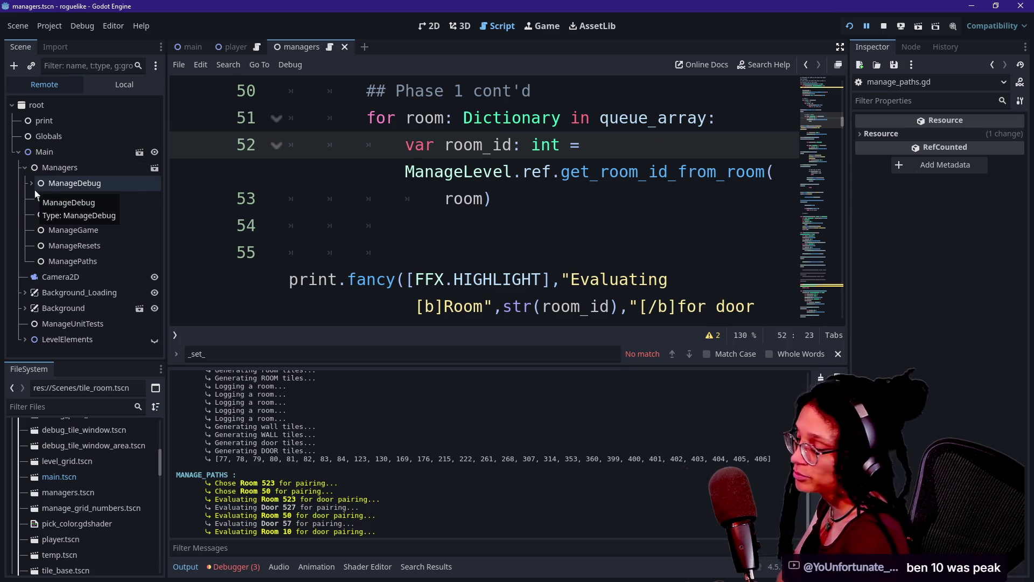
# Step: Select the live ManageLevel node and expand Room Data entries 0 and 1
pyautogui.click(32, 184)
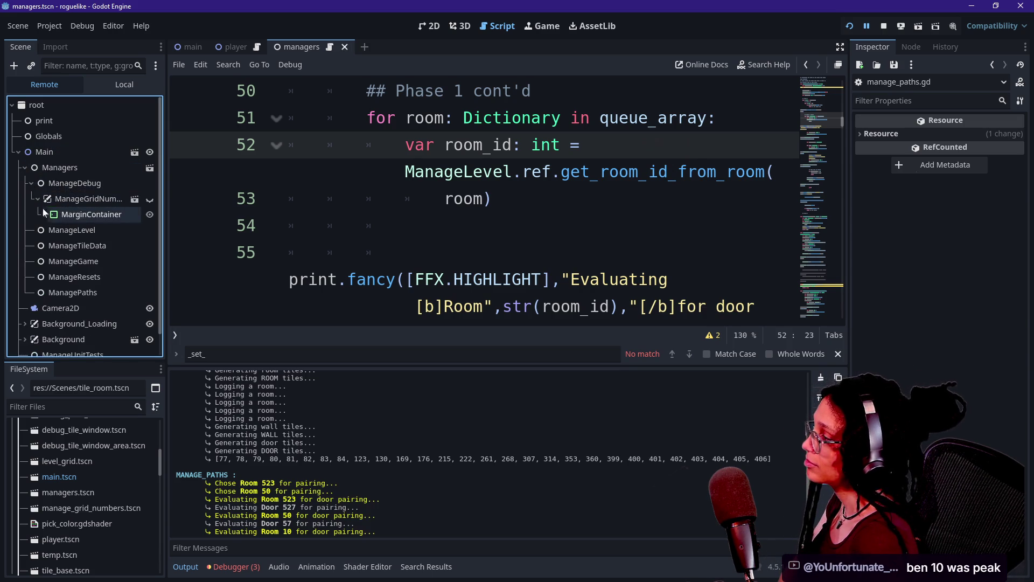
pyautogui.click(61, 237)
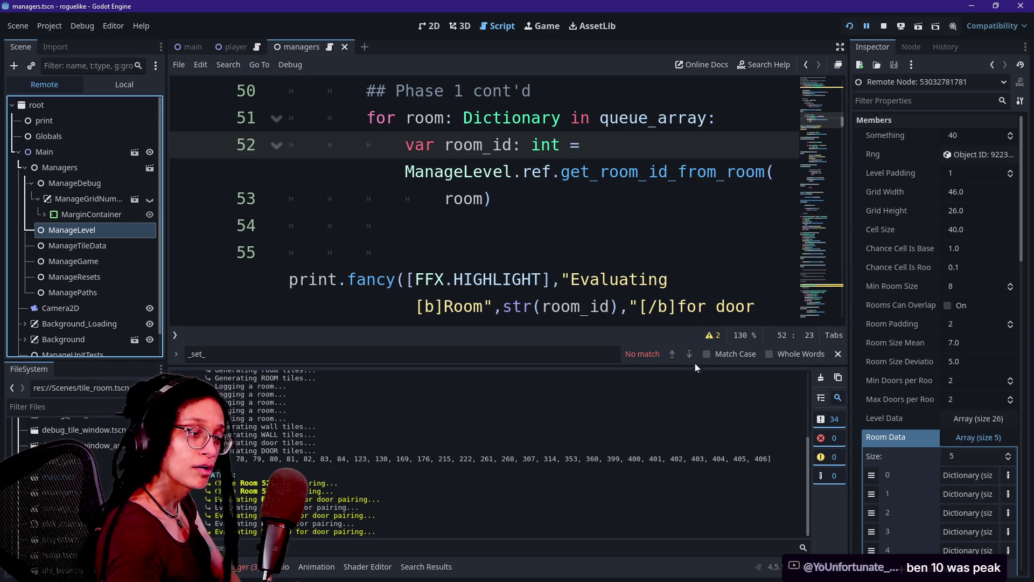
pyautogui.scroll(-2, 925, 480)
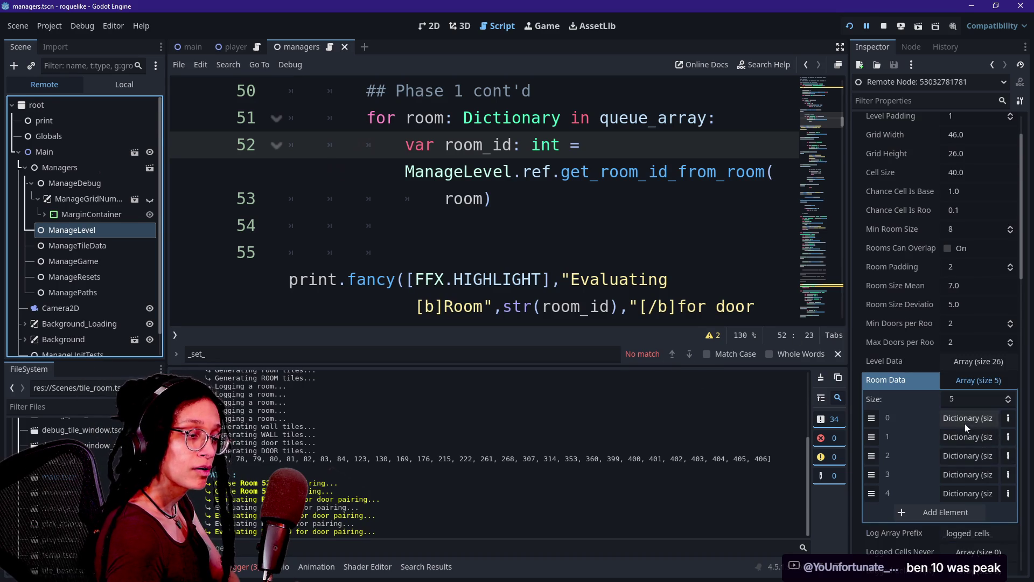
pyautogui.click(951, 419)
pyautogui.scroll(-8, 950, 416)
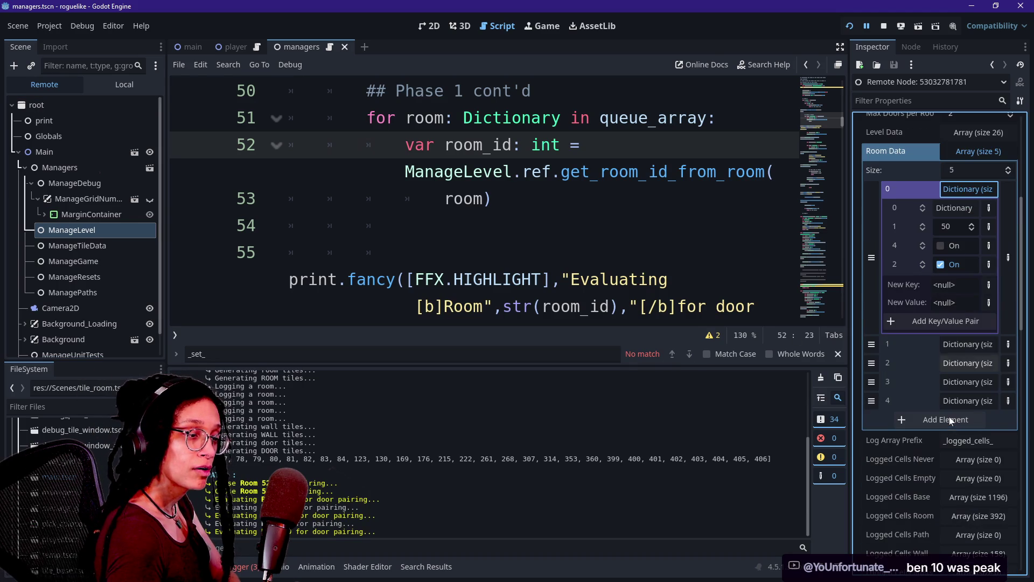
pyautogui.click(965, 346)
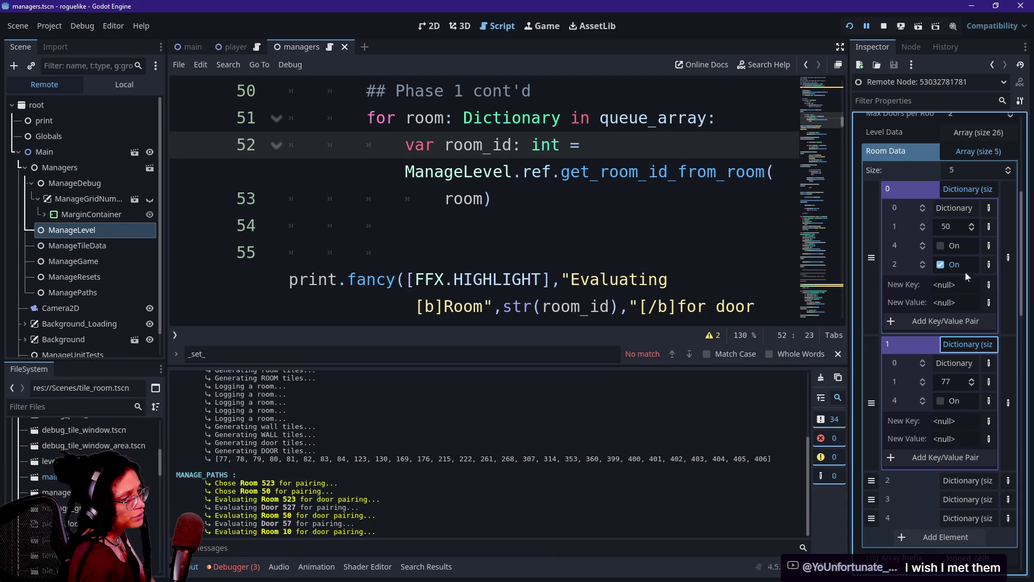
# Step: Compare the Output log's Door 57 to Room 10 lines with Room Data entries 0–4 (rooms 50, 553, 765)
pyautogui.click(259, 491)
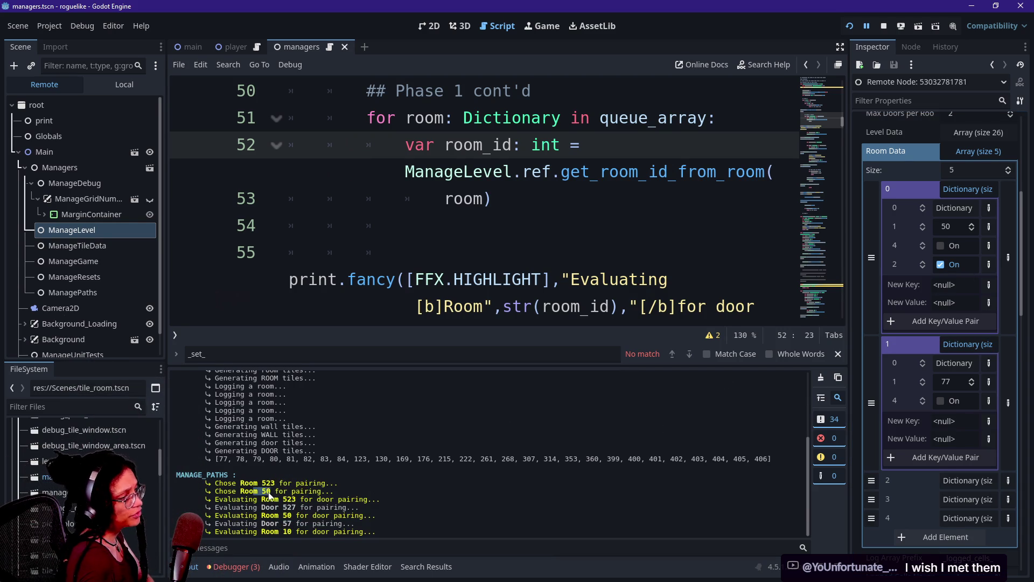
pyautogui.click(950, 188)
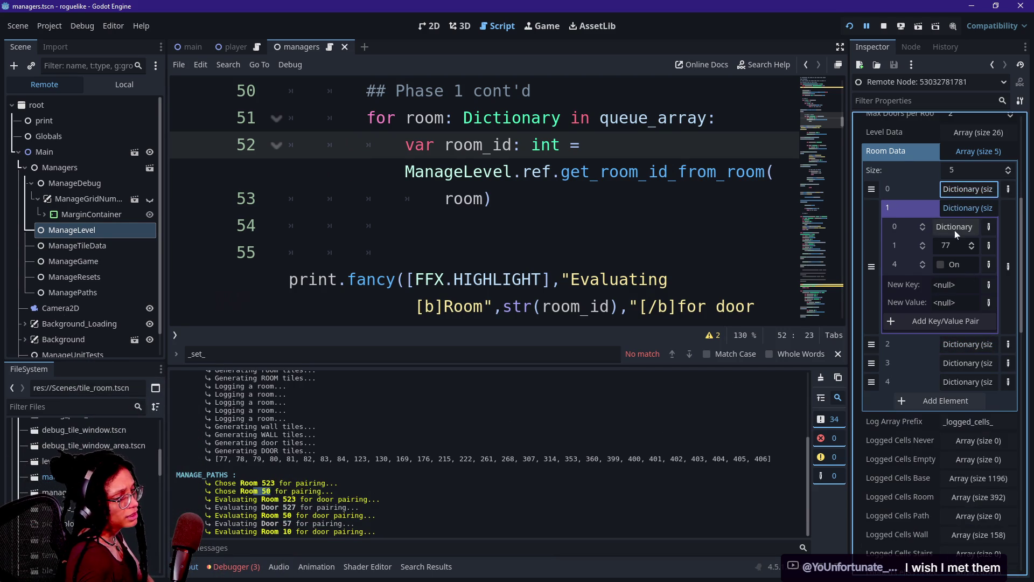
pyautogui.moveTo(245, 524); pyautogui.dragTo(303, 532)
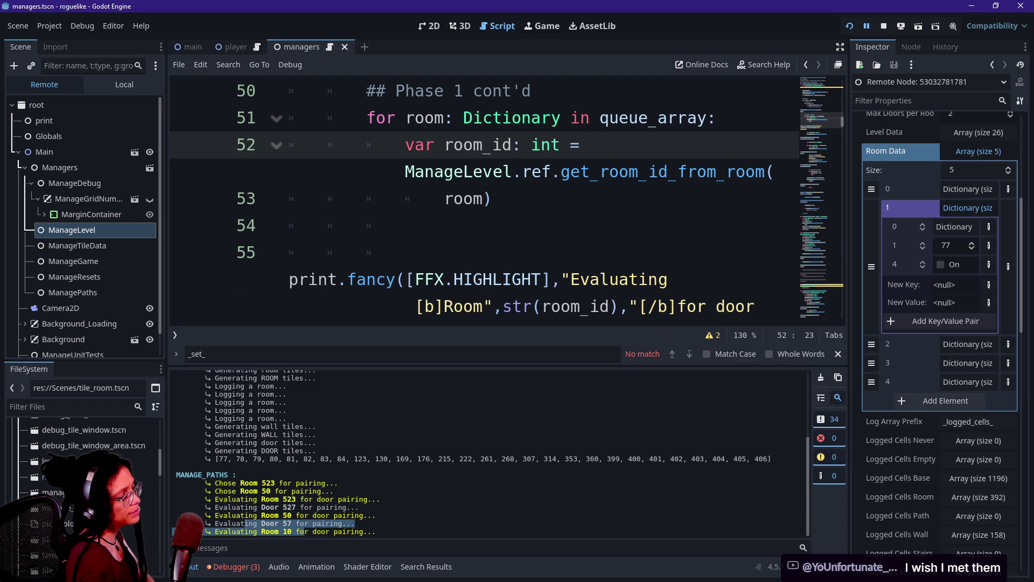
pyautogui.scroll(1, 343, 485)
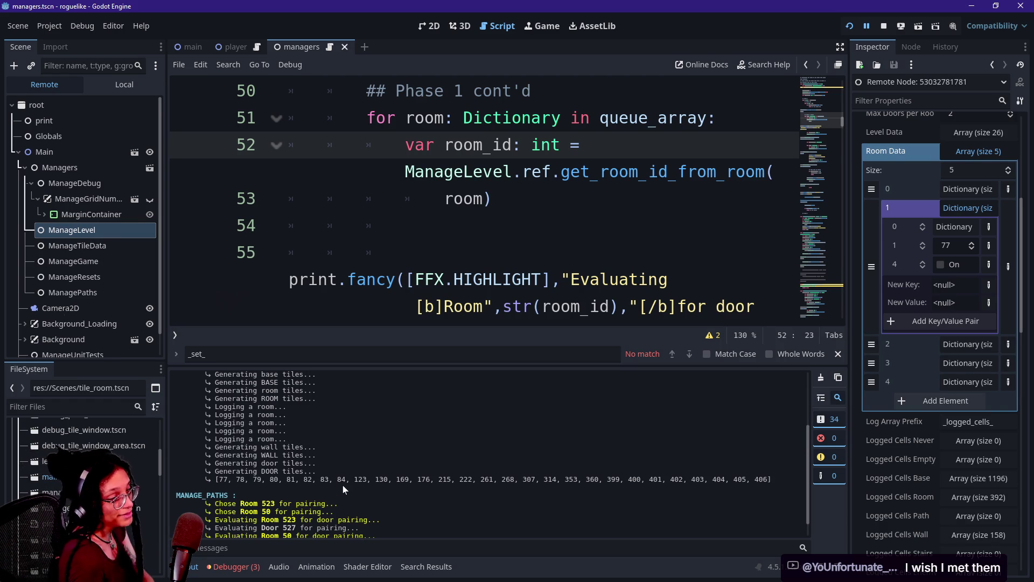
pyautogui.click(964, 208)
pyautogui.click(957, 229)
pyautogui.click(958, 229)
pyautogui.click(965, 246)
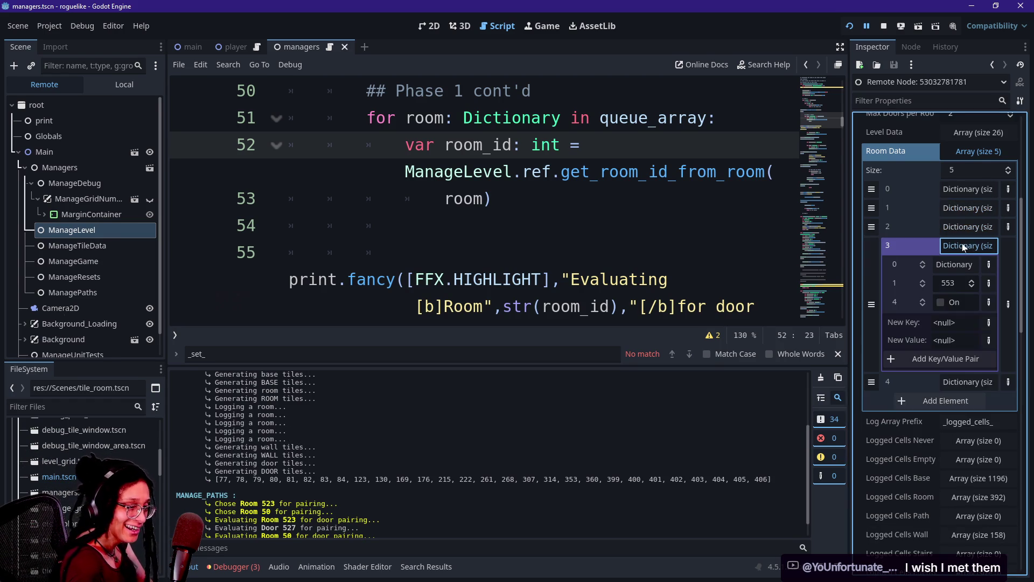
pyautogui.click(964, 246)
pyautogui.click(961, 264)
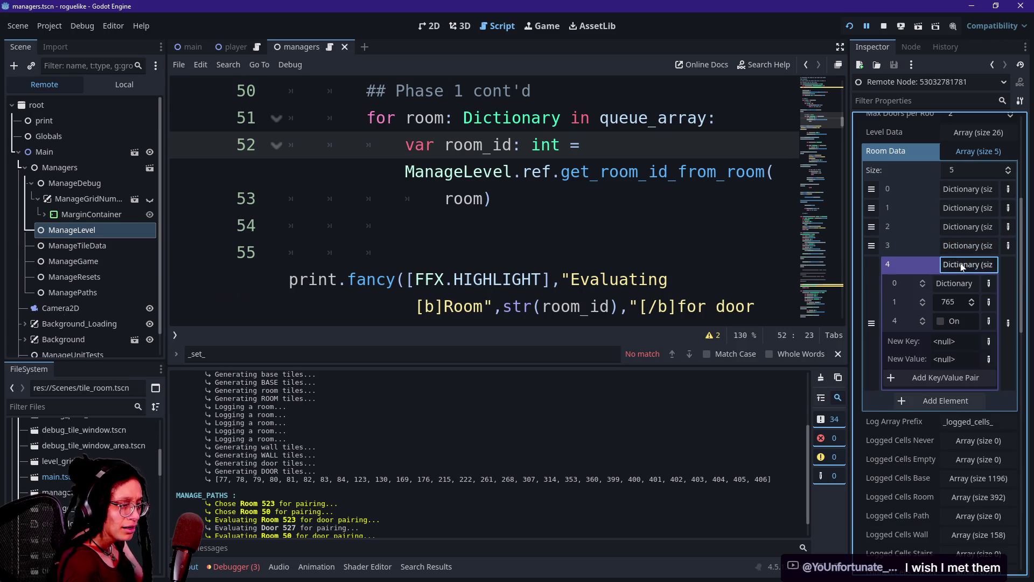
pyautogui.click(961, 264)
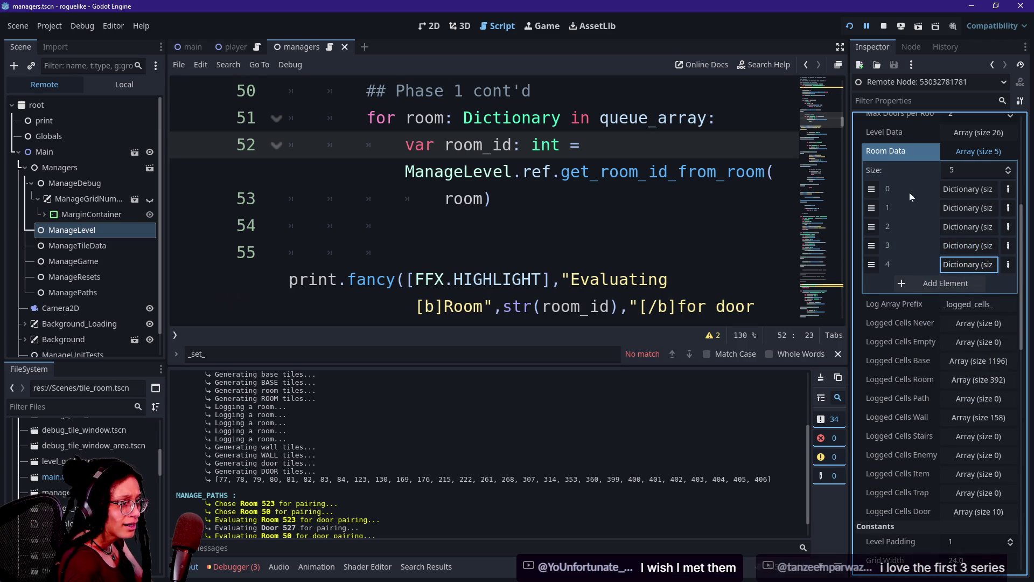
pyautogui.click(980, 195)
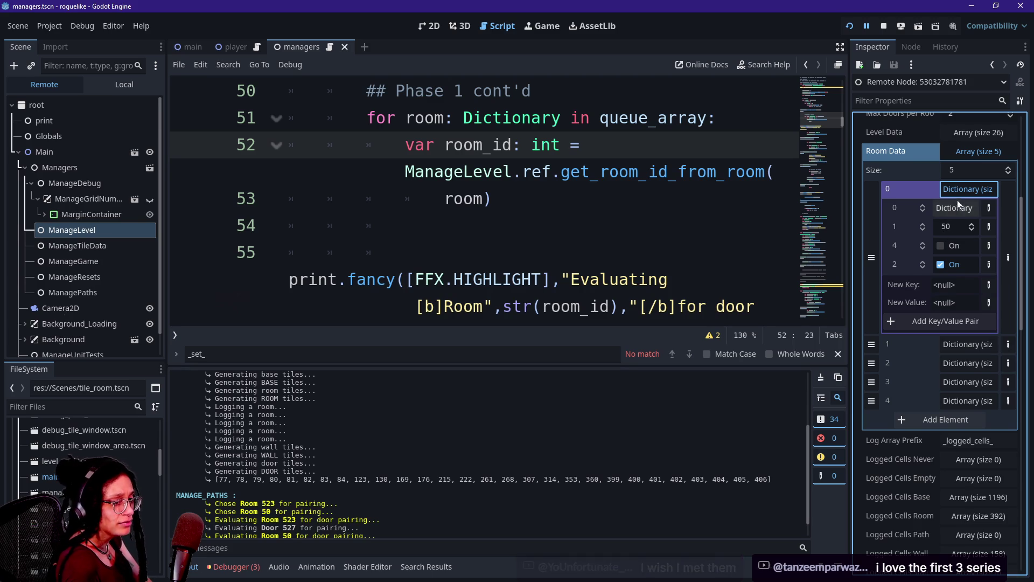
pyautogui.click(959, 193)
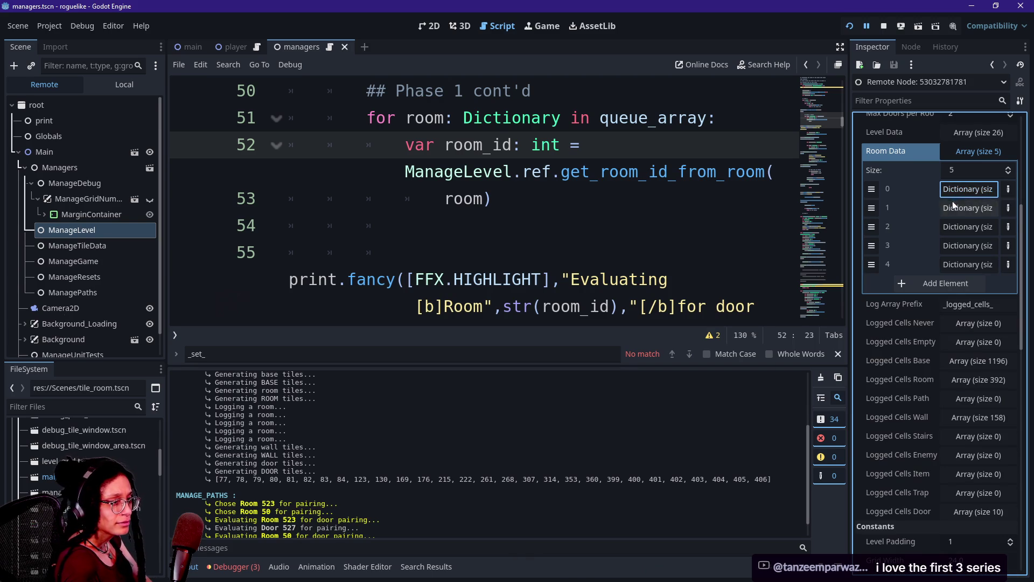
# Step: Expand the 26-row Level Data array and row 0's 46 cells, checking cells 0 and 3
pyautogui.click(1000, 134)
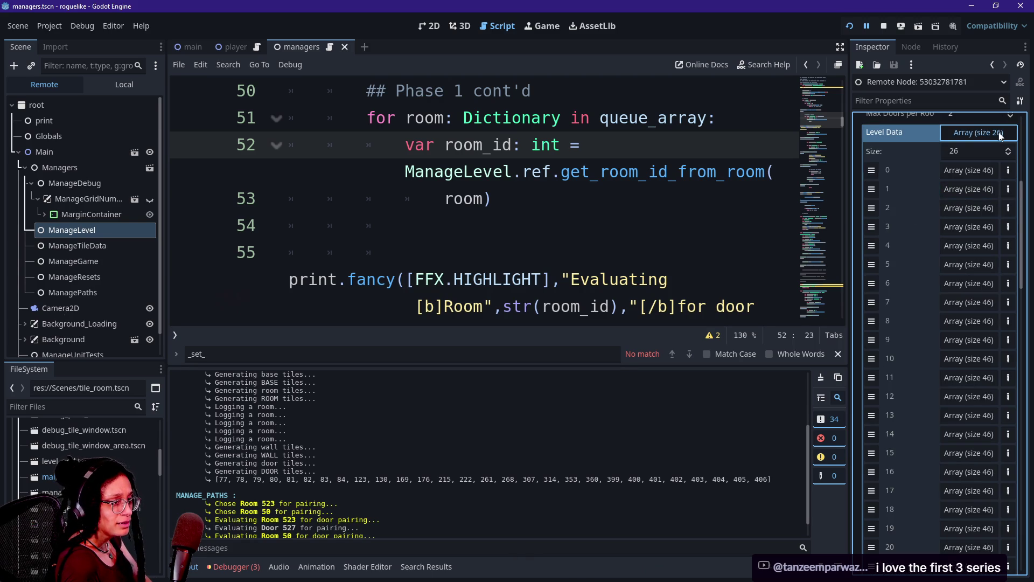
pyautogui.click(977, 135)
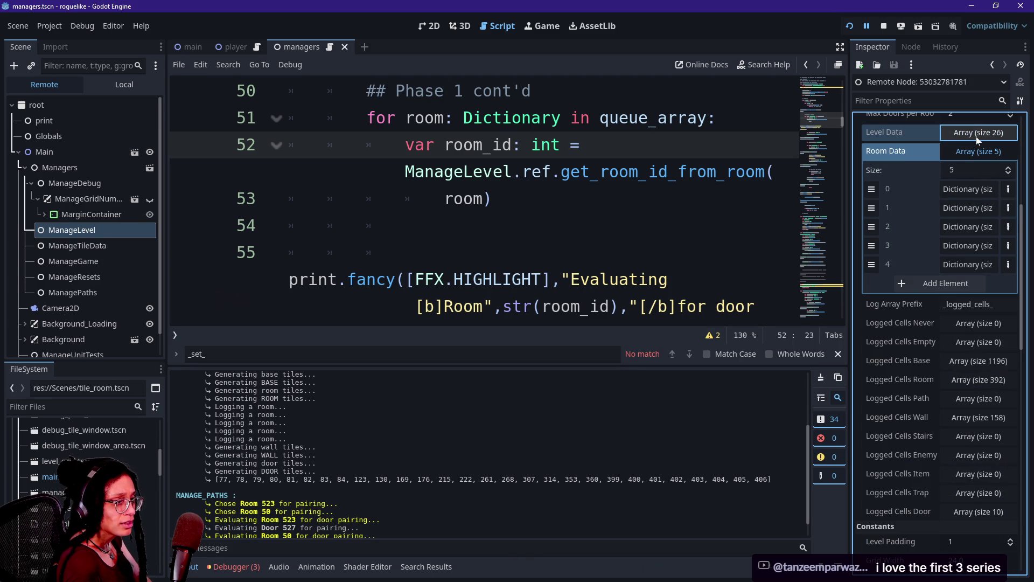
pyautogui.click(975, 138)
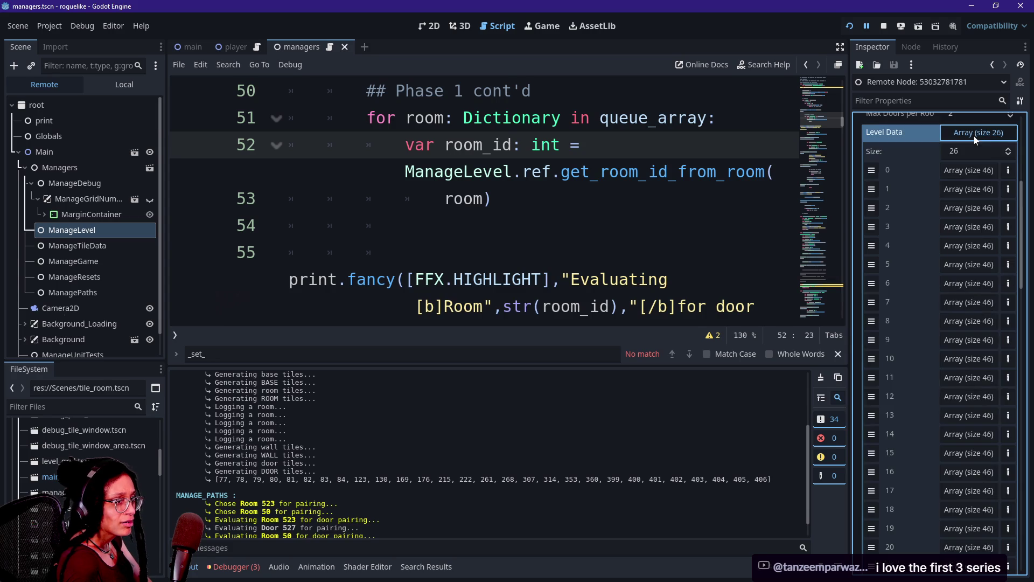
pyautogui.click(961, 169)
pyautogui.click(960, 209)
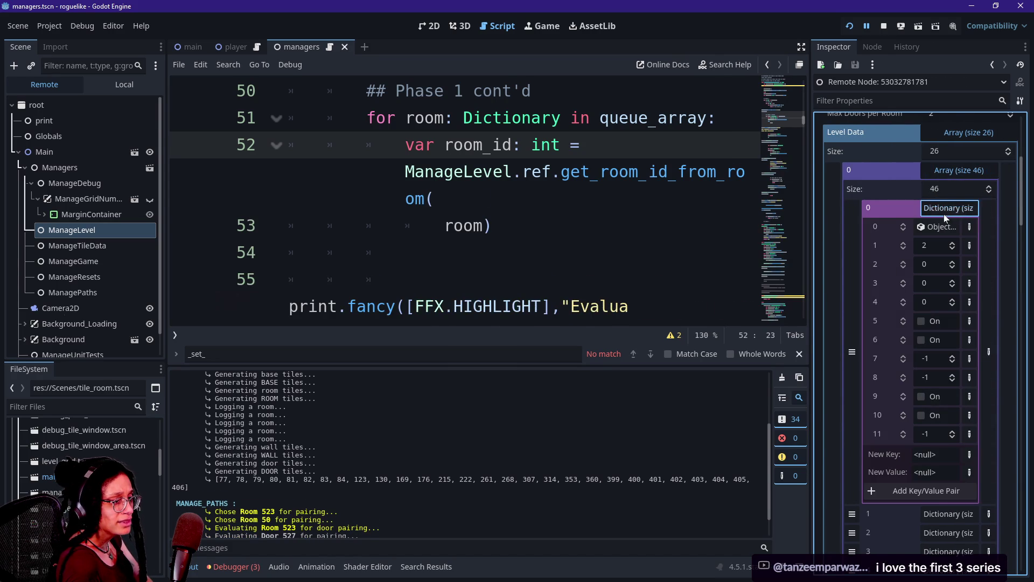
pyautogui.click(945, 210)
pyautogui.click(955, 264)
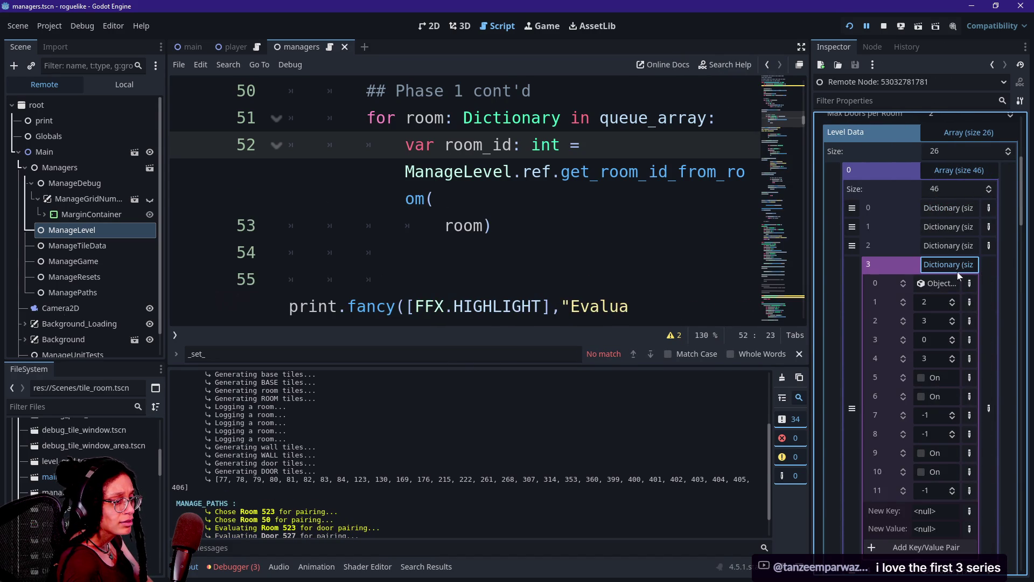
pyautogui.click(958, 264)
# Step: Compare the dictionaries of Level Data cells 9 and 10 in row 0
pyautogui.click(961, 377)
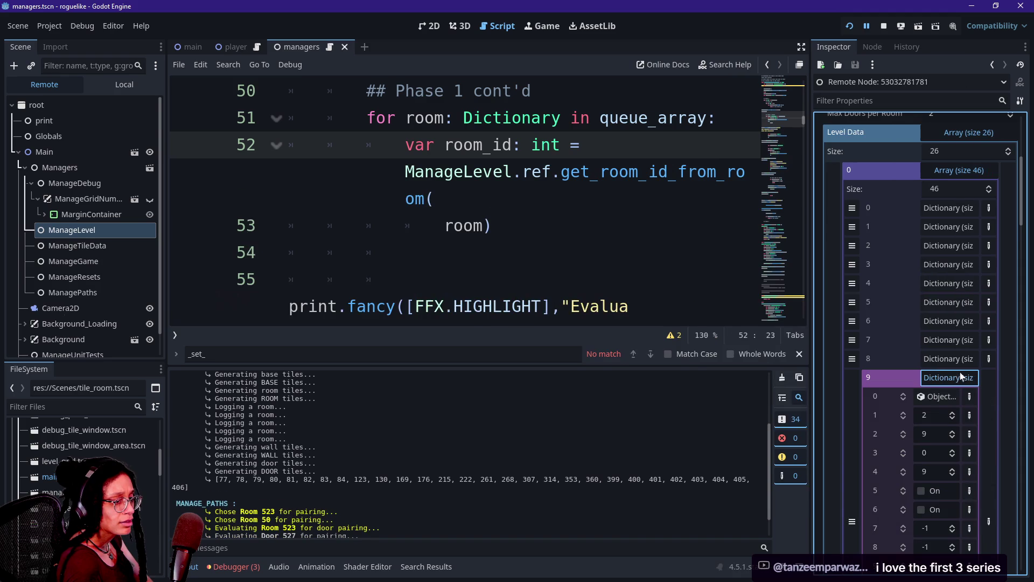
pyautogui.click(961, 377)
pyautogui.click(948, 397)
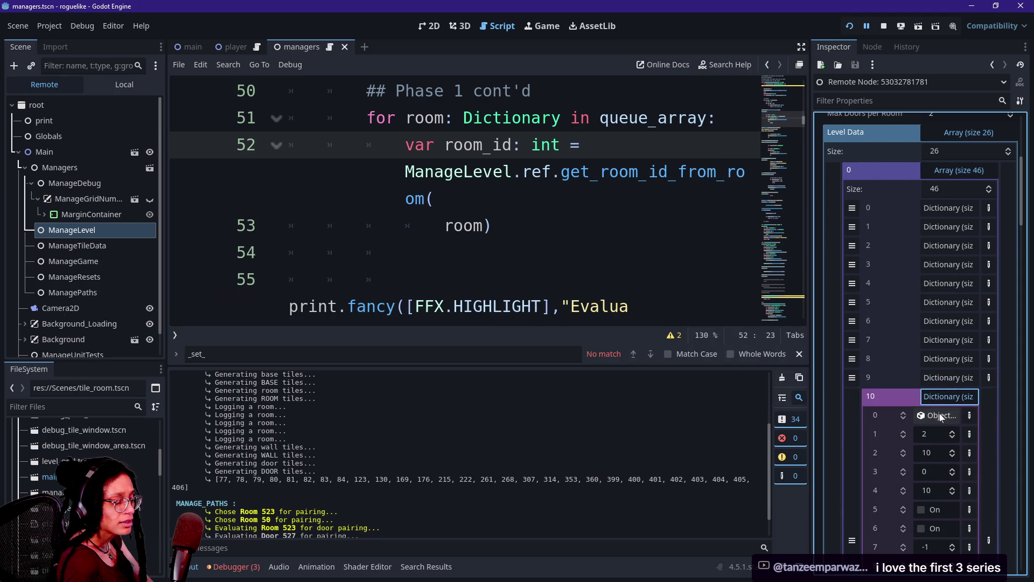
pyautogui.scroll(-1, 939, 413)
pyautogui.scroll(-2, 933, 417)
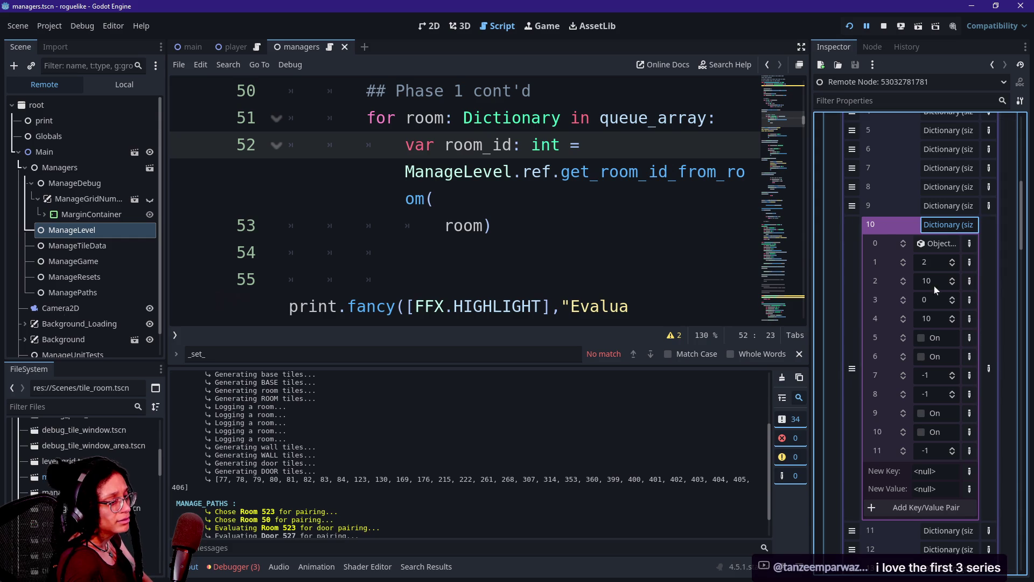
pyautogui.click(938, 206)
pyautogui.click(937, 211)
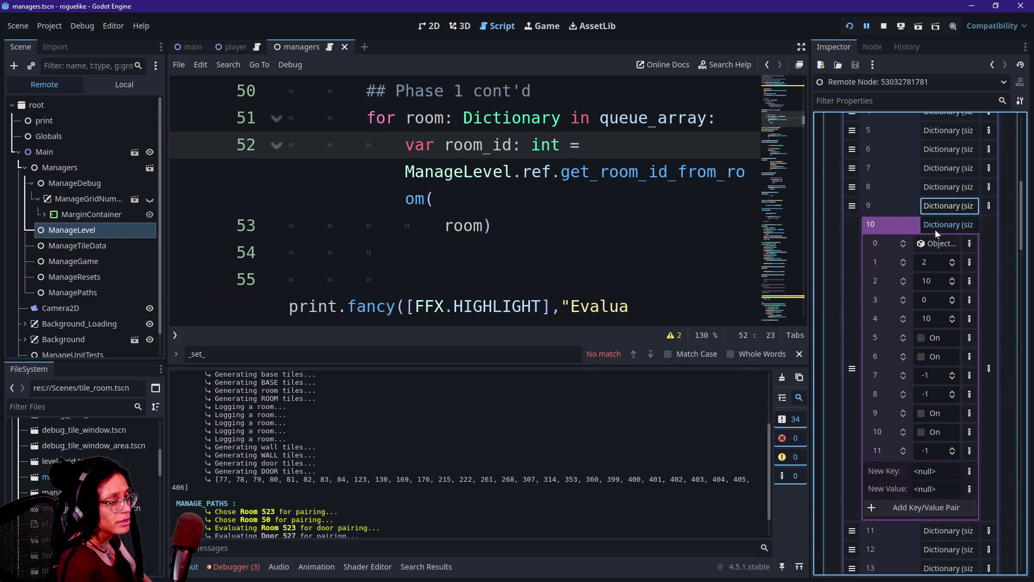
pyautogui.click(935, 230)
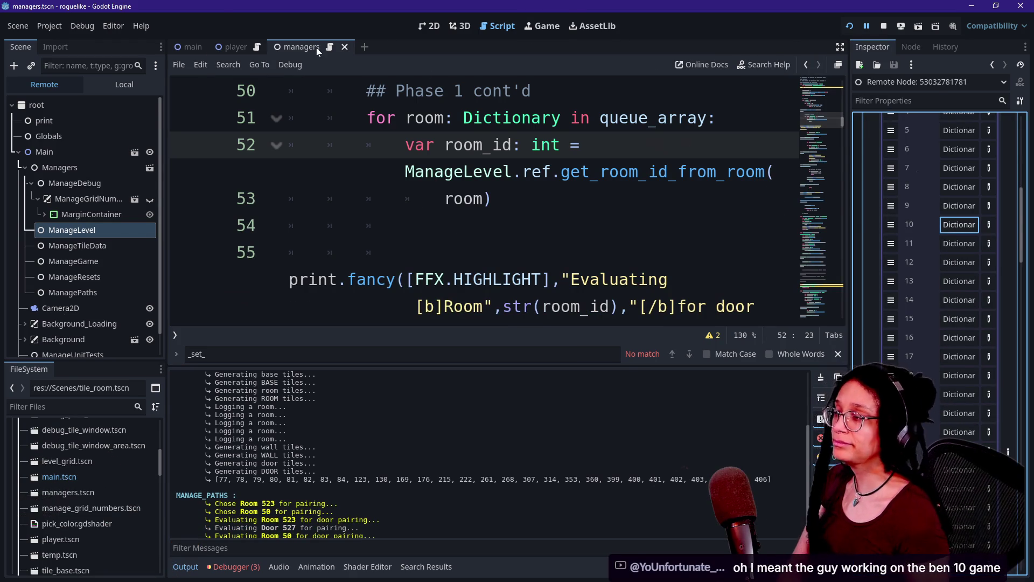
# Step: Switch to the 3D workspace, select the remote MarginContainer, and move to the browser
pyautogui.click(460, 25)
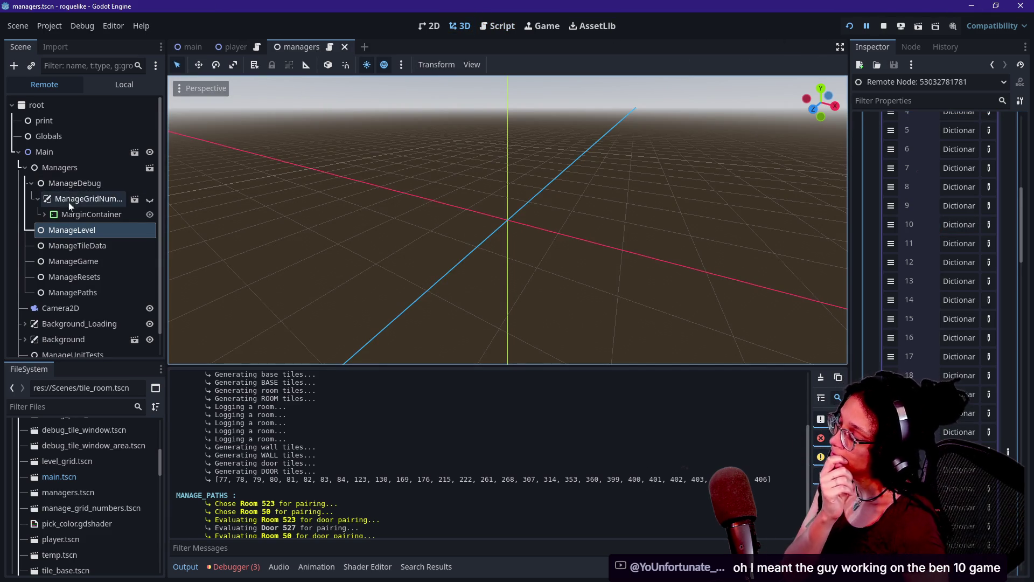
pyautogui.click(89, 214)
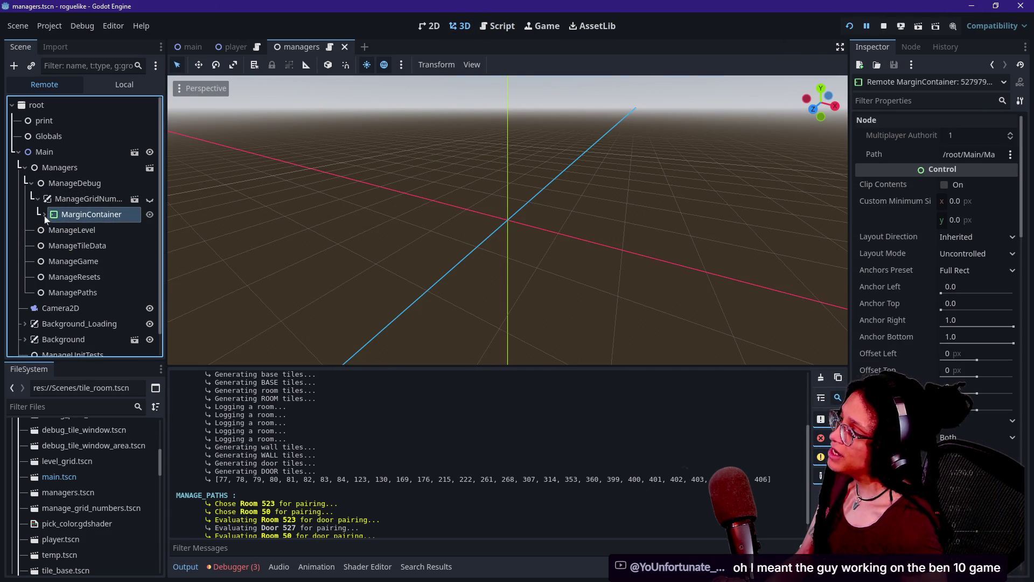
pyautogui.hotkey('alt', 'Tab')
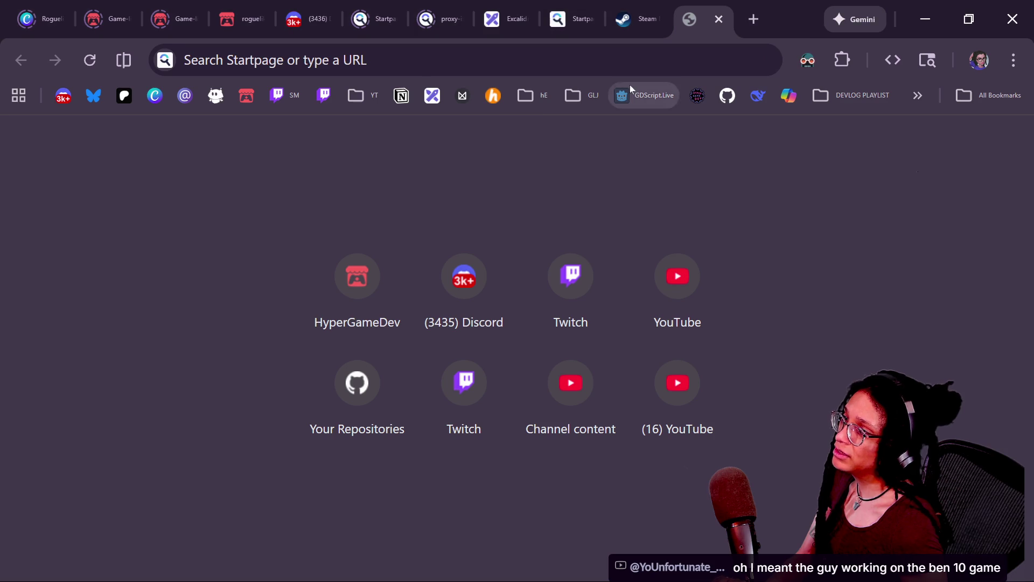
# Step: Return to the new-tab browser window and open the YouTube channel bookmark from the YT folder
pyautogui.hotkey('alt', 'Tab')
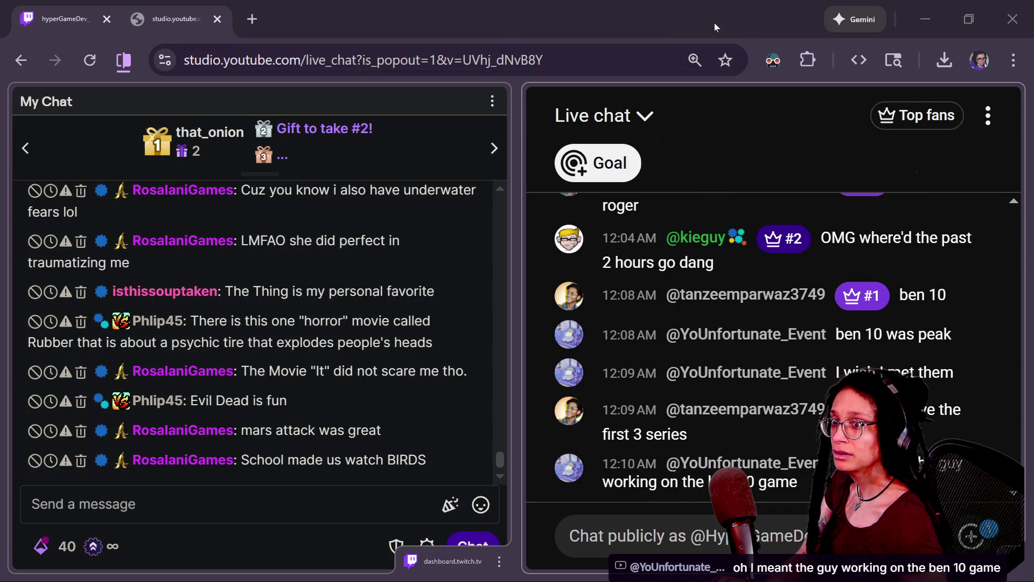
pyautogui.hotkey('alt', 'Tab')
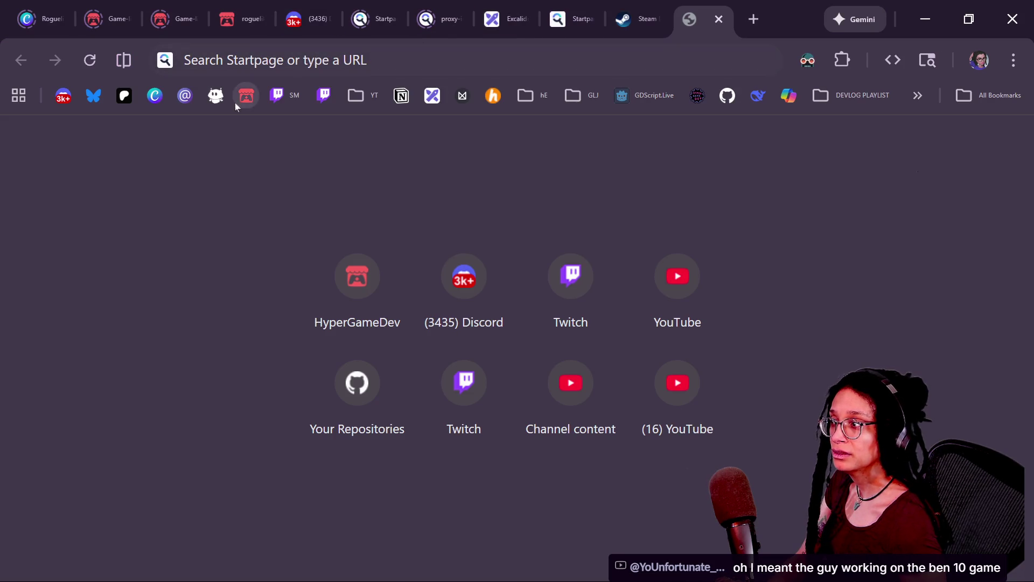
pyautogui.click(348, 100)
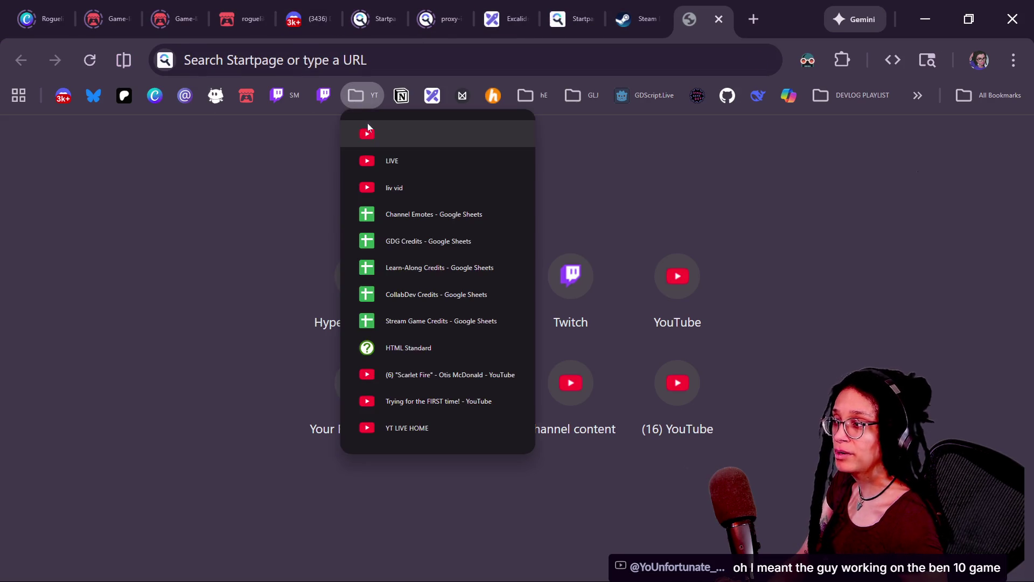
pyautogui.click(370, 124)
# Step: Search YouTube for 'mr fuuu ben10' and skim the results
pyautogui.click(354, 105)
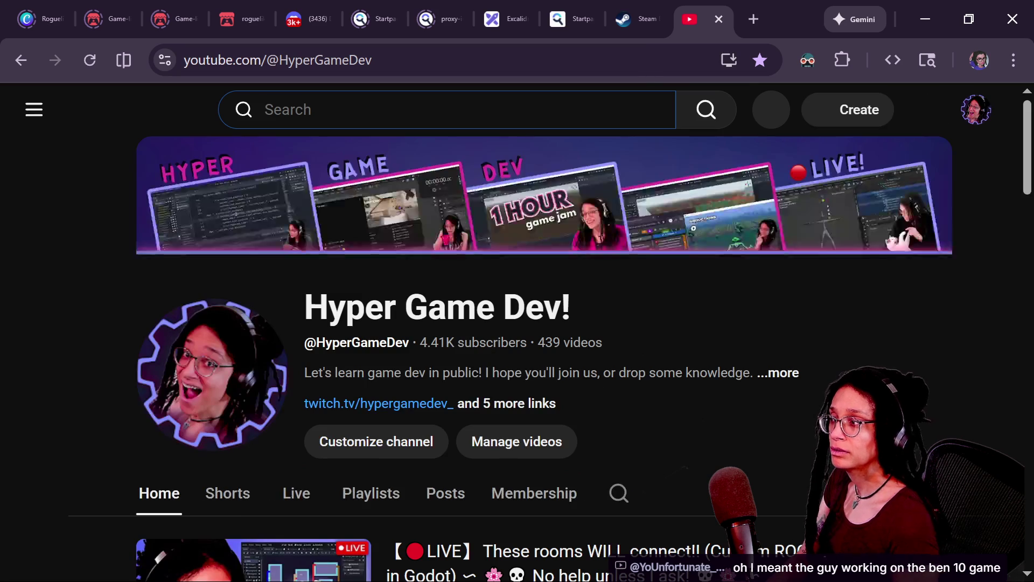
pyautogui.write('mr fuuu ben')
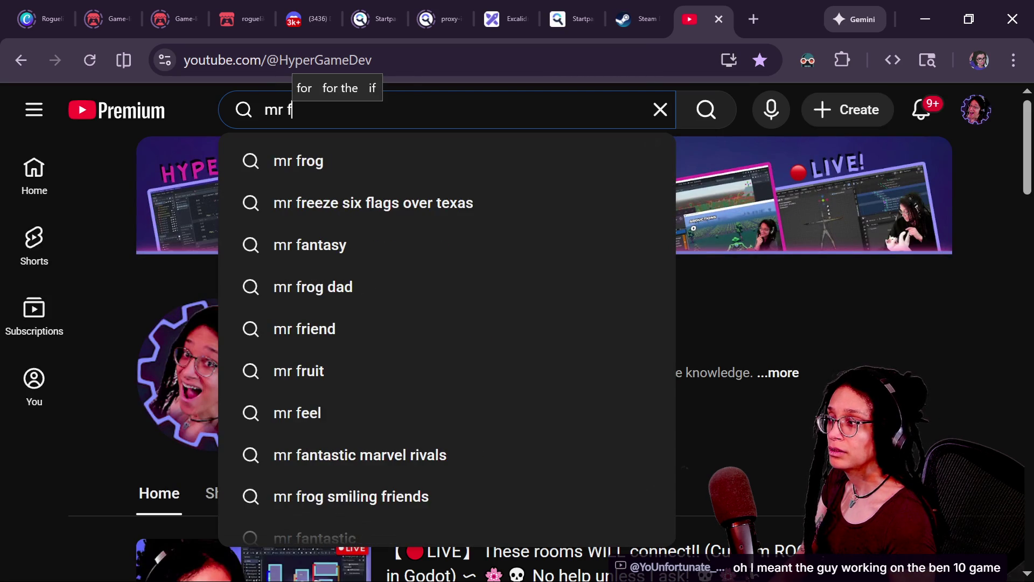
pyautogui.press('BackSpace')
pyautogui.write('10')
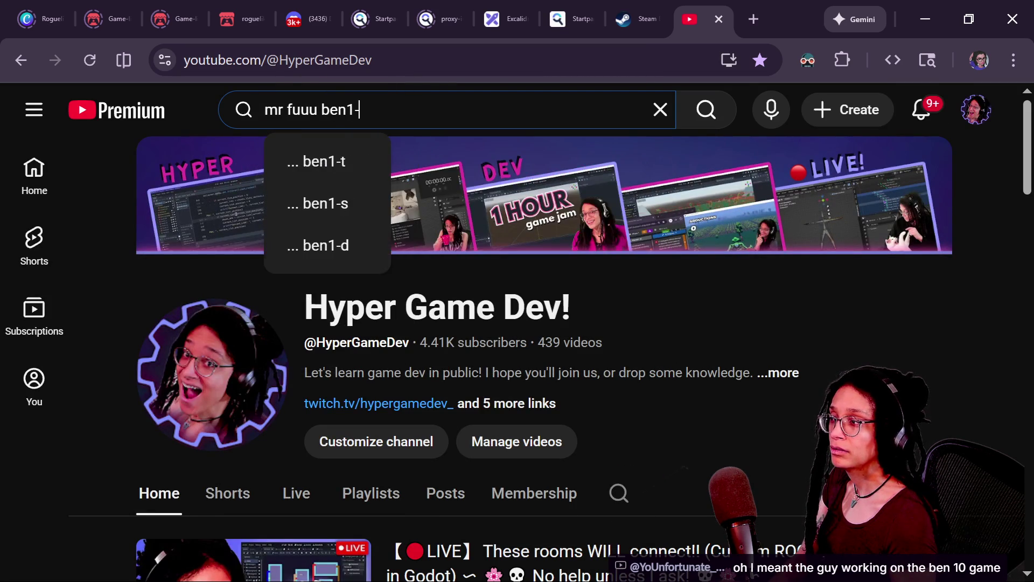
pyautogui.press('Return')
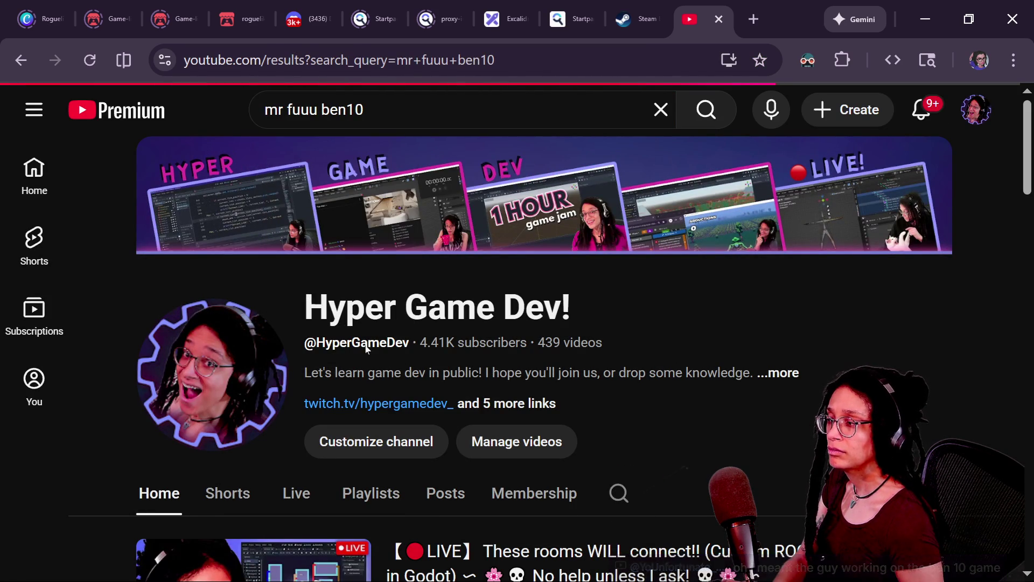
pyautogui.scroll(-12, 638, 361)
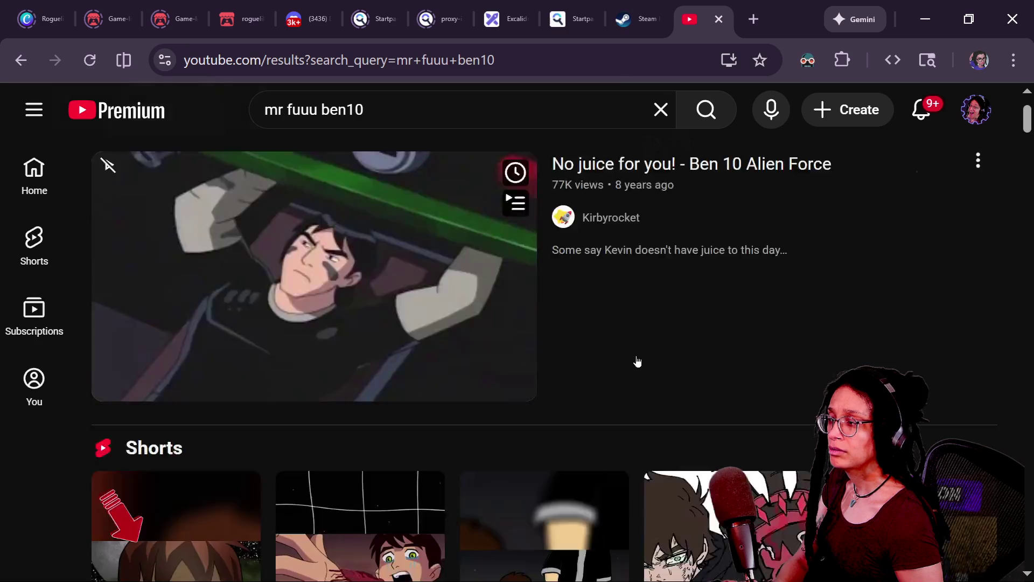
pyautogui.scroll(-15, 638, 361)
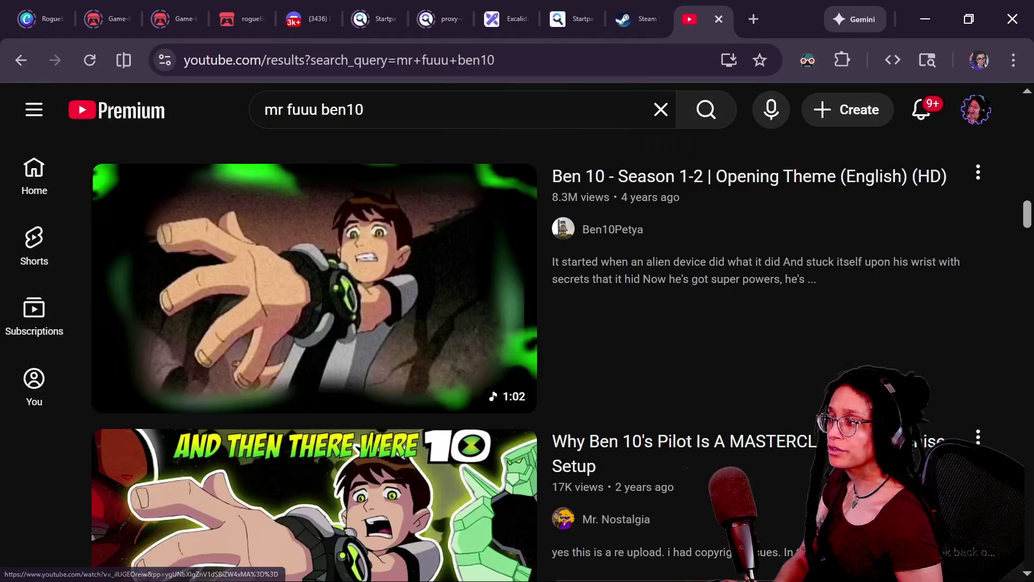
# Step: Refine the query to 'mrfuuu ben10', then to just 'mrfuuu'
pyautogui.click(284, 110)
pyautogui.press('Delete')
pyautogui.press('Return')
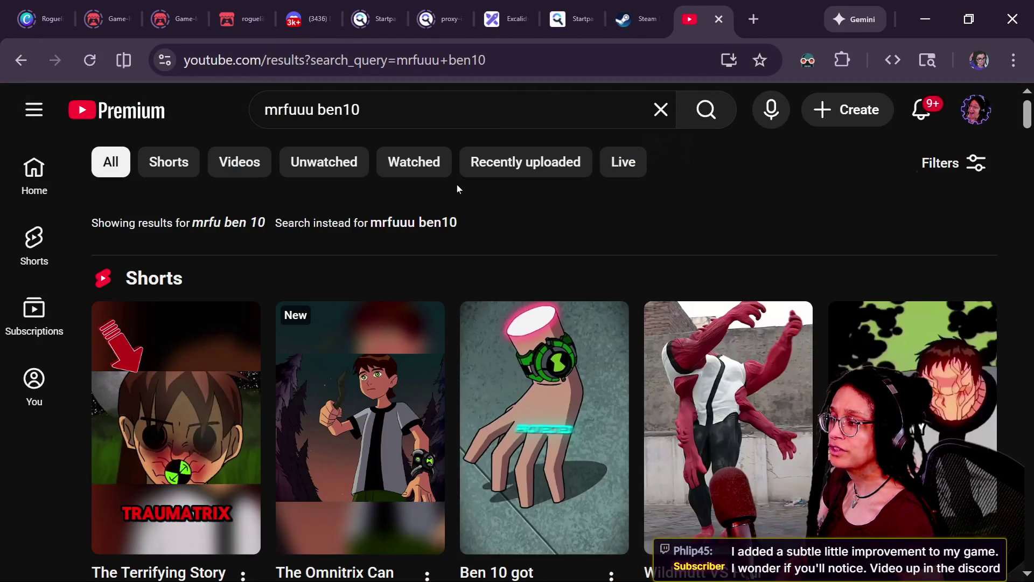
pyautogui.scroll(-8, 457, 189)
pyautogui.doubleClick(339, 109)
pyautogui.press('BackSpace')
pyautogui.press('Return')
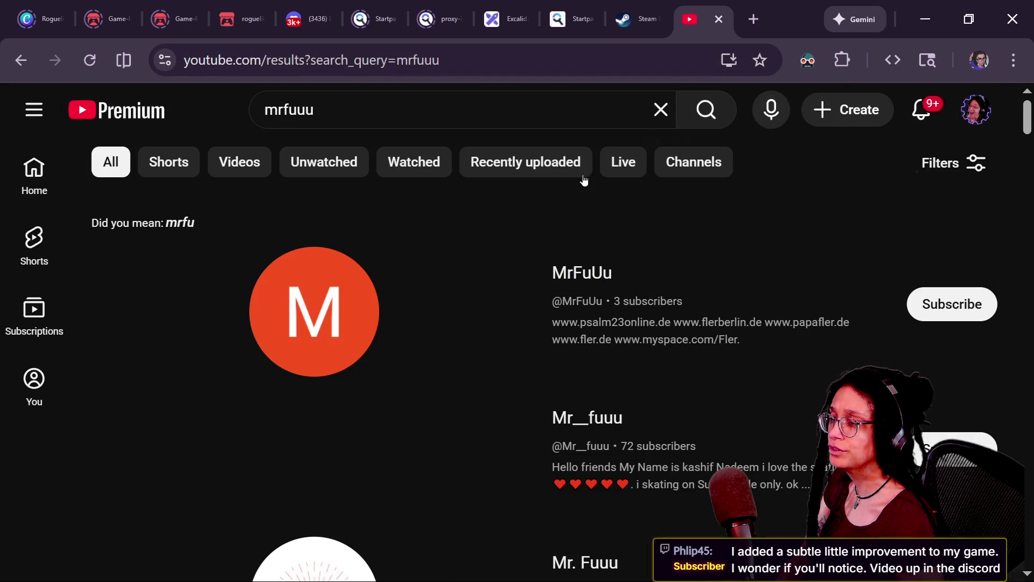
# Step: Browse the mrfuuu results and close the YouTube tab
pyautogui.scroll(-2, 410, 284)
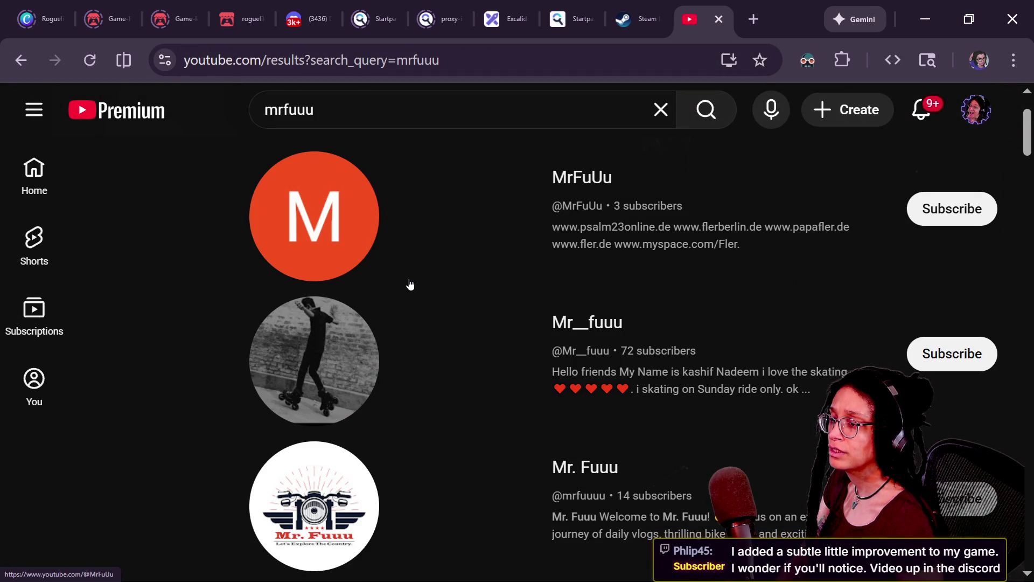
pyautogui.scroll(-6, 410, 284)
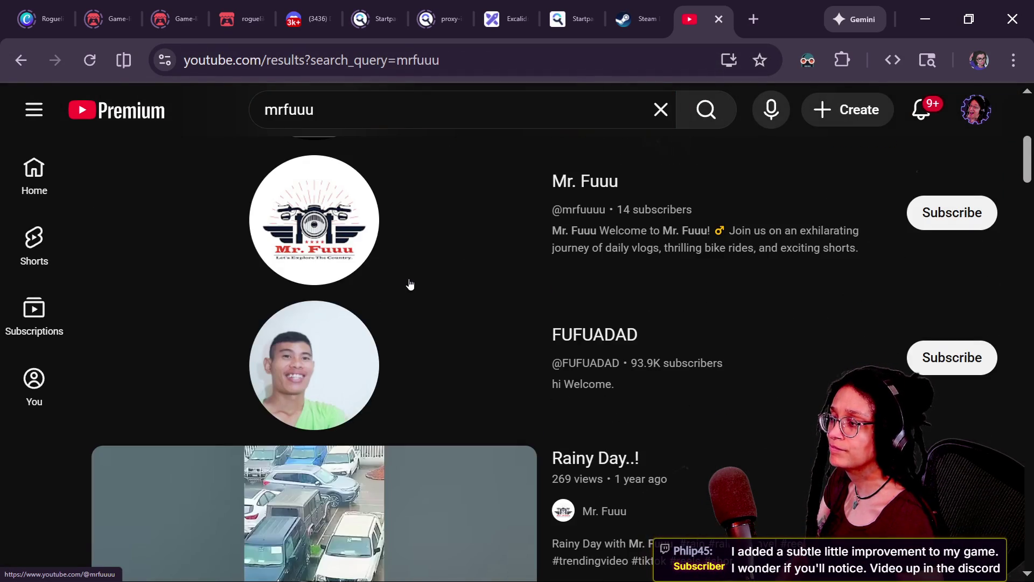
pyautogui.scroll(-6, 409, 284)
pyautogui.scroll(-9, 410, 284)
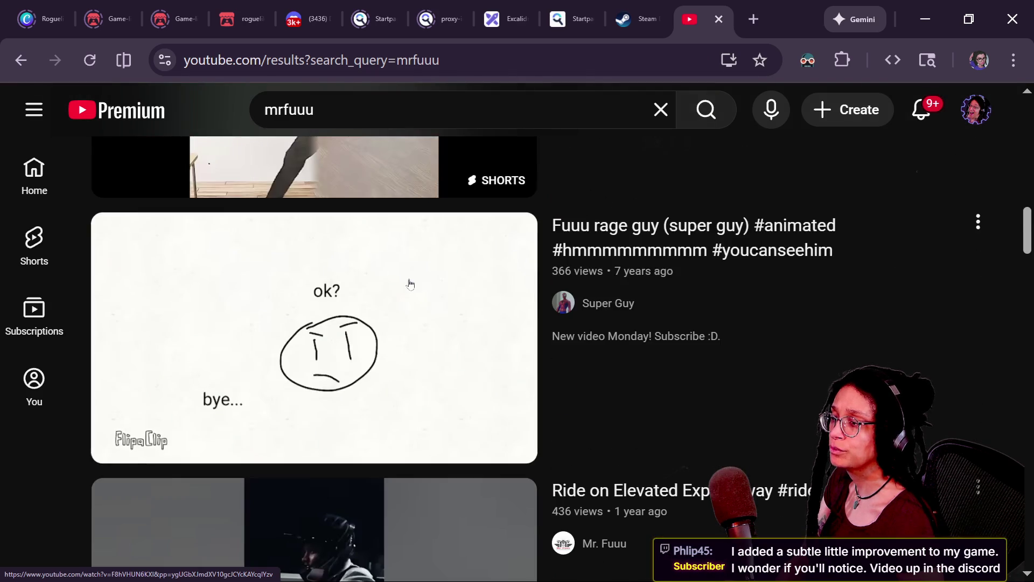
pyautogui.scroll(20, 431, 272)
pyautogui.click(719, 19)
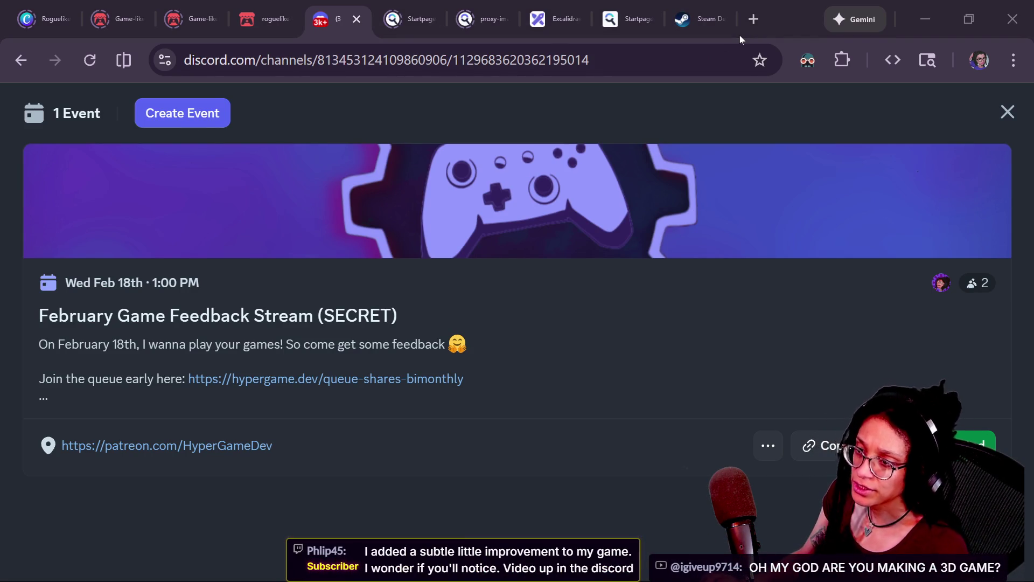
# Step: Back in Discord, close the February Game Feedback Stream event details and scroll the channel list
pyautogui.hotkey('alt', 'Tab')
pyautogui.hotkey('alt', 'Tab')
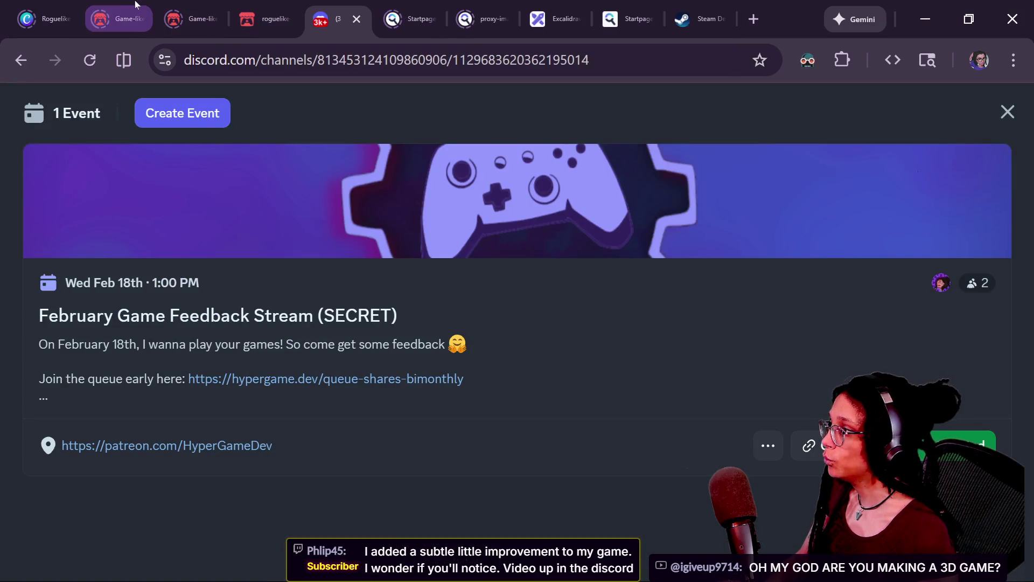
pyautogui.click(1007, 111)
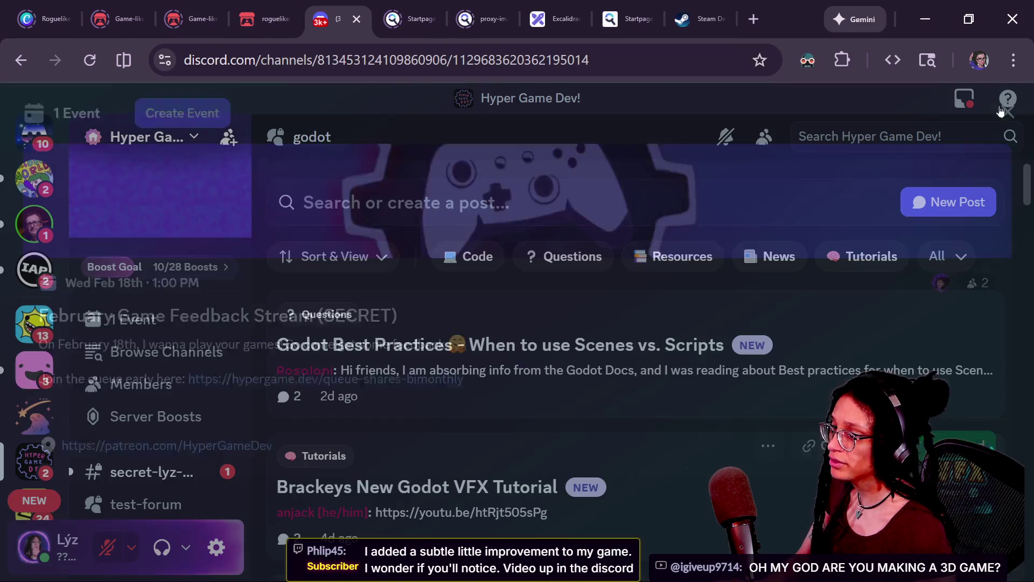
pyautogui.scroll(-15, 188, 382)
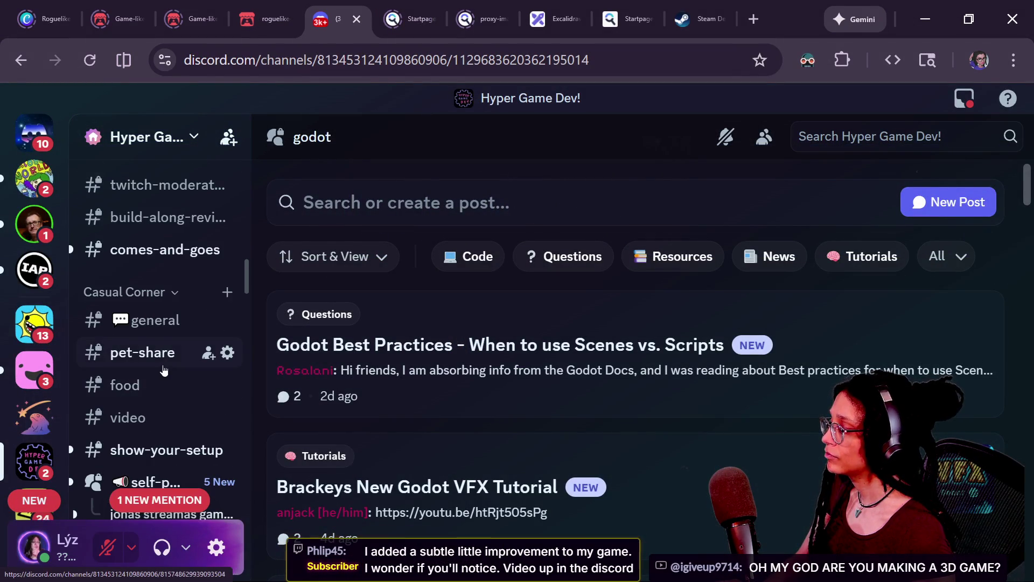
pyautogui.scroll(-8, 186, 234)
# Step: Open the Dunjin RL (working title) thread and play its gameplay video full screen
pyautogui.click(186, 235)
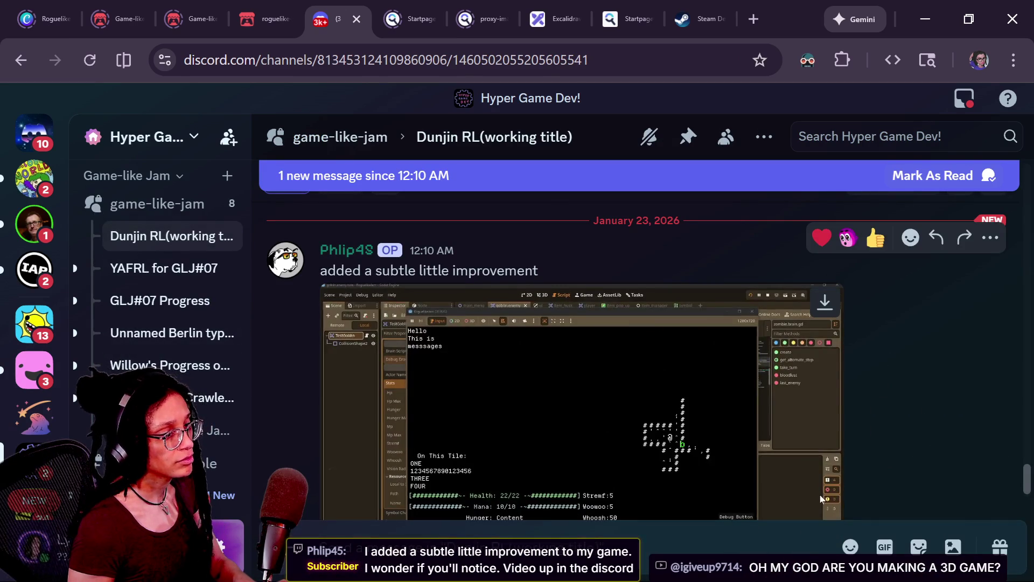
pyautogui.scroll(-2, 819, 495)
pyautogui.click(818, 488)
pyautogui.click(819, 485)
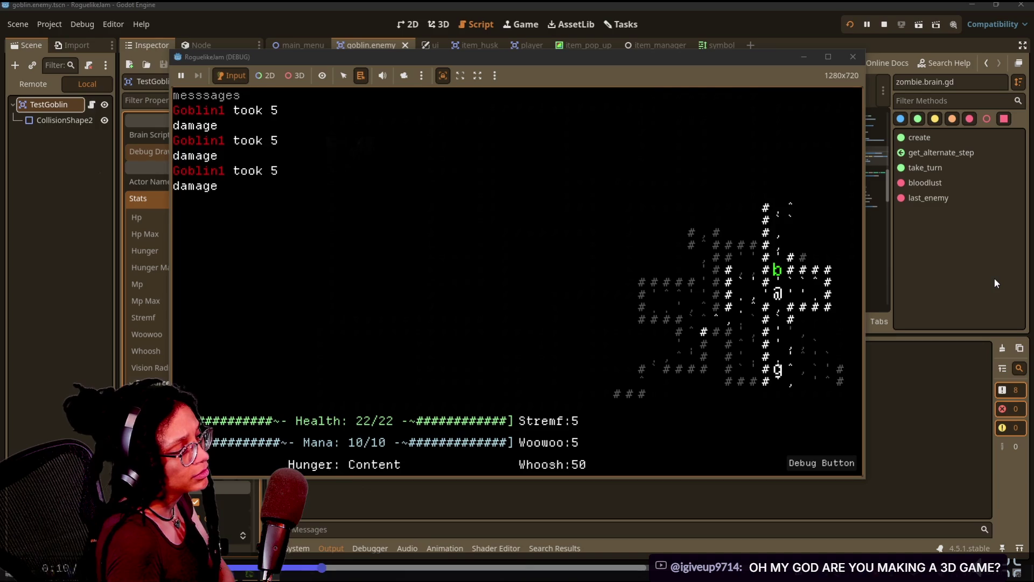
# Step: Rewind the full-screen Dunjin RL clip to rewatch the goblin fight
pyautogui.press('Left')
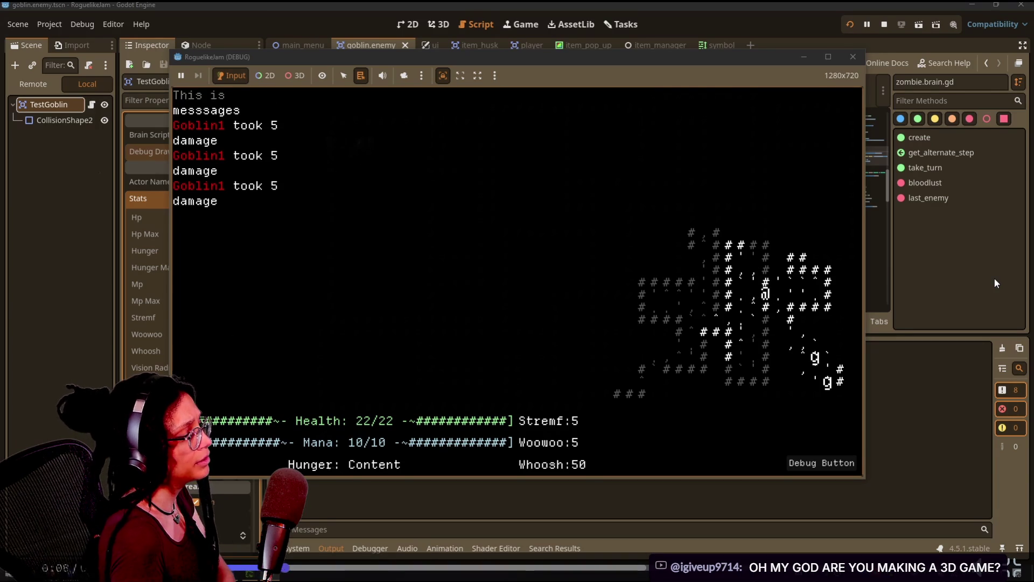
pyautogui.press('Left')
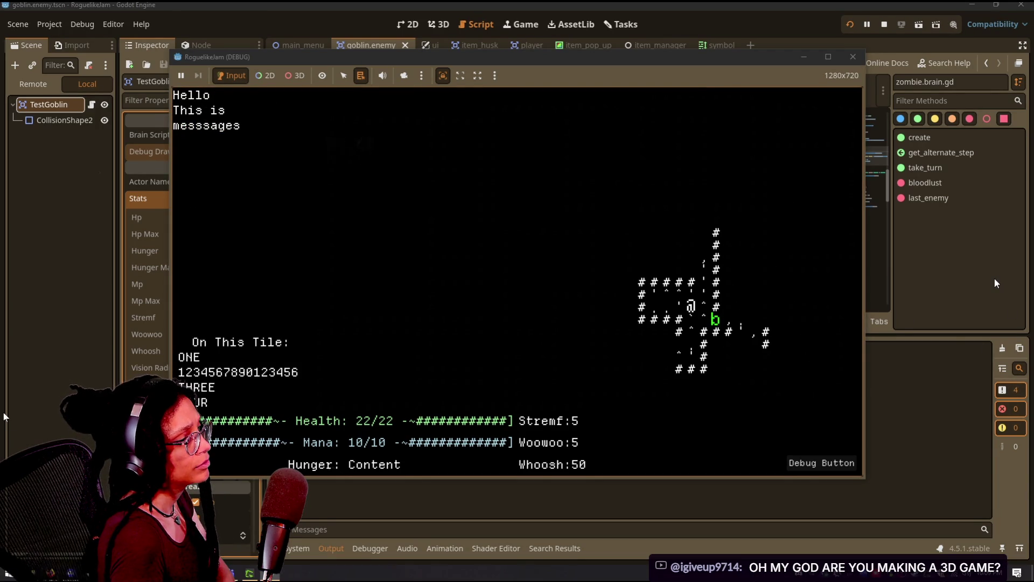
pyautogui.press('Right')
pyautogui.press('Down')
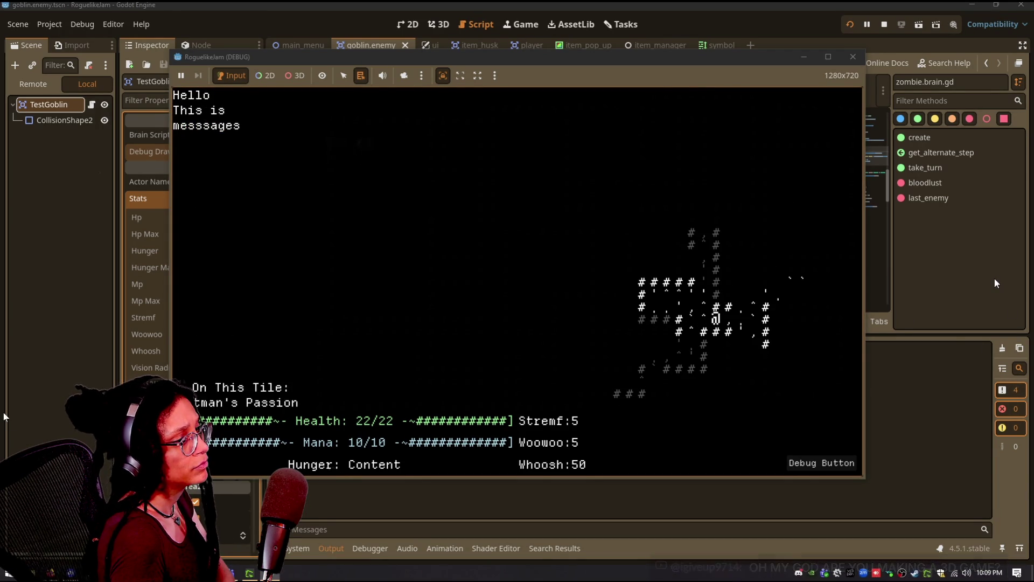
pyautogui.press('Left')
pyautogui.press('Left')
pyautogui.press('Left')
pyautogui.press('Up')
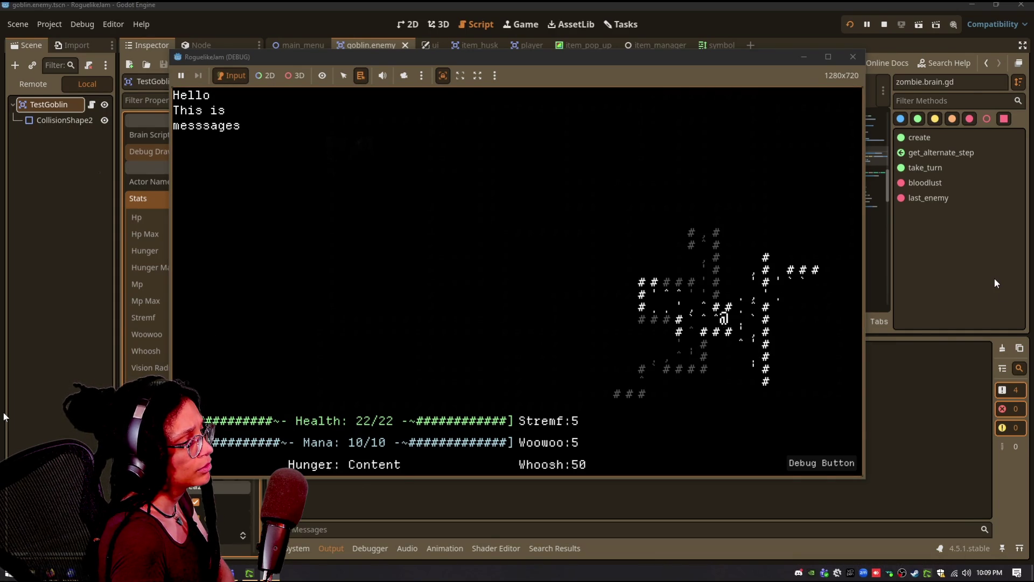
pyautogui.press('Up')
pyautogui.press('Right')
pyautogui.press('Right')
pyautogui.press('Right')
pyautogui.press('Right')
pyautogui.press('Right')
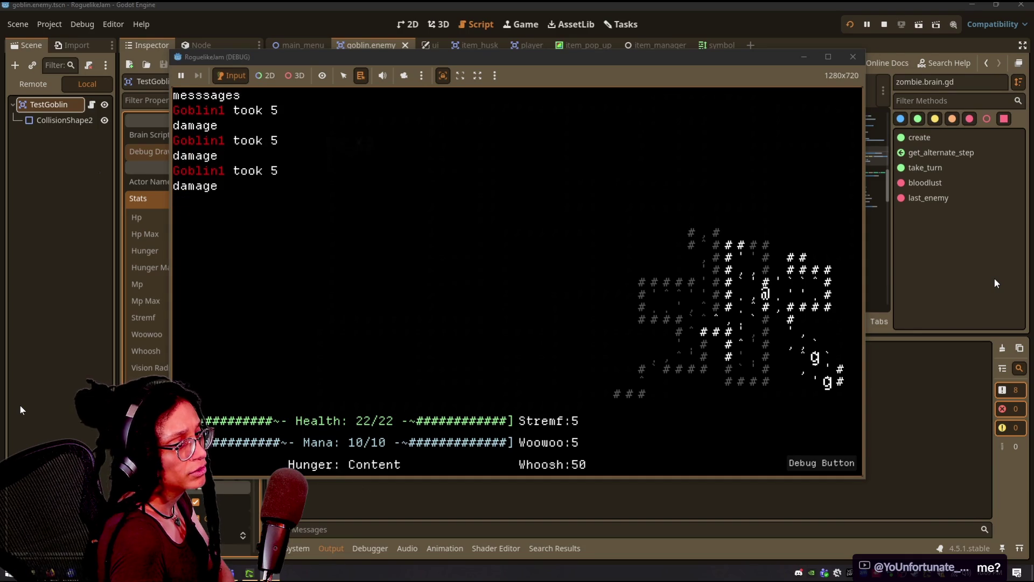
pyautogui.press('Down')
pyautogui.press('Left')
pyautogui.press('Down')
pyautogui.press('Left')
pyautogui.press('Left')
pyautogui.press('Left')
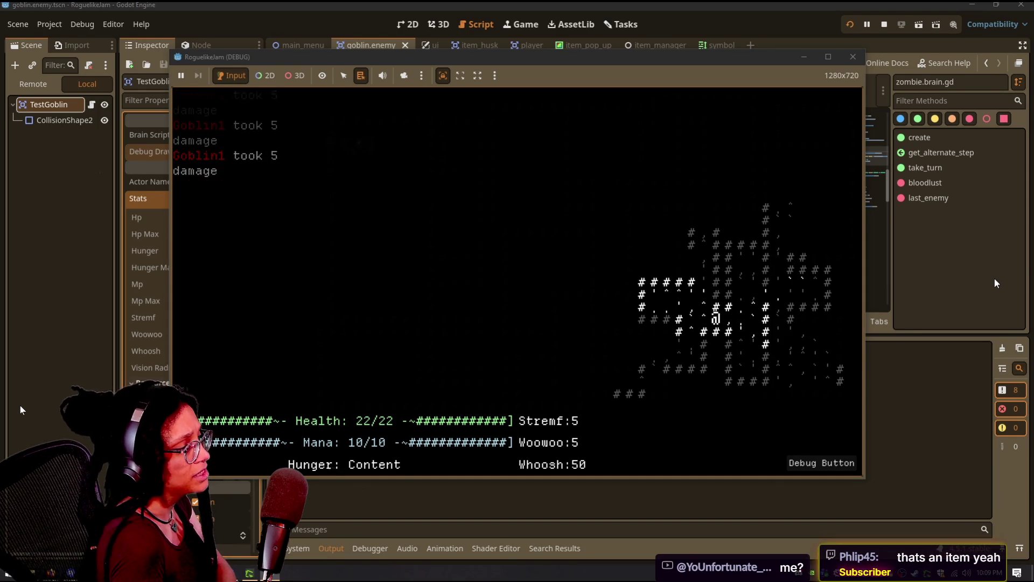
pyautogui.press('Left')
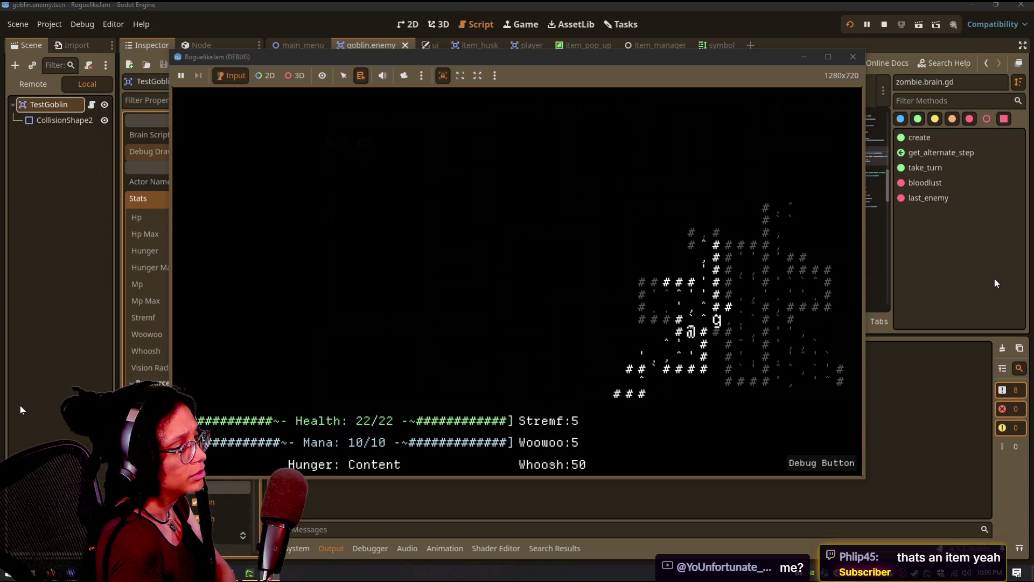
pyautogui.press('Down')
pyautogui.press('Left')
pyautogui.press('Down')
pyautogui.press('Left')
pyautogui.press('Left')
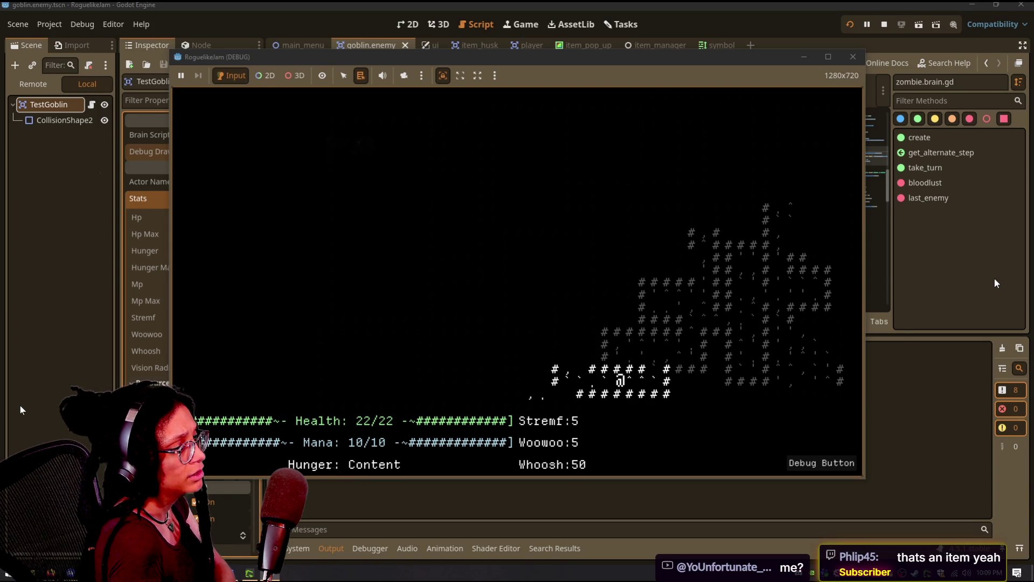
pyautogui.press('Left')
pyautogui.press('Left')
pyautogui.press('Left')
pyautogui.press('Left')
pyautogui.press('Left')
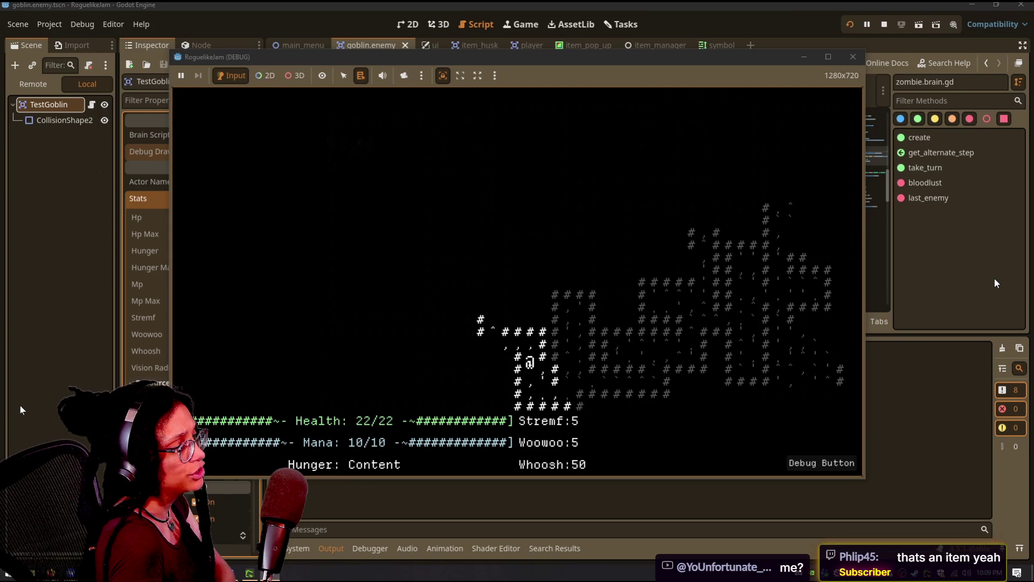
# Step: Let the clip play to the end at 0:42, exit full screen, and return to Godot
pyautogui.press('Up')
pyautogui.press('Up')
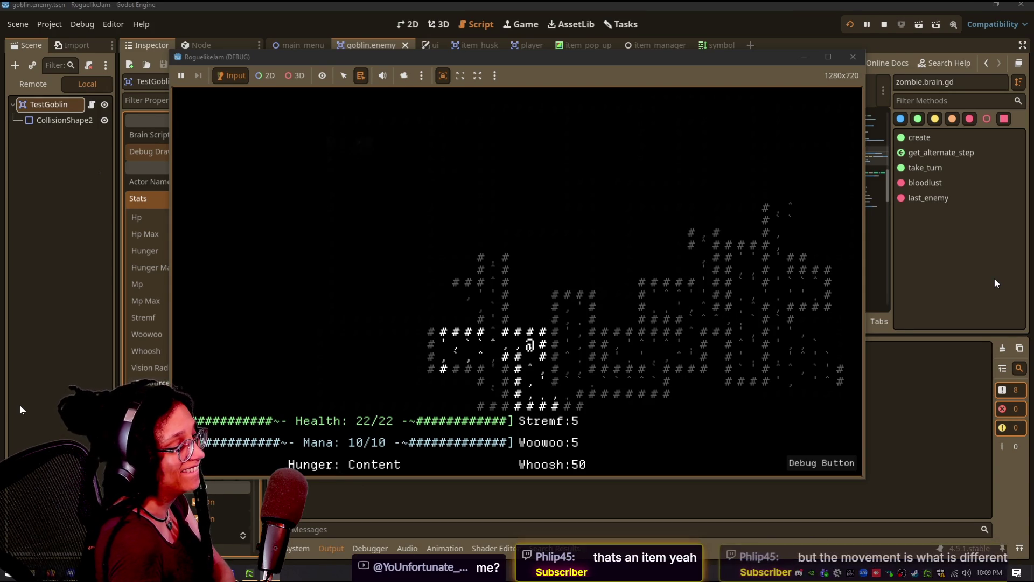
pyautogui.press('Down')
pyautogui.press('Down')
pyautogui.press('Down')
pyautogui.press('Right')
pyautogui.press('Down')
pyautogui.press('Right')
pyautogui.press('Down')
pyautogui.press('Right')
pyautogui.press('Up')
pyautogui.press('Left')
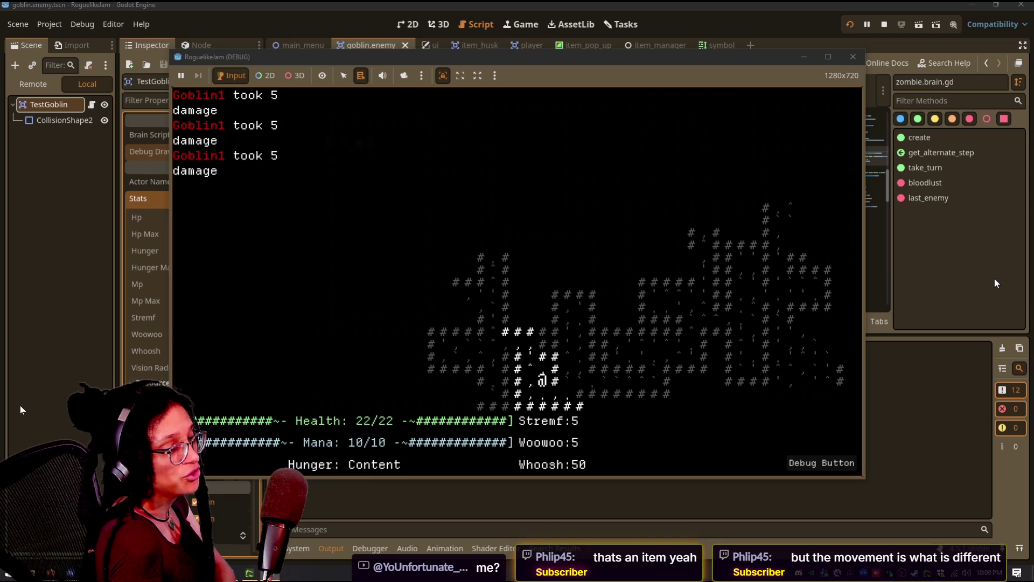
pyautogui.press('Up')
pyautogui.press('Up')
pyautogui.press('Left')
pyautogui.press('Left')
pyautogui.press('Down')
pyautogui.press('Down')
pyautogui.press('Left')
pyautogui.press('Down')
pyautogui.press('Down')
pyautogui.press('Left')
pyautogui.press('Left')
pyautogui.press('Left')
pyautogui.press('Left')
pyautogui.press('Left')
pyautogui.press('Left')
pyautogui.press('Right')
pyautogui.press('Right')
pyautogui.press('Right')
pyautogui.press('Right')
pyautogui.press('Right')
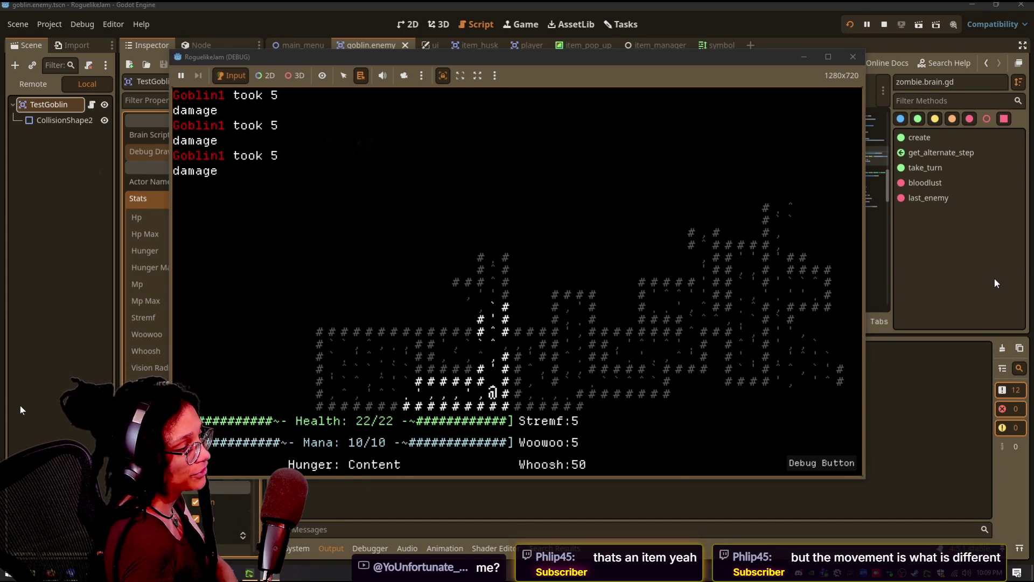
pyautogui.press('Up')
pyautogui.press('Up')
pyautogui.press('Up')
pyautogui.press('Up')
pyautogui.press('Up')
pyautogui.press('Up')
pyautogui.press('Up')
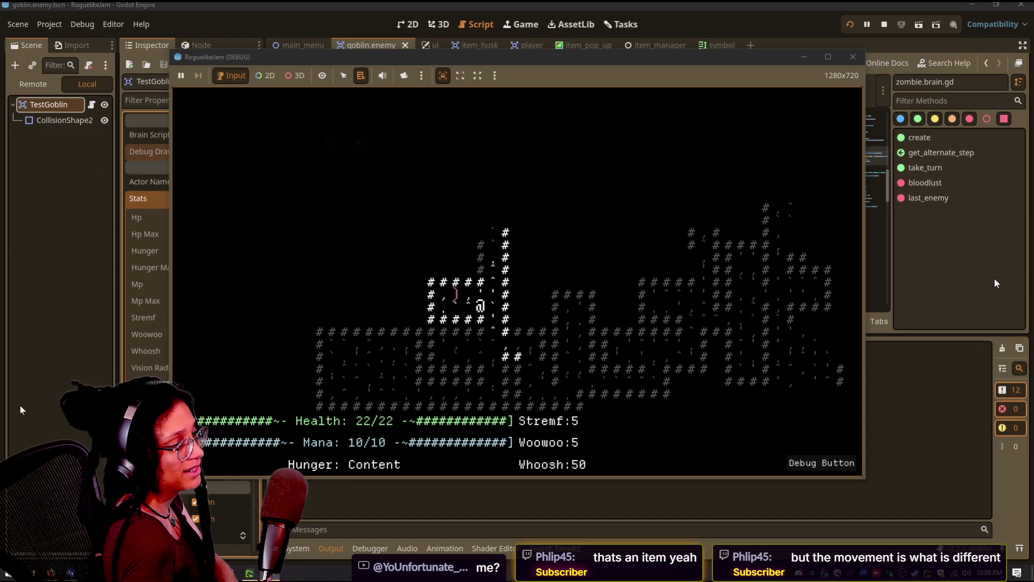
pyautogui.press('Up')
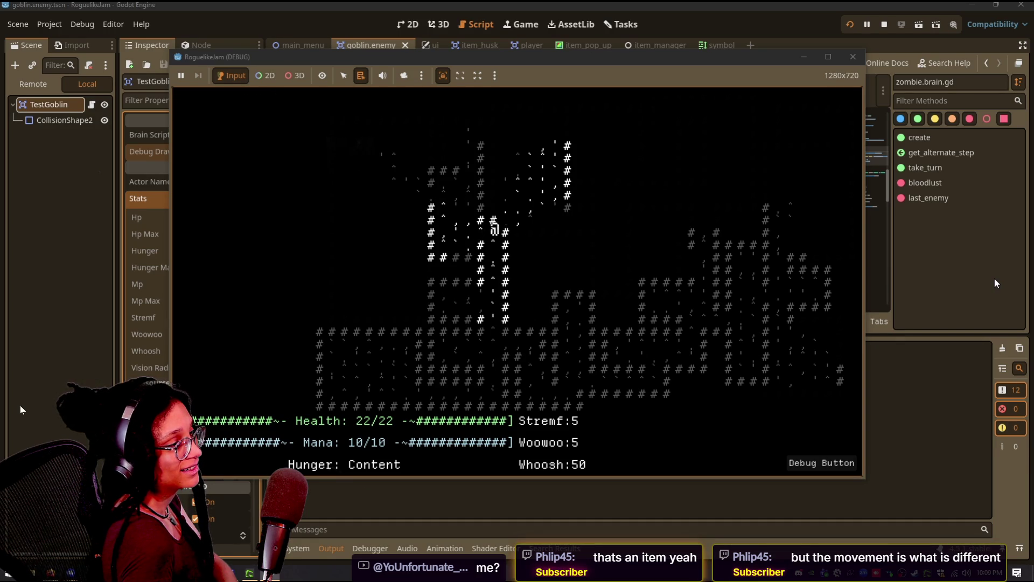
pyautogui.press('Up')
pyautogui.press('Right')
pyautogui.press('Up')
pyautogui.press('Right')
pyautogui.press('Up')
pyautogui.press('Right')
pyautogui.press('Up')
pyautogui.press('Right')
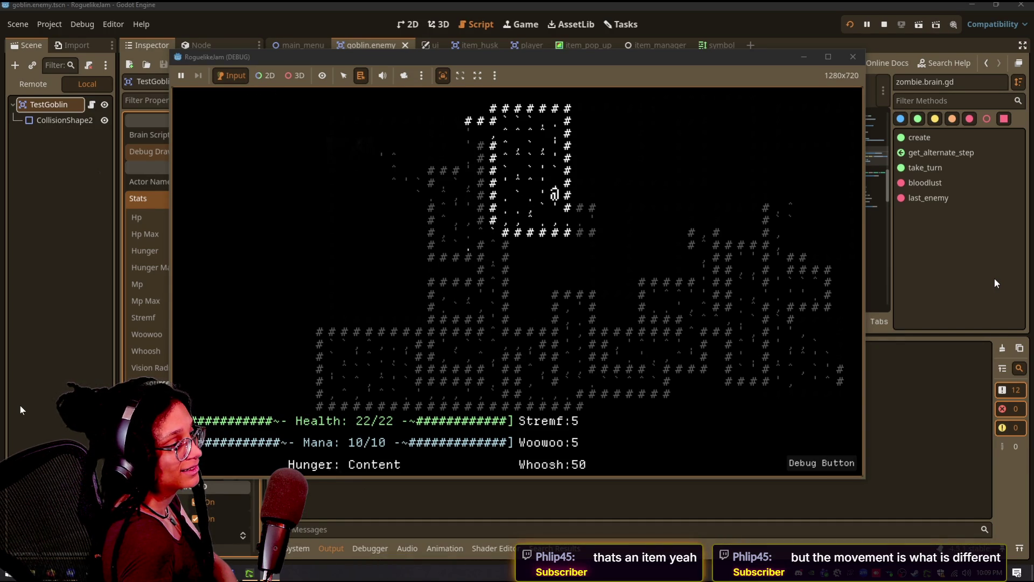
pyautogui.press('Down')
pyautogui.press('Left')
pyautogui.press('Left')
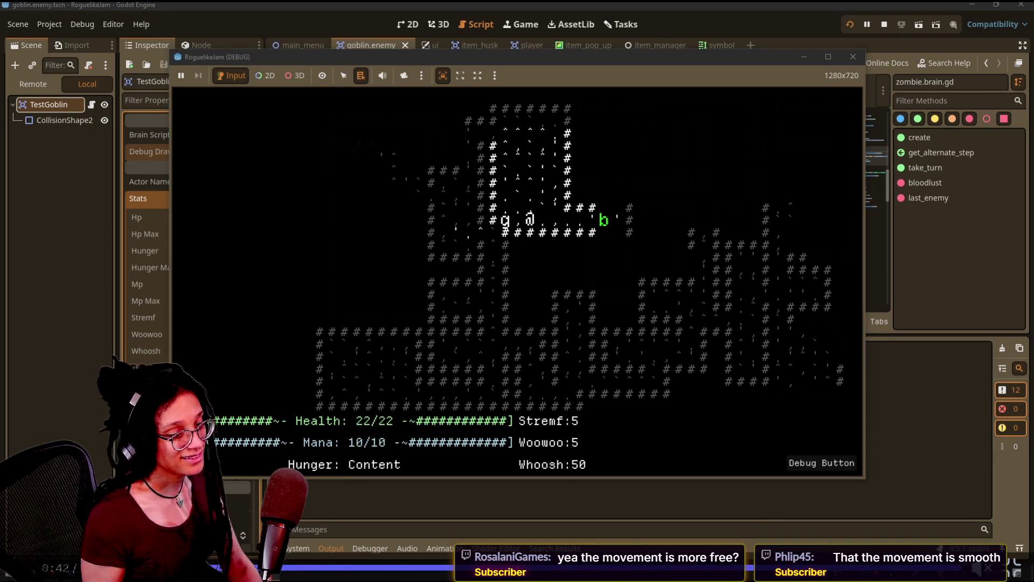
pyautogui.press('Escape')
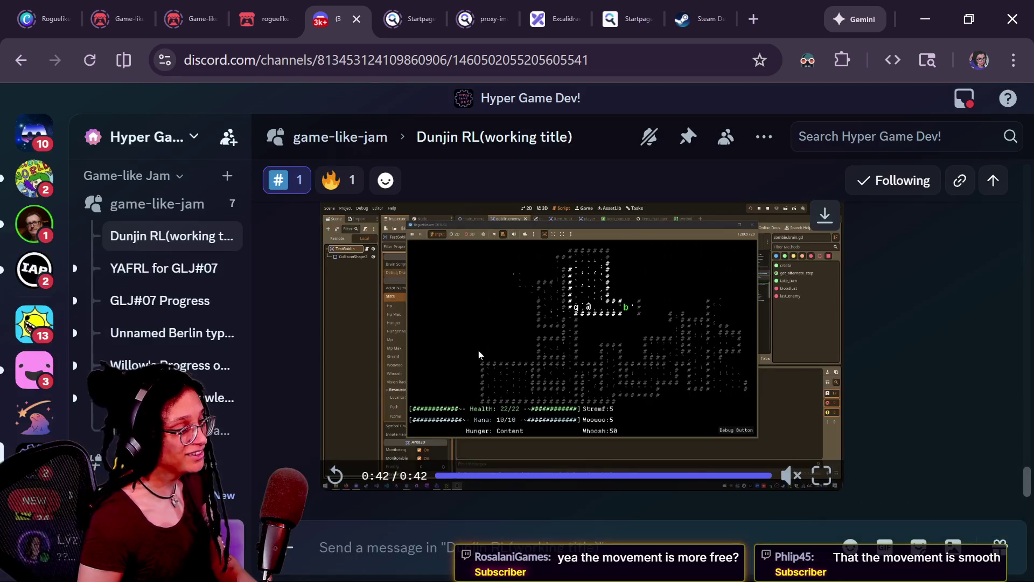
pyautogui.hotkey('alt', 'Tab')
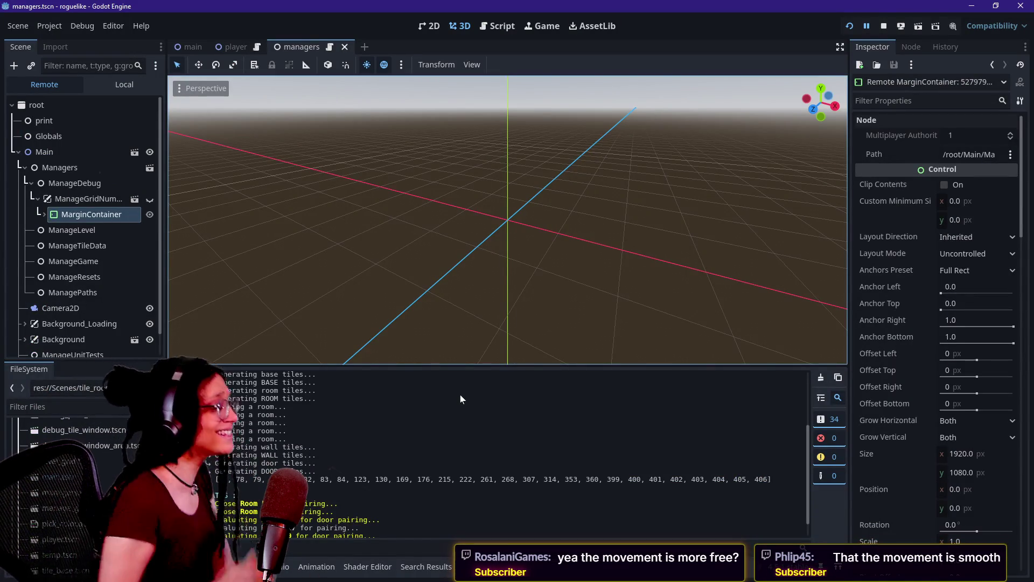
# Step: Inspect the live ManageLevel node from the Remote tree and collapse its Level Data array
pyautogui.scroll(-1, 296, 503)
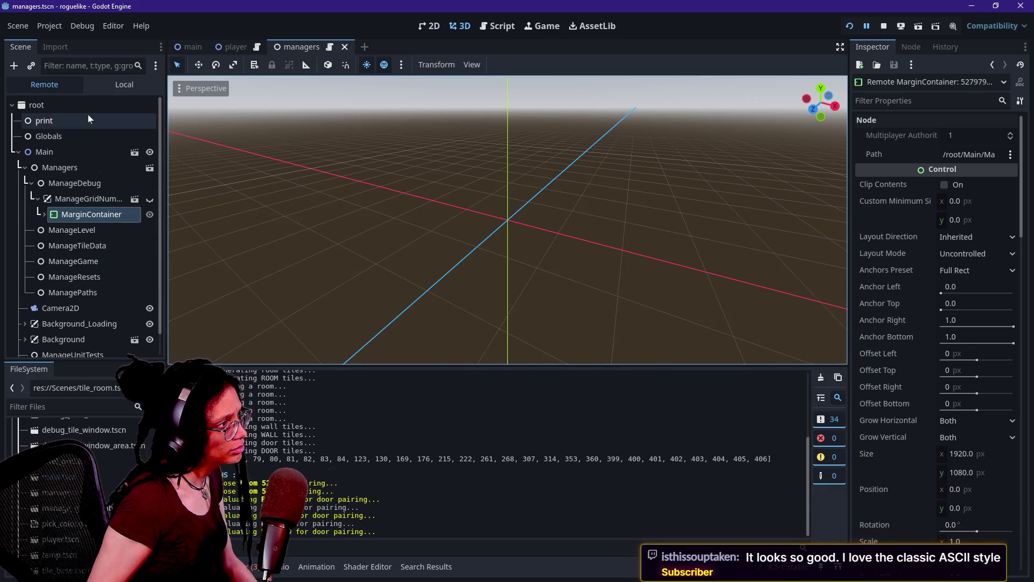
pyautogui.click(67, 230)
pyautogui.click(85, 184)
pyautogui.click(81, 229)
pyautogui.scroll(-3, 910, 380)
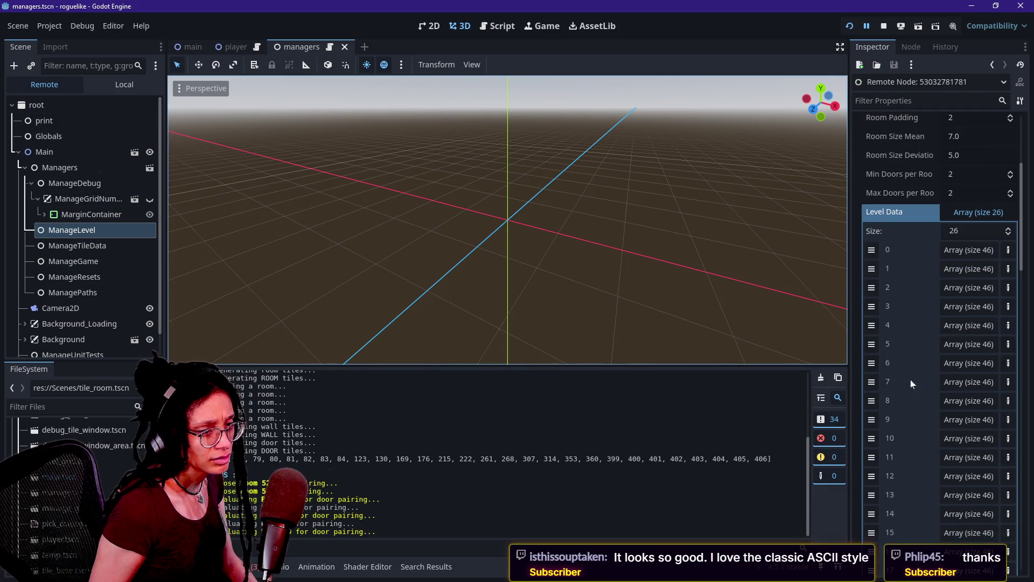
pyautogui.click(986, 214)
# Step: Check each Room Data entry's ID (77, 523, 553, 765), then select room ID 10 in the log
pyautogui.click(969, 270)
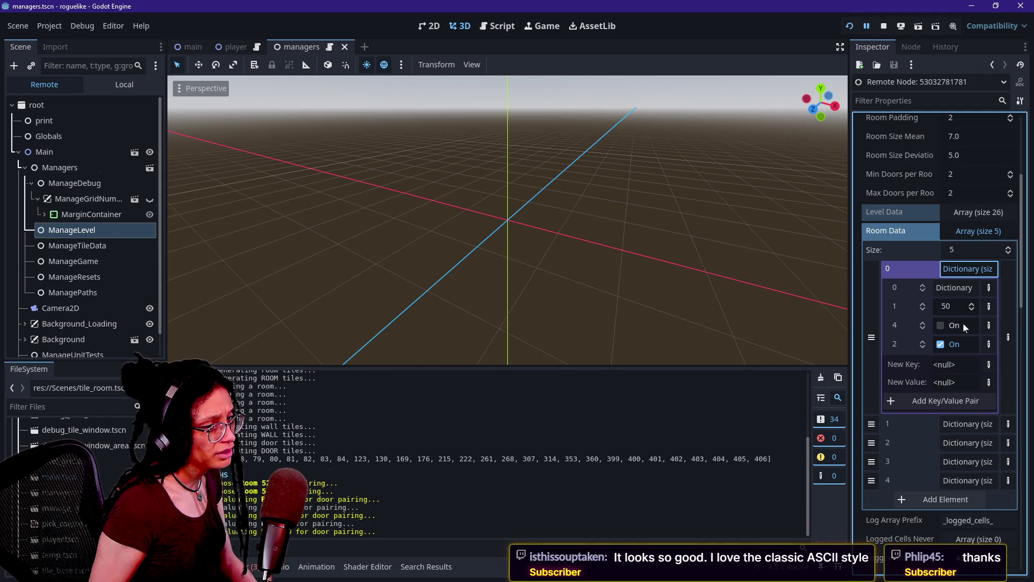
pyautogui.click(962, 267)
pyautogui.click(964, 290)
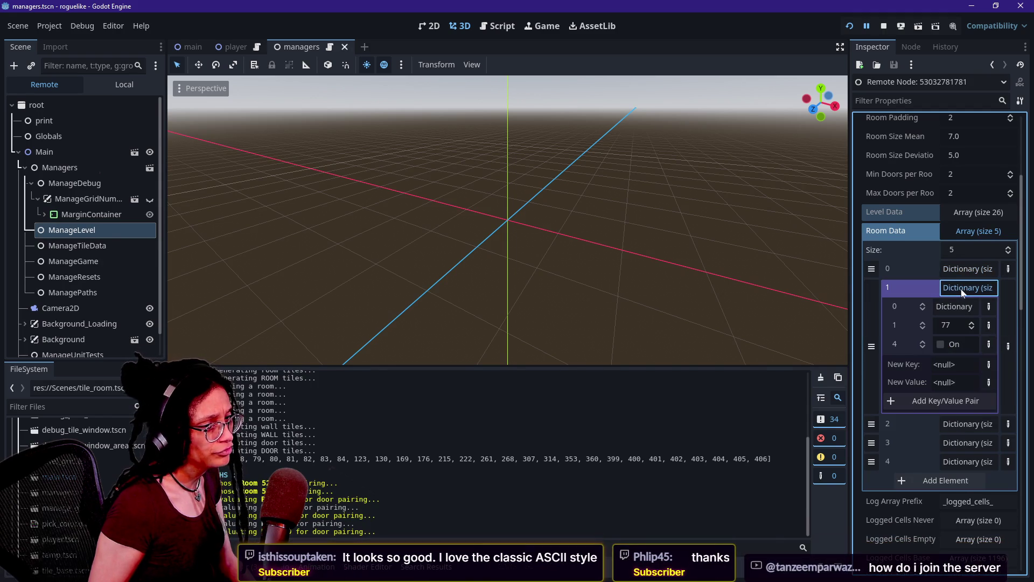
pyautogui.click(971, 291)
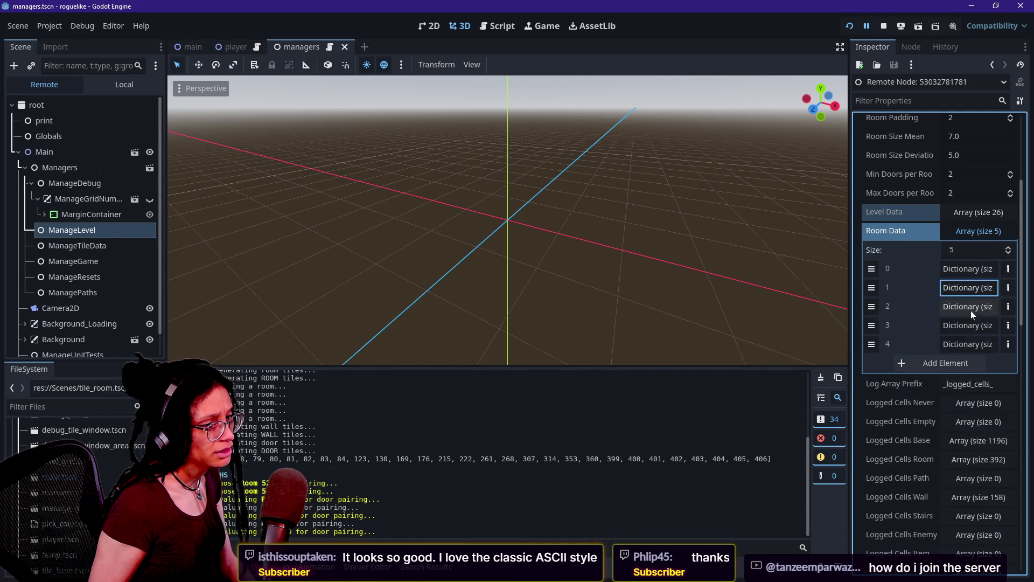
pyautogui.click(971, 308)
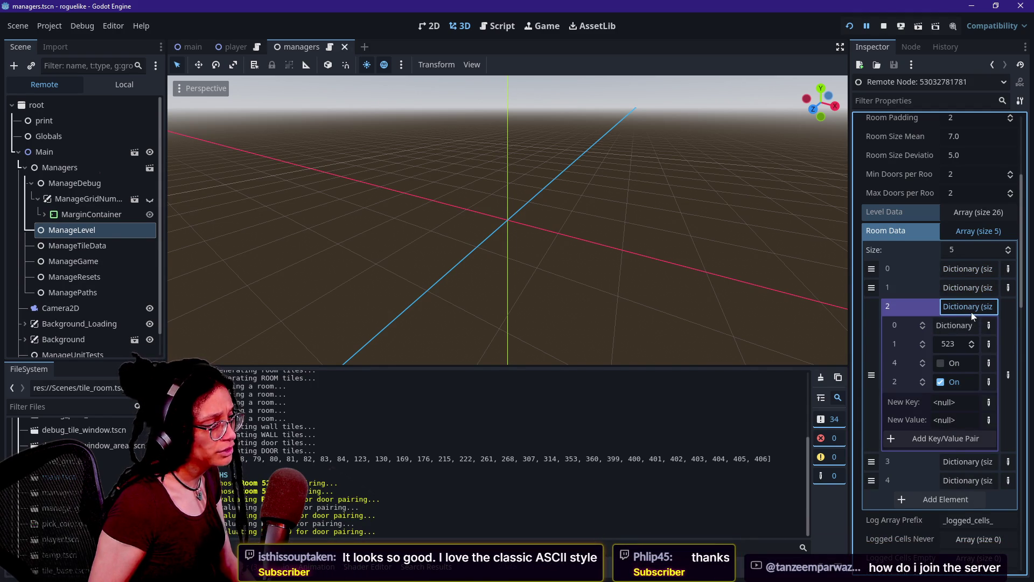
pyautogui.click(971, 310)
pyautogui.click(970, 330)
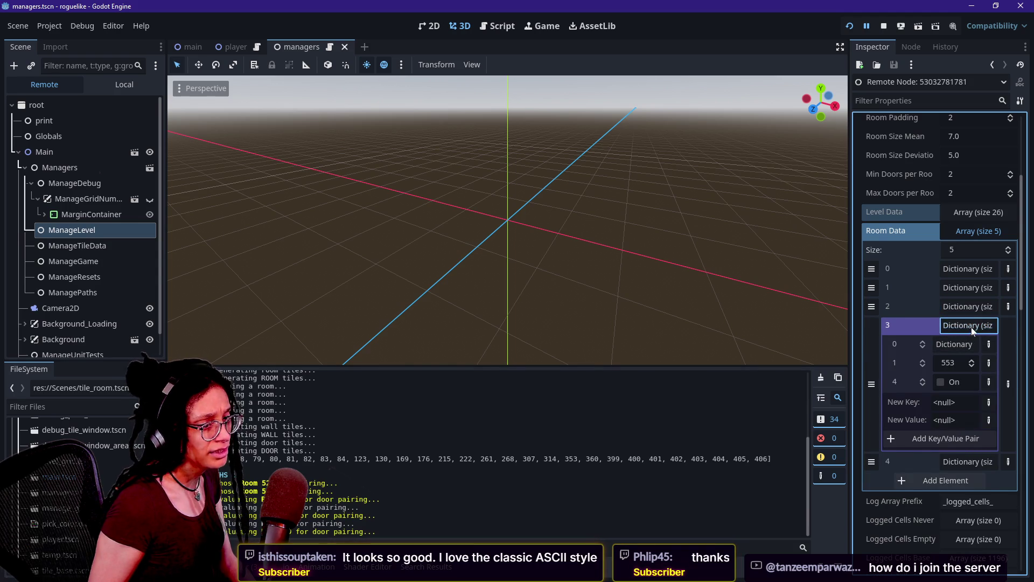
pyautogui.click(973, 330)
pyautogui.click(962, 346)
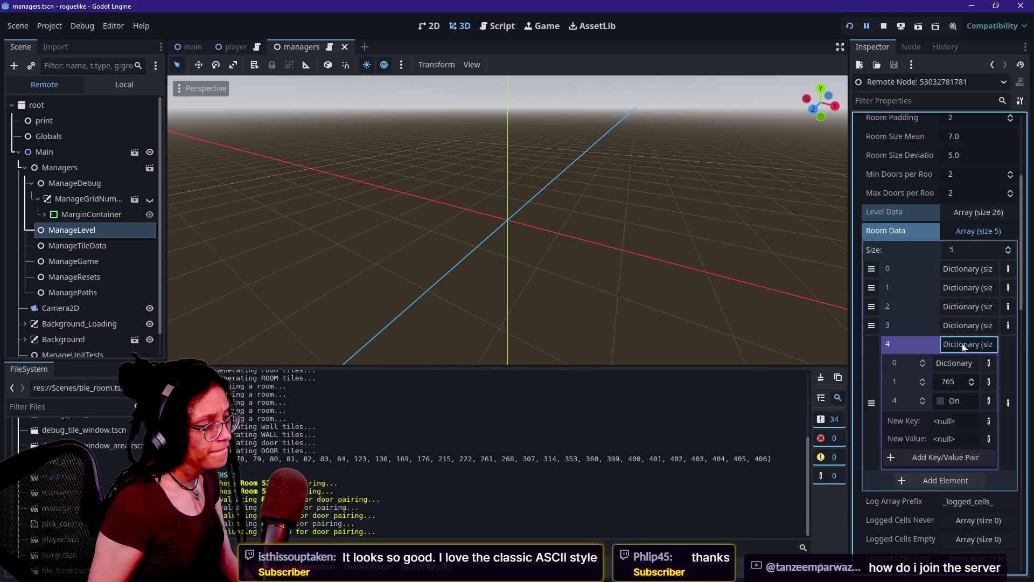
pyautogui.click(965, 345)
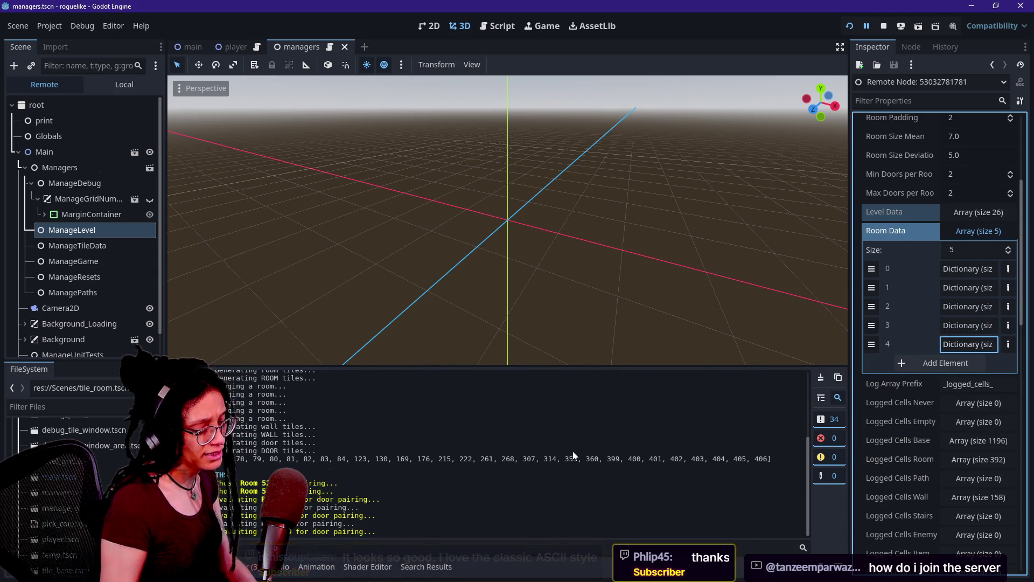
pyautogui.doubleClick(289, 531)
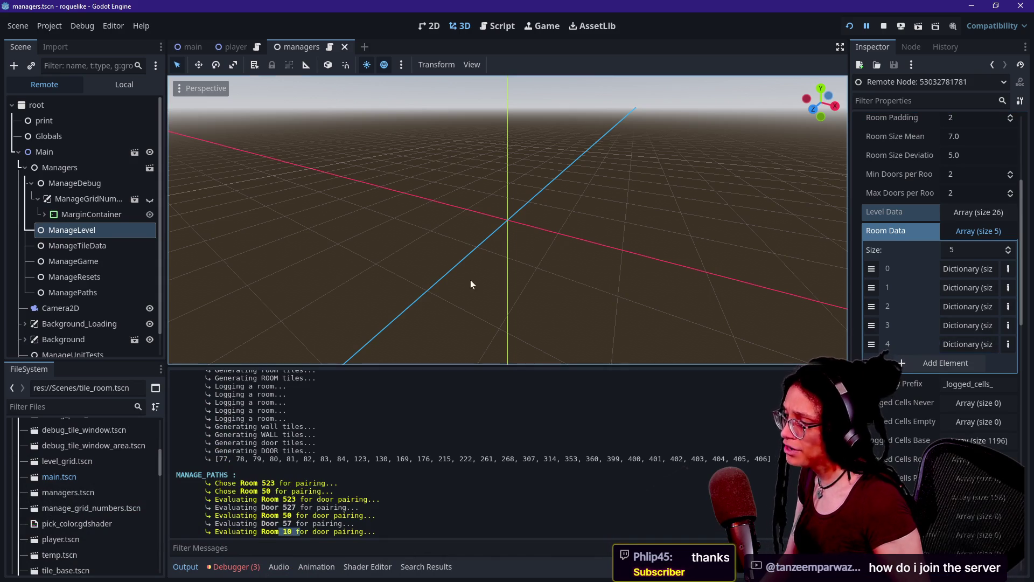
# Step: Switch to the Script workspace showing the _prepare_doors_for_pairing room_id loop
pyautogui.click(498, 26)
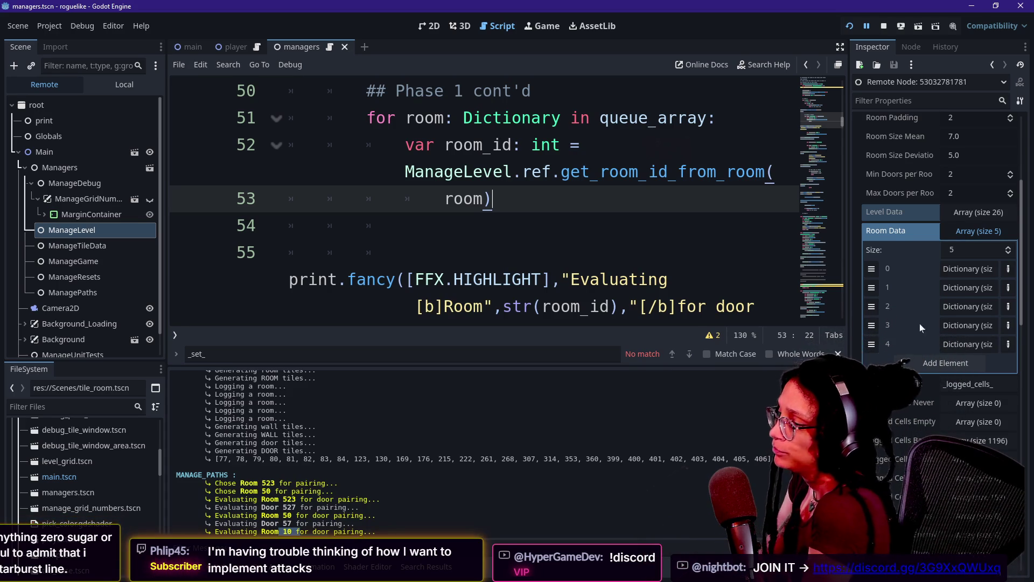
# Step: Hide the side docks with distraction-free mode and rerun the project with F5 until it breaks
pyautogui.click(668, 279)
pyautogui.hotkey('ctrl', 'j')
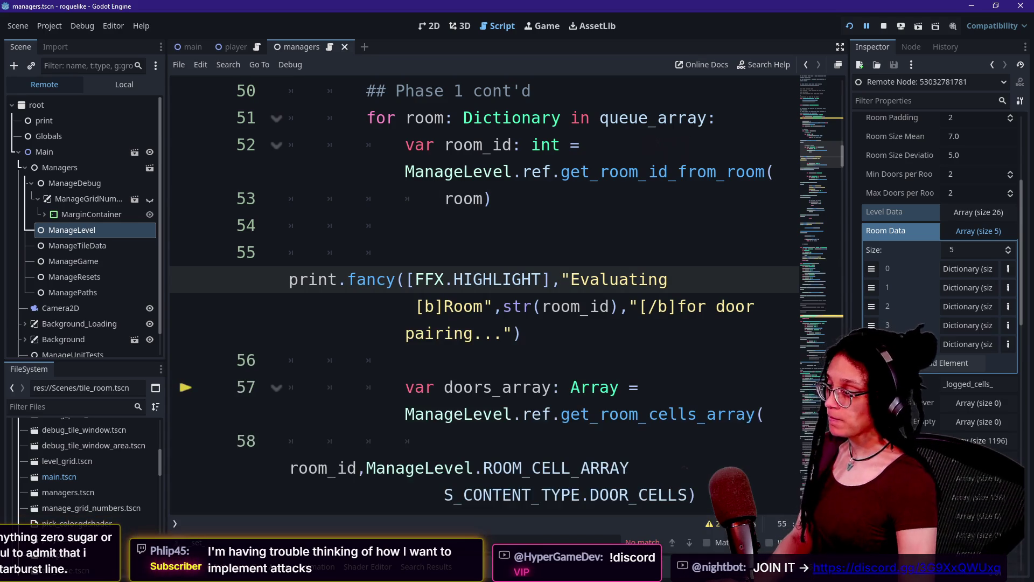
pyautogui.click(611, 306)
pyautogui.hotkey('ctrl', 'shift', 'F11')
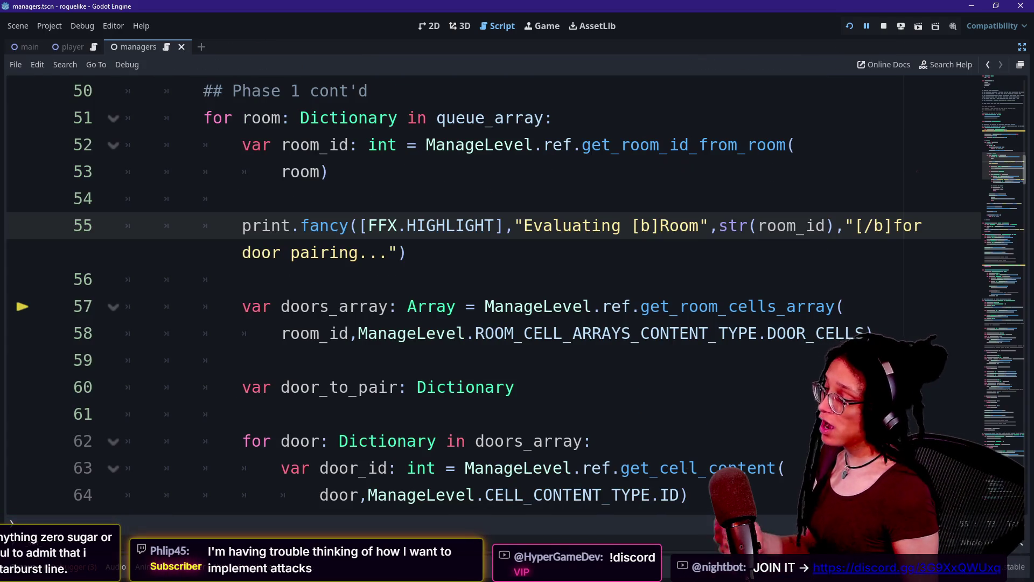
pyautogui.hotkey('ctrl', 'j')
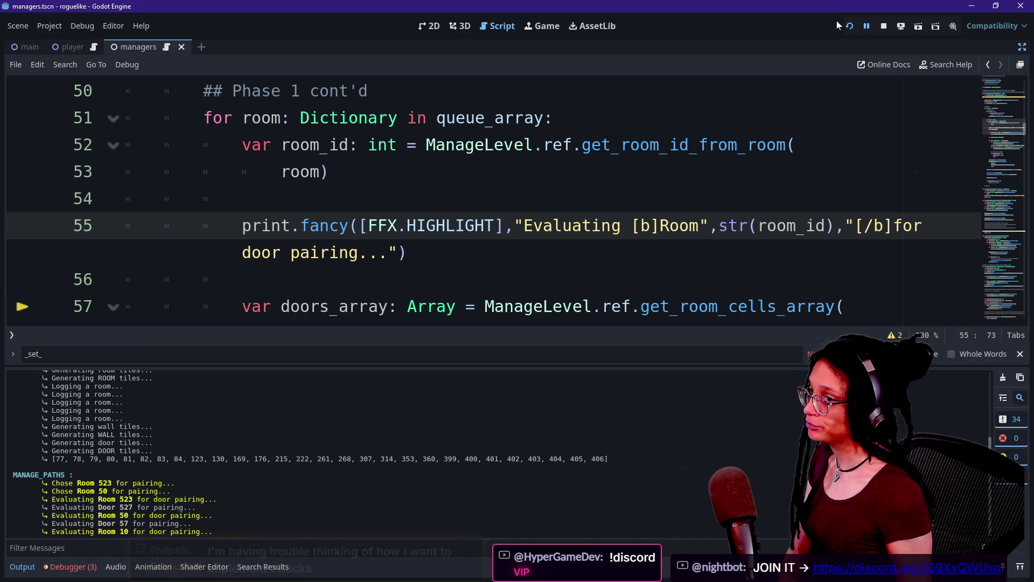
pyautogui.press('F5')
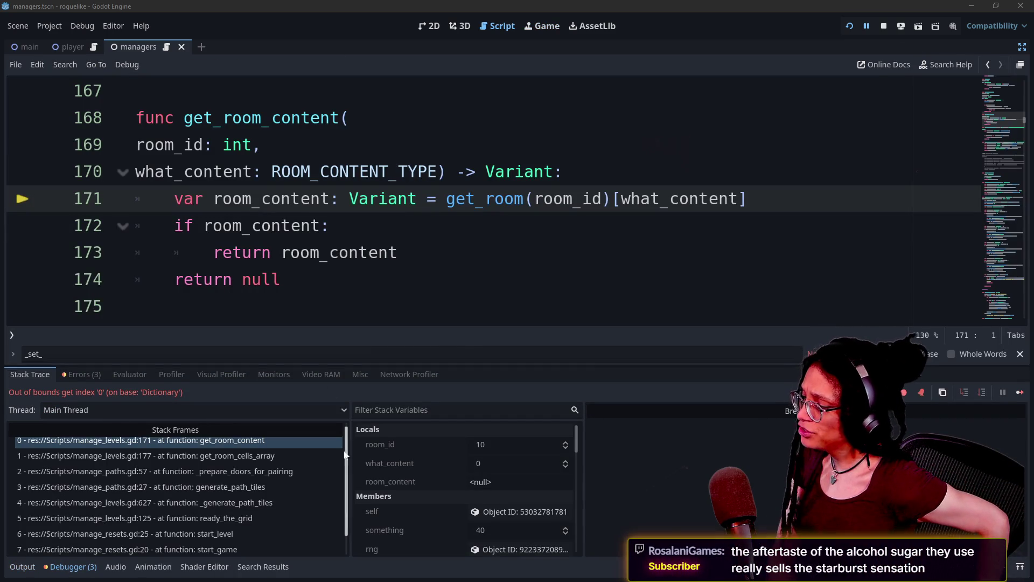
# Step: Show the Output log and select the last four door-pairing lines ending at Room 10
pyautogui.click(22, 566)
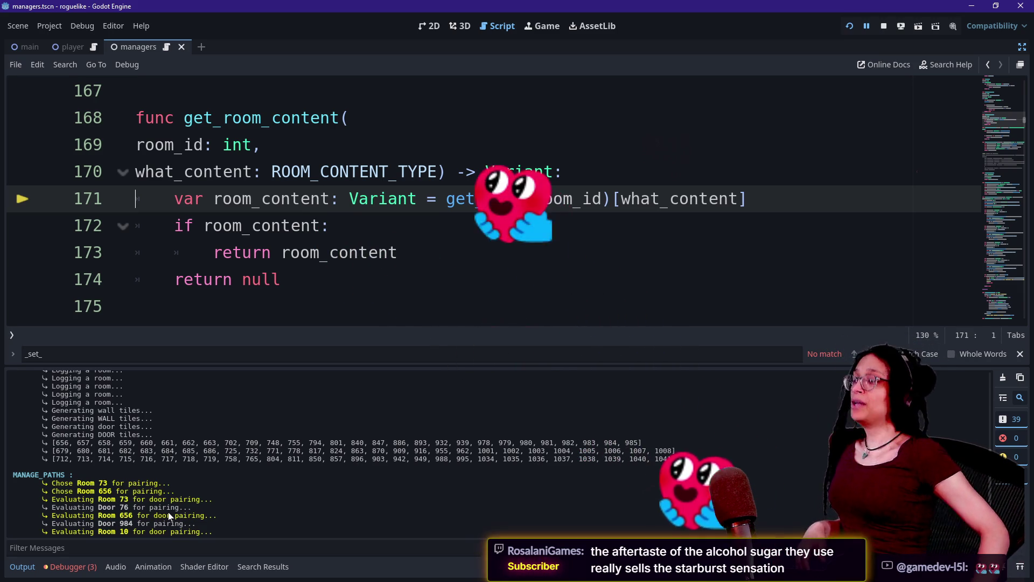
pyautogui.keyDown('ctrl'); pyautogui.scroll(4, 168, 516); pyautogui.keyUp('ctrl')
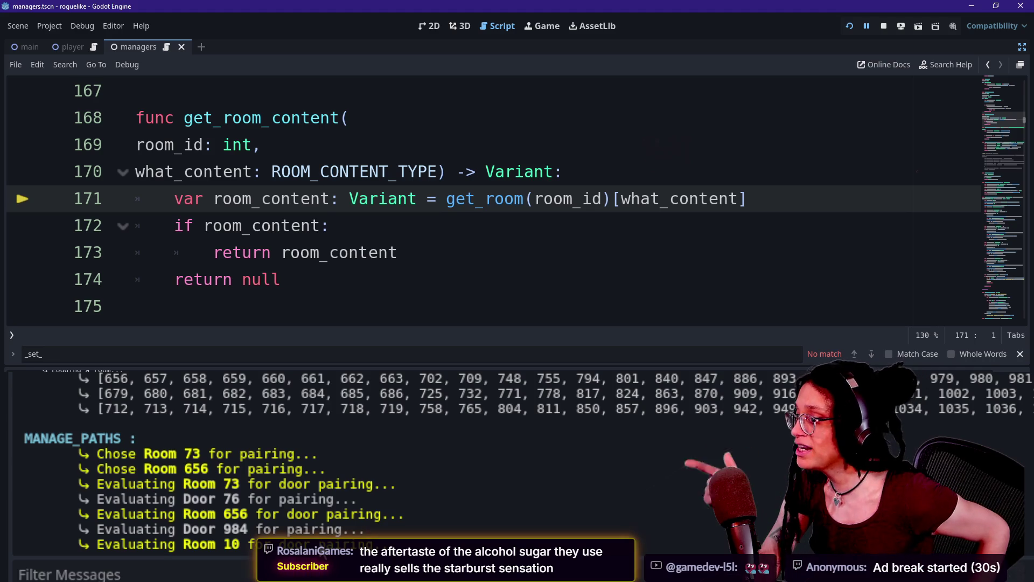
pyautogui.moveTo(18, 499); pyautogui.dragTo(334, 544)
# Step: Hide the output panel and browse the get_room_cells_array code around lines 173-178
pyautogui.click(135, 306)
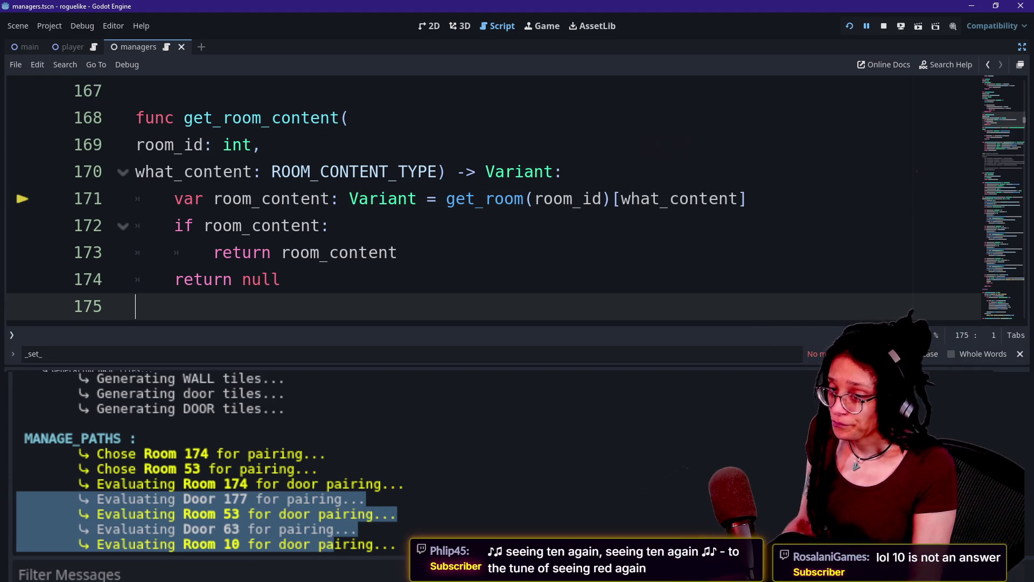
pyautogui.hotkey('ctrl', 'j')
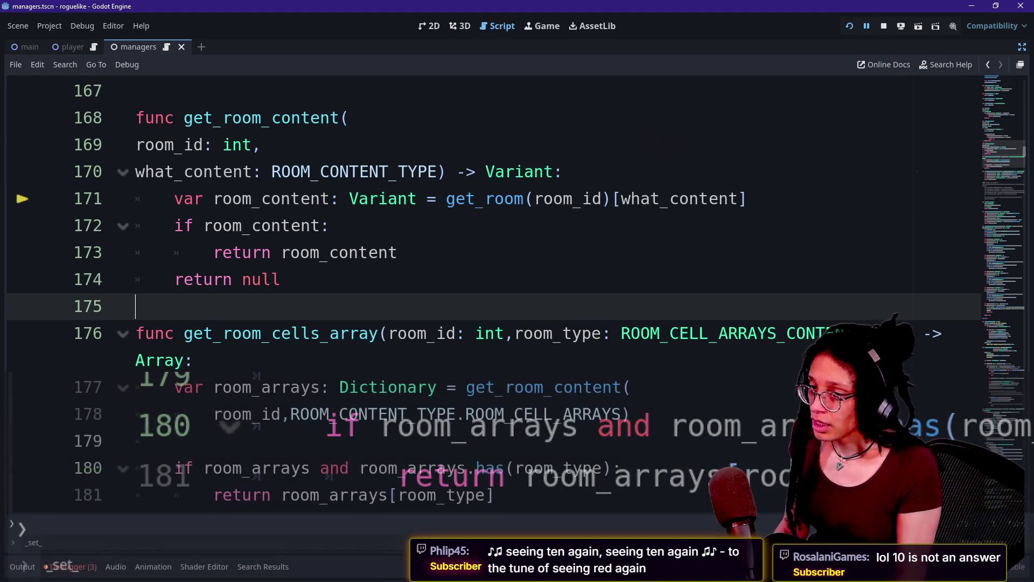
pyautogui.click(621, 333)
pyautogui.moveTo(641, 336)
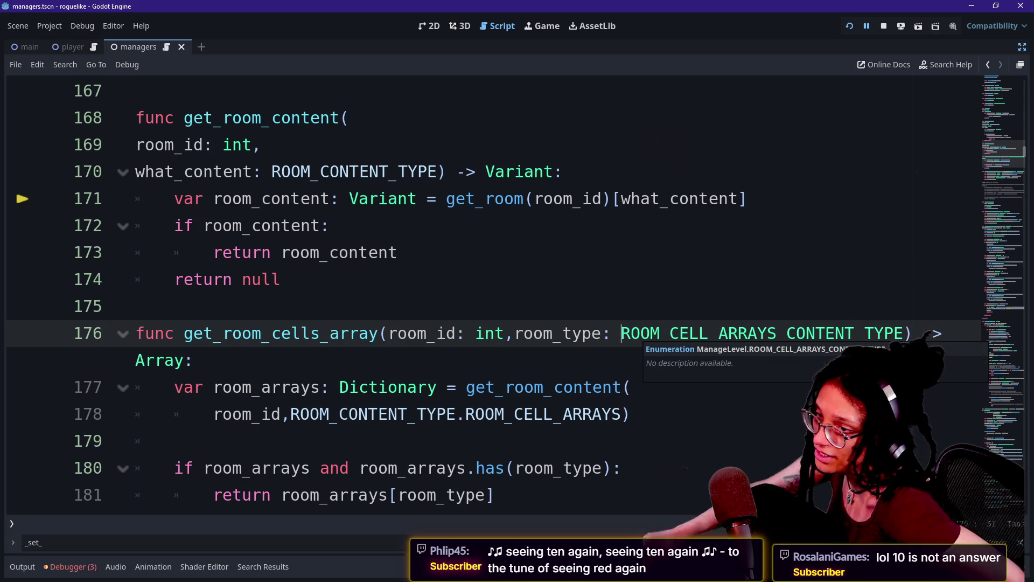
pyautogui.click(523, 414)
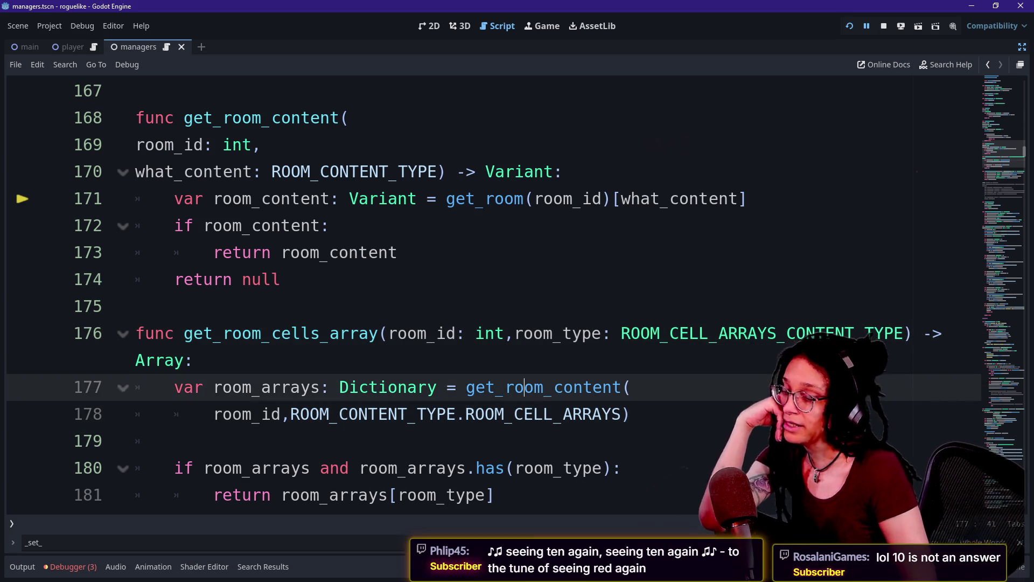
pyautogui.click(135, 306)
pyautogui.press('Down')
pyautogui.click(281, 279)
pyautogui.press('Up')
pyautogui.click(280, 279)
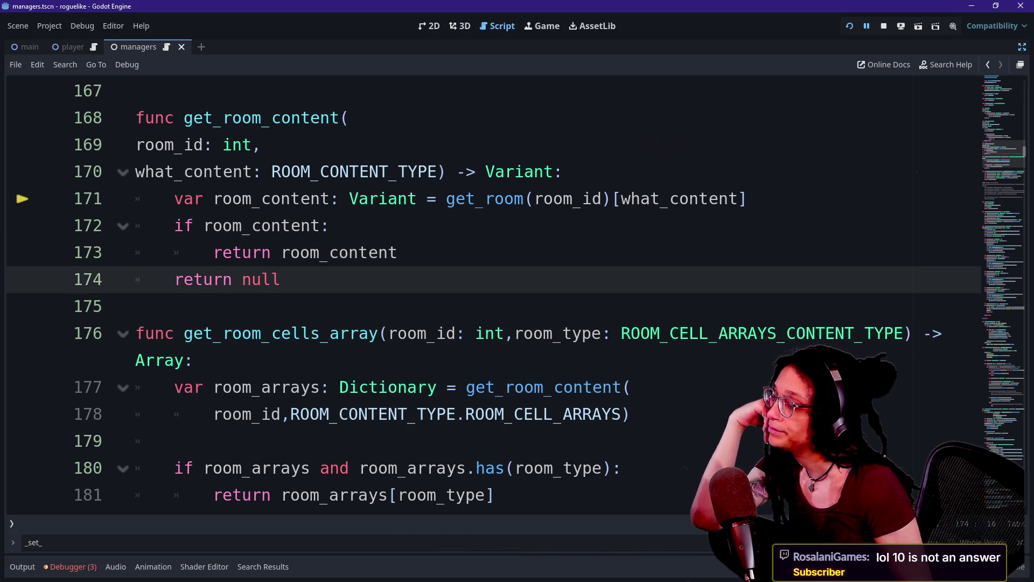
# Step: Reselect the MANAGE_PATHS lines in the Output log, then bring up the ManageDebug script
pyautogui.click(22, 567)
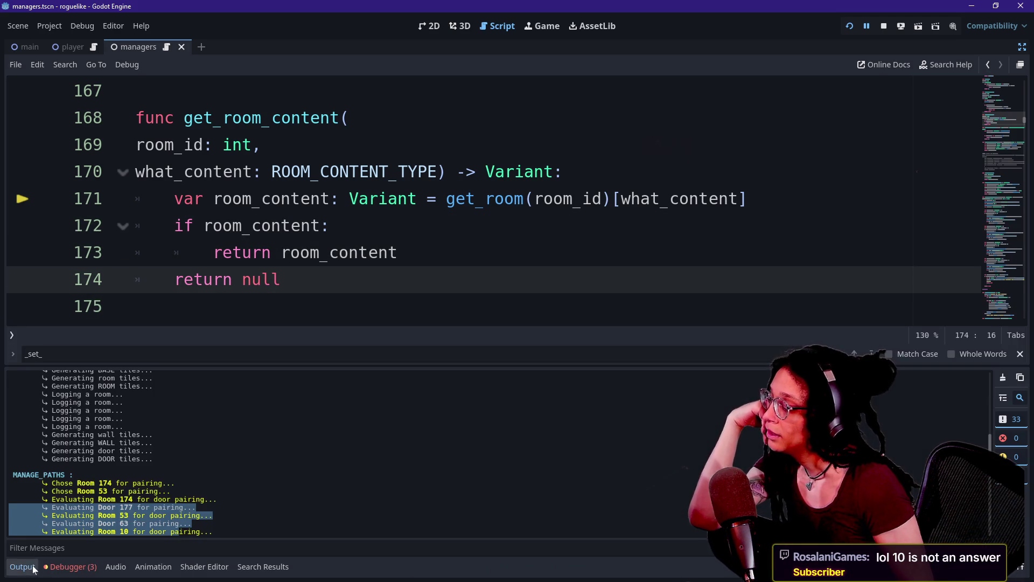
pyautogui.click(155, 526)
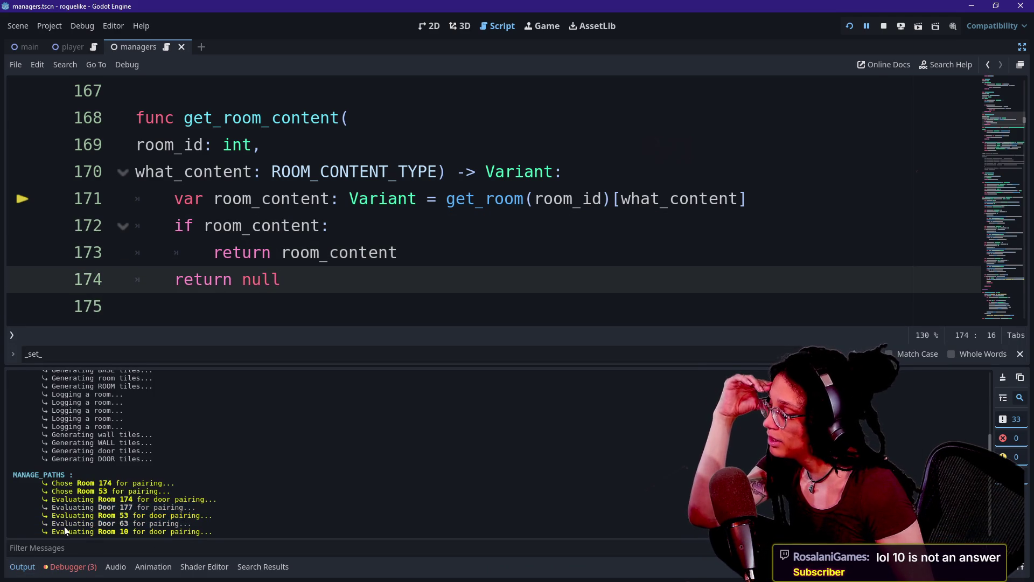
pyautogui.moveTo(55, 507); pyautogui.dragTo(293, 474)
pyautogui.click(195, 457)
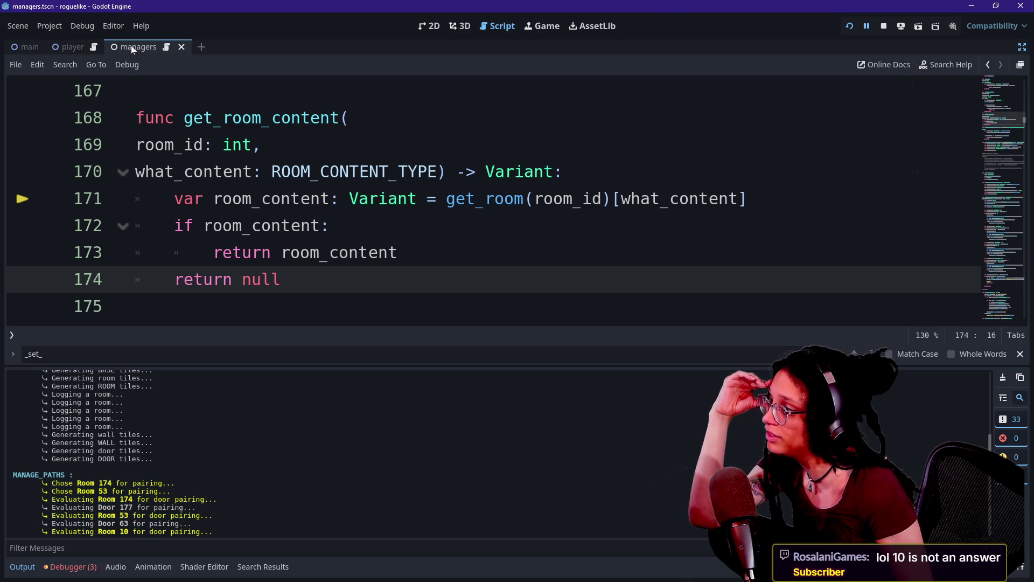
pyautogui.click(164, 47)
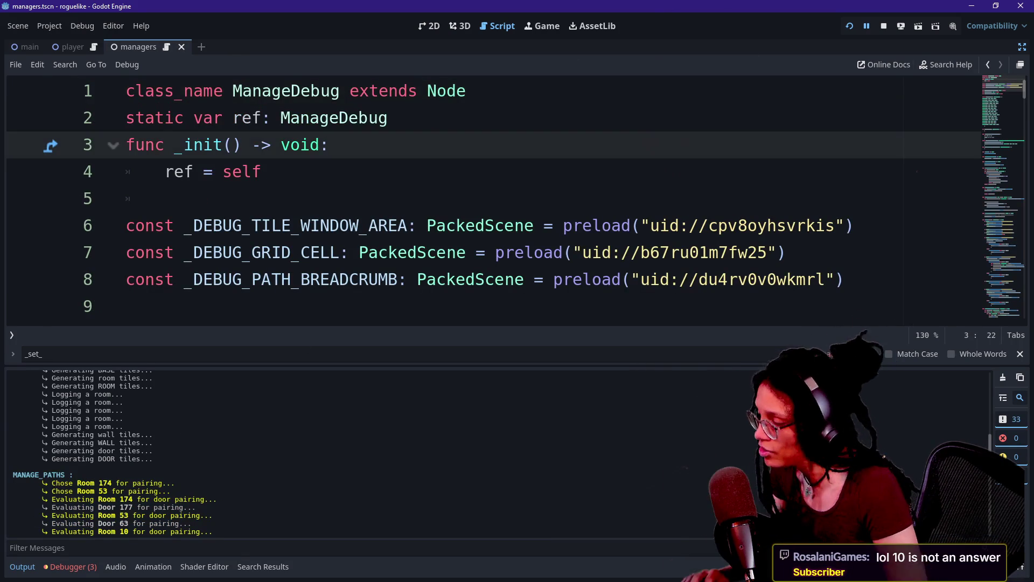
# Step: Open the manage_paths.gd script through the quick file search
pyautogui.hotkey('ctrl', 'j')
pyautogui.moveTo(155, 118); pyautogui.dragTo(79, 77)
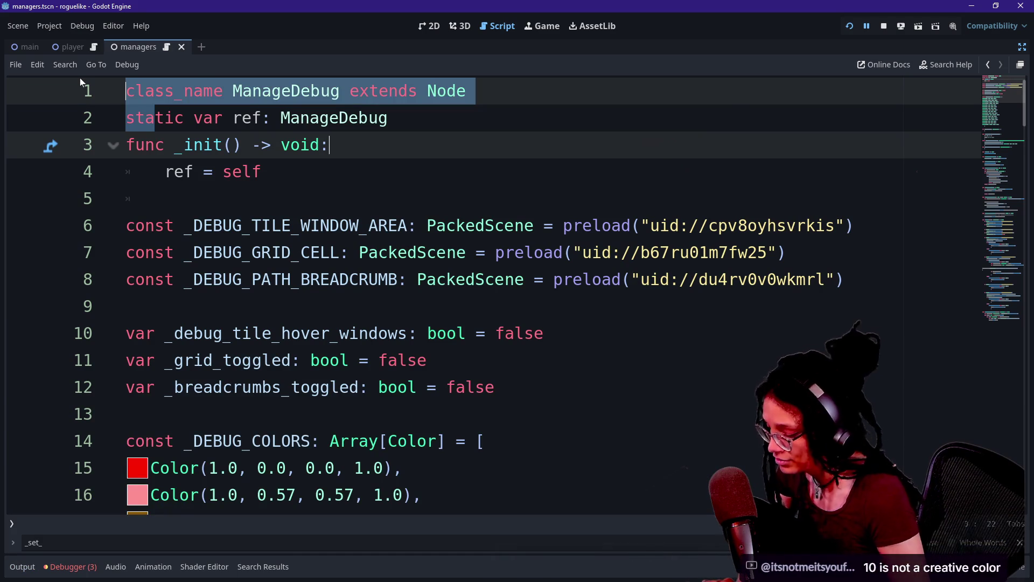
pyautogui.hotkey('shift', 'alt', 'o')
pyautogui.write('manage-Pat')
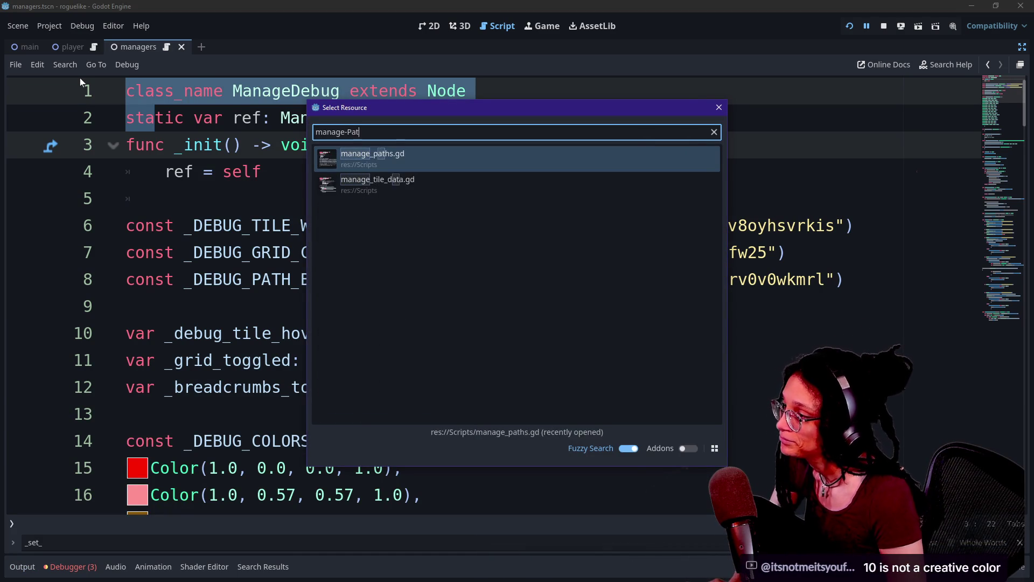
pyautogui.press('BackSpace')
pyautogui.press('BackSpace')
pyautogui.write('_path')
pyautogui.press('Return')
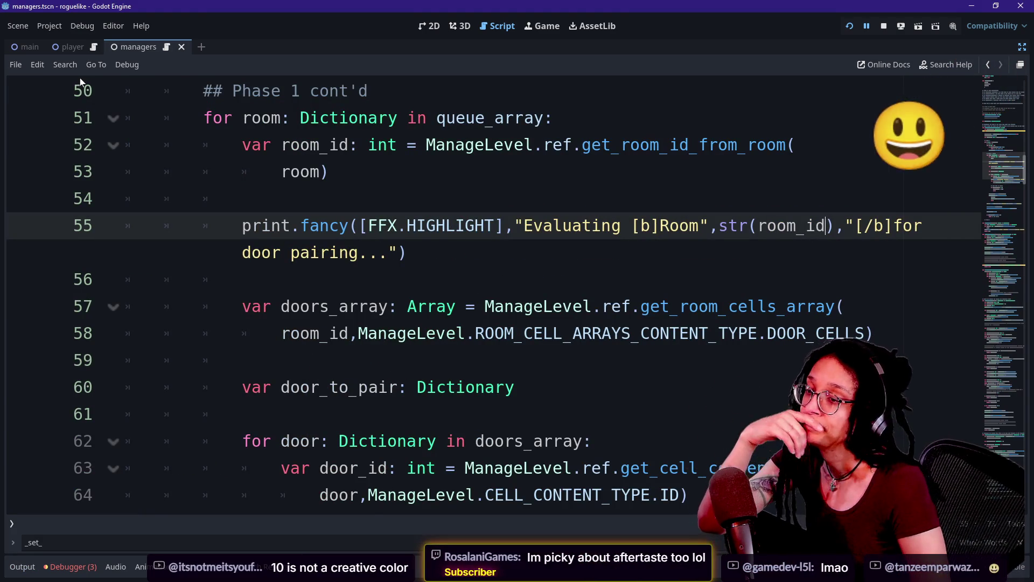
# Step: Look over the door-pairing loop and search 'get_room_id' to reach its line-94 call
pyautogui.press('Up')
pyautogui.press('Down')
pyautogui.press('Down')
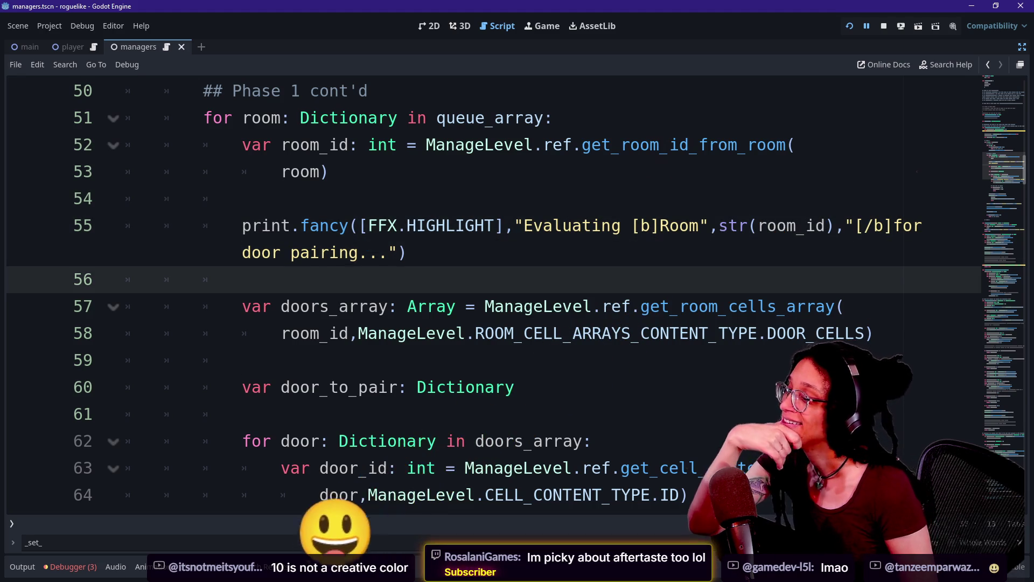
pyautogui.scroll(-2, 493, 296)
pyautogui.scroll(-4, 494, 296)
pyautogui.scroll(3, 494, 296)
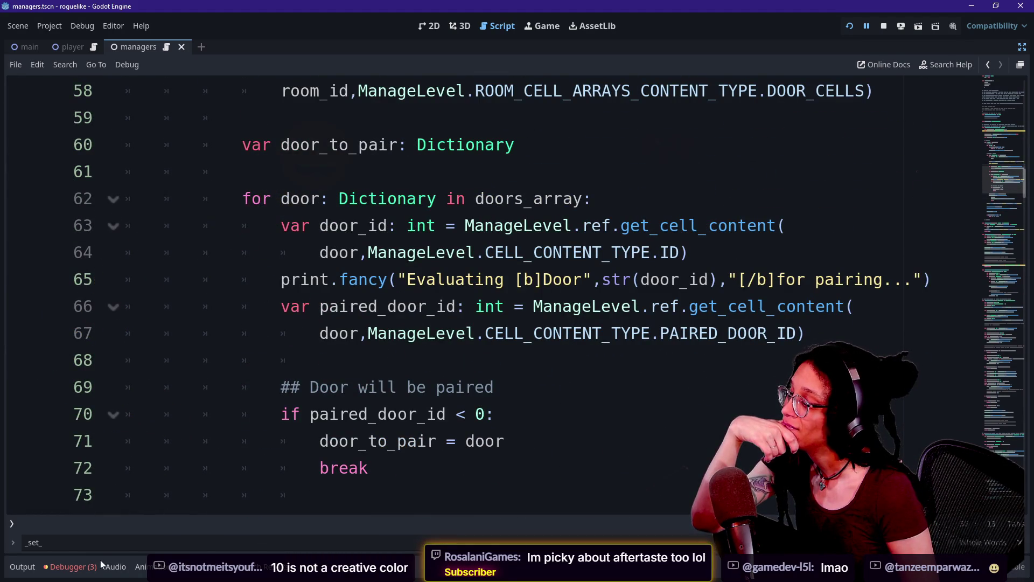
pyautogui.scroll(-2, 493, 296)
pyautogui.scroll(3, 493, 297)
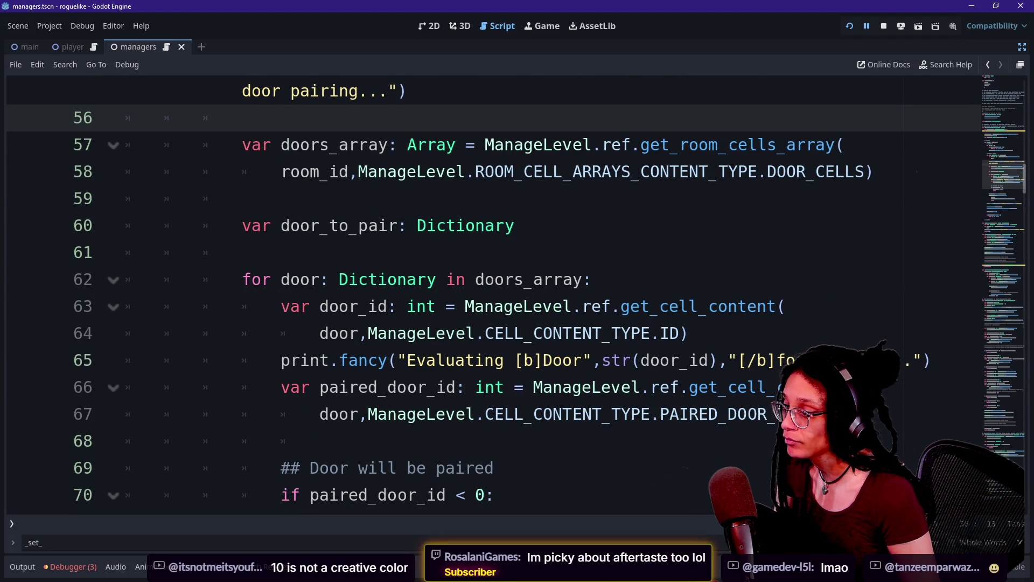
pyautogui.hotkey('ctrl', 'f')
pyautogui.write('get_room_id')
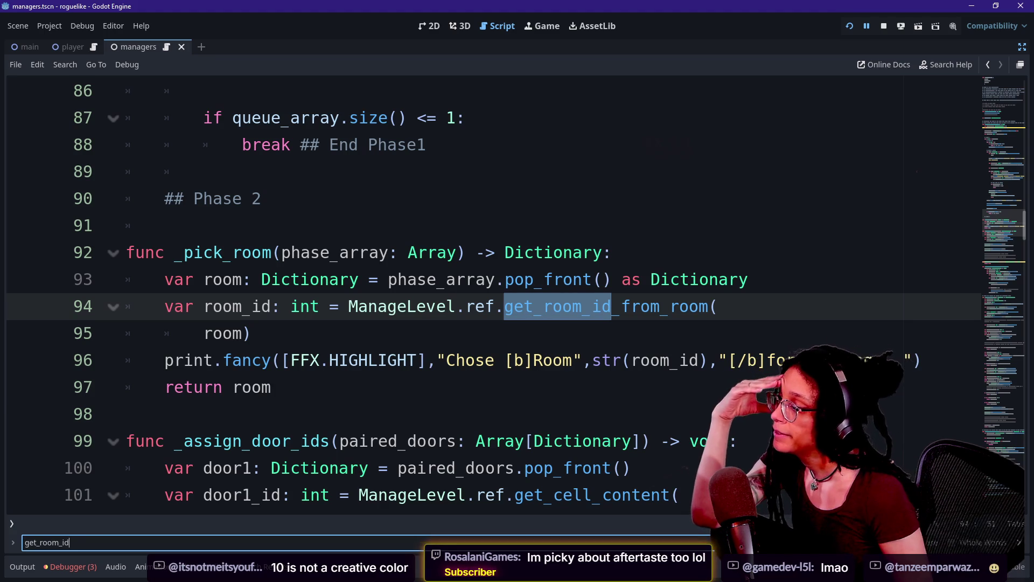
pyautogui.press('Return')
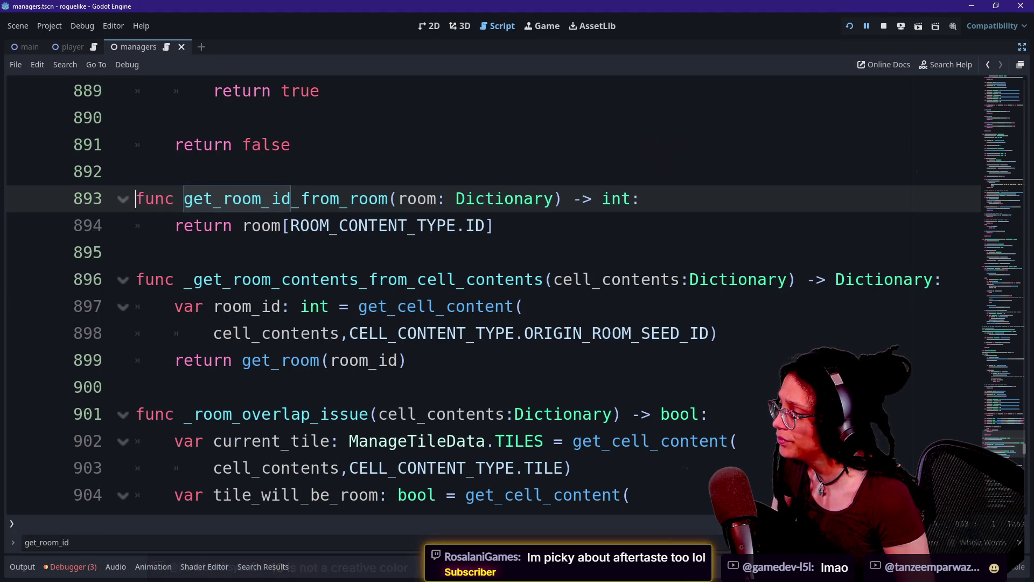
pyautogui.press('End')
pyautogui.press('Return')
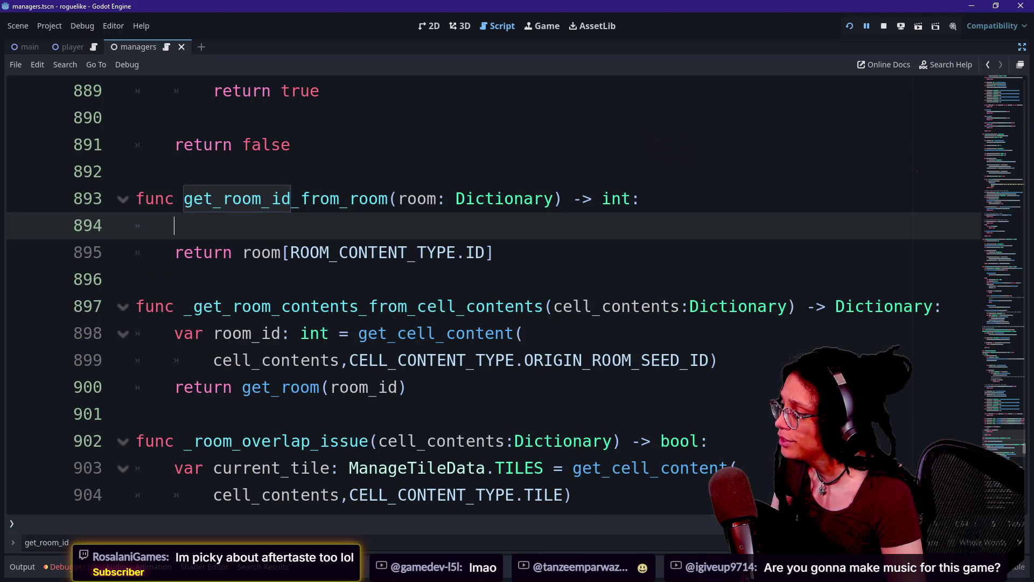
pyautogui.write('print(')
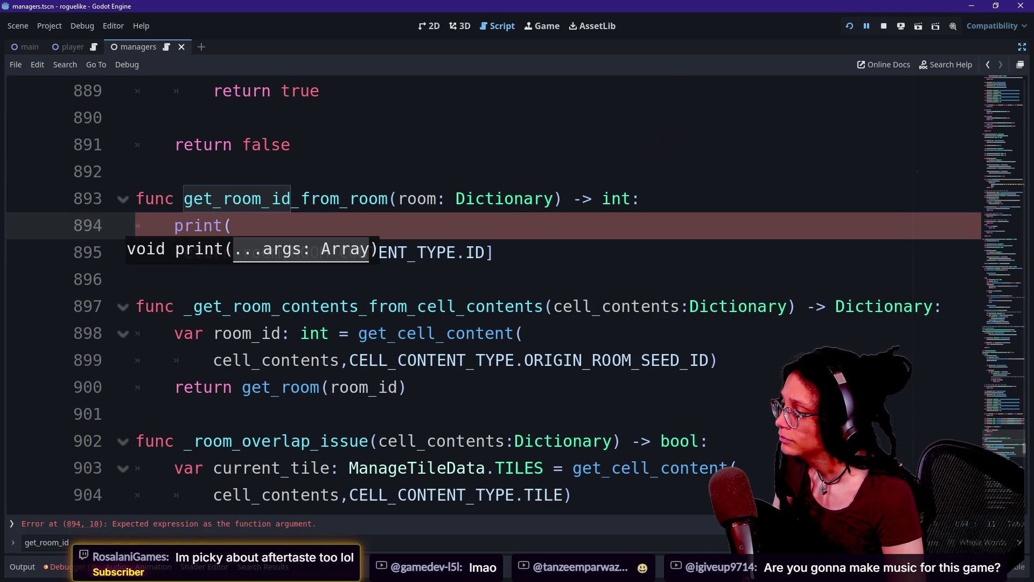
pyautogui.write('"")')
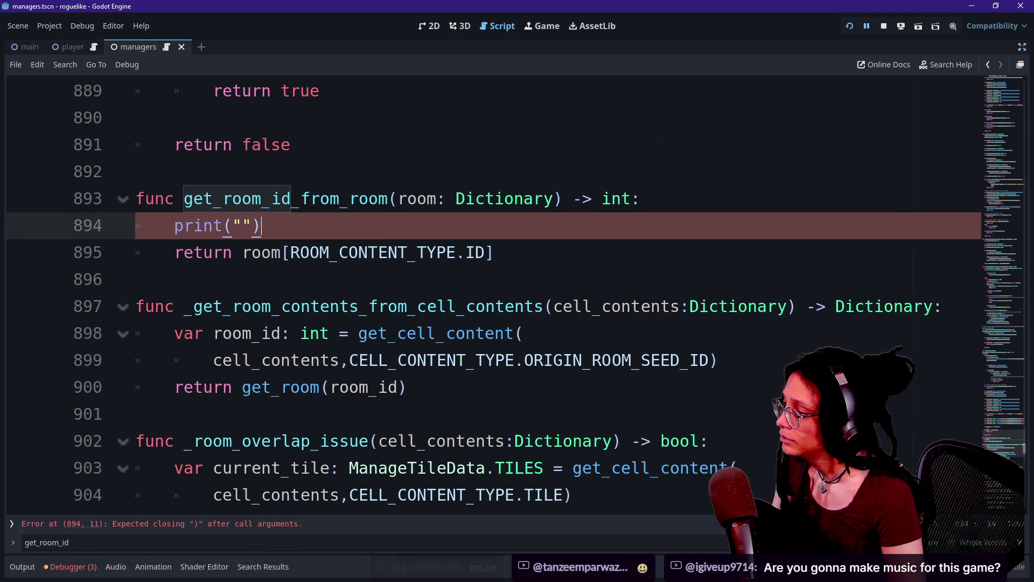
pyautogui.click(21, 229)
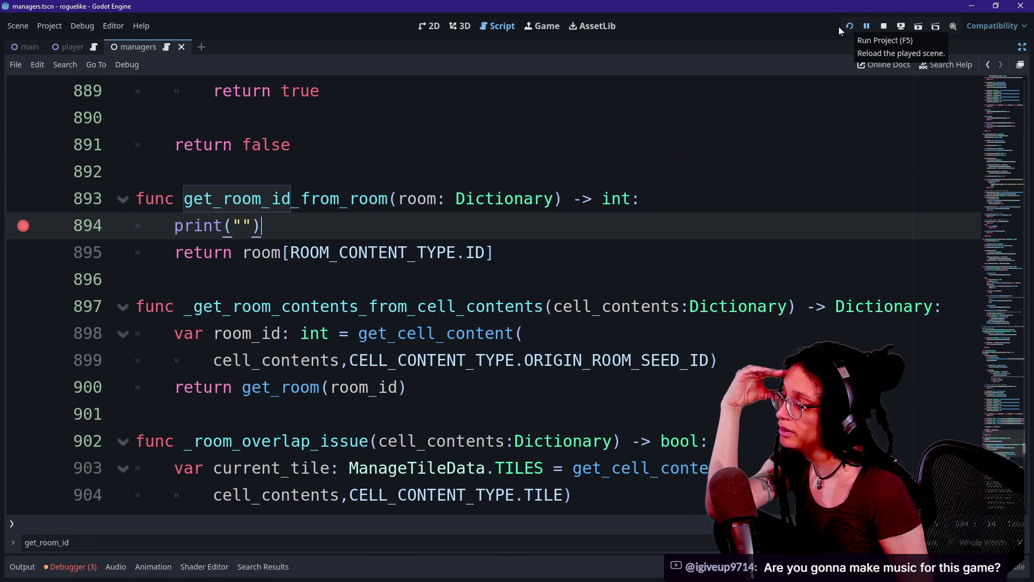
pyautogui.moveTo(369, 252); pyautogui.dragTo(174, 226)
pyautogui.click(369, 252)
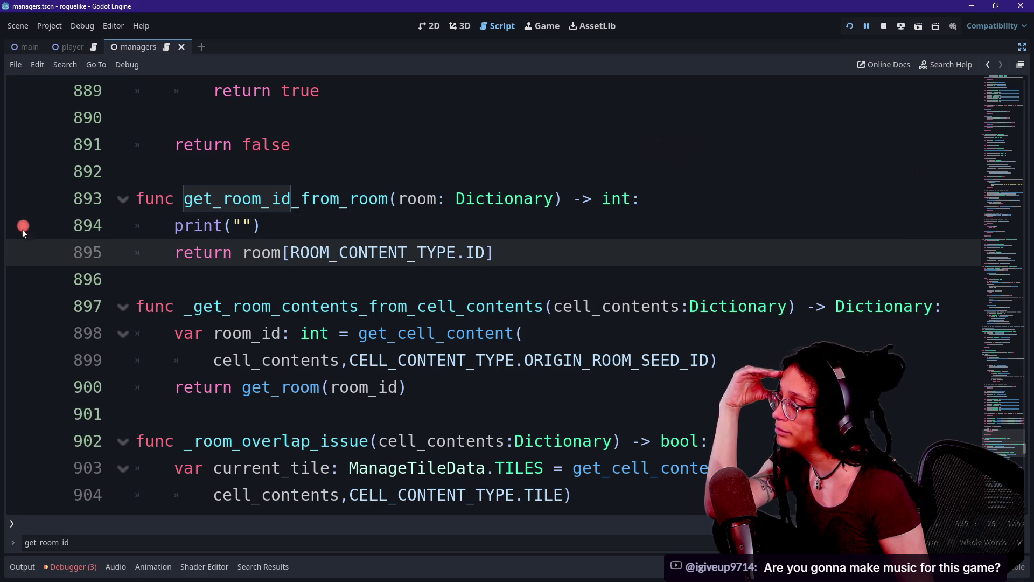
pyautogui.keyDown('shift'); pyautogui.click(21, 232); pyautogui.keyUp('shift')
pyautogui.click(62, 225)
pyautogui.press('BackSpace')
pyautogui.press('BackSpace')
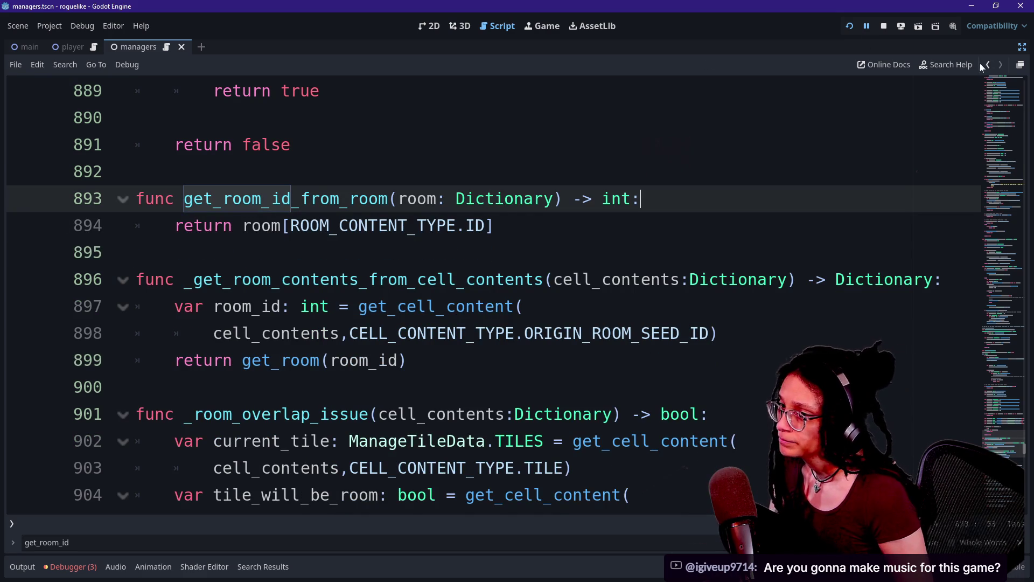
pyautogui.click(986, 65)
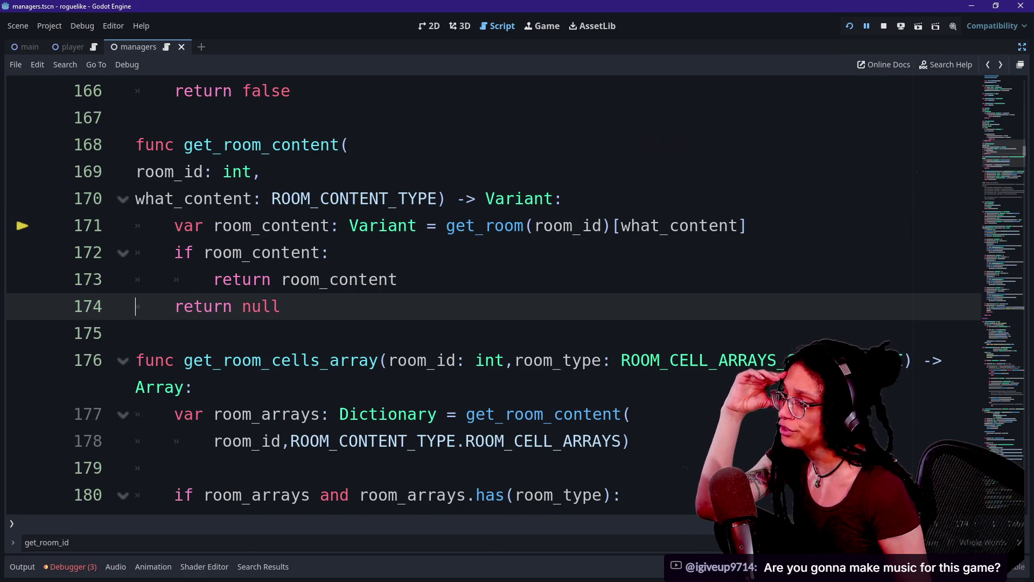
pyautogui.click(988, 65)
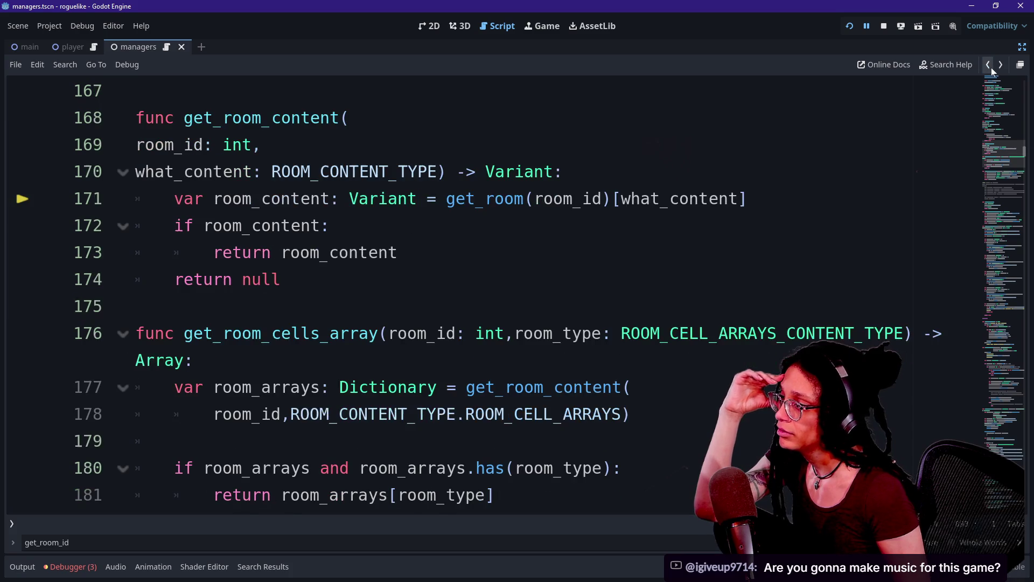
pyautogui.click(988, 65)
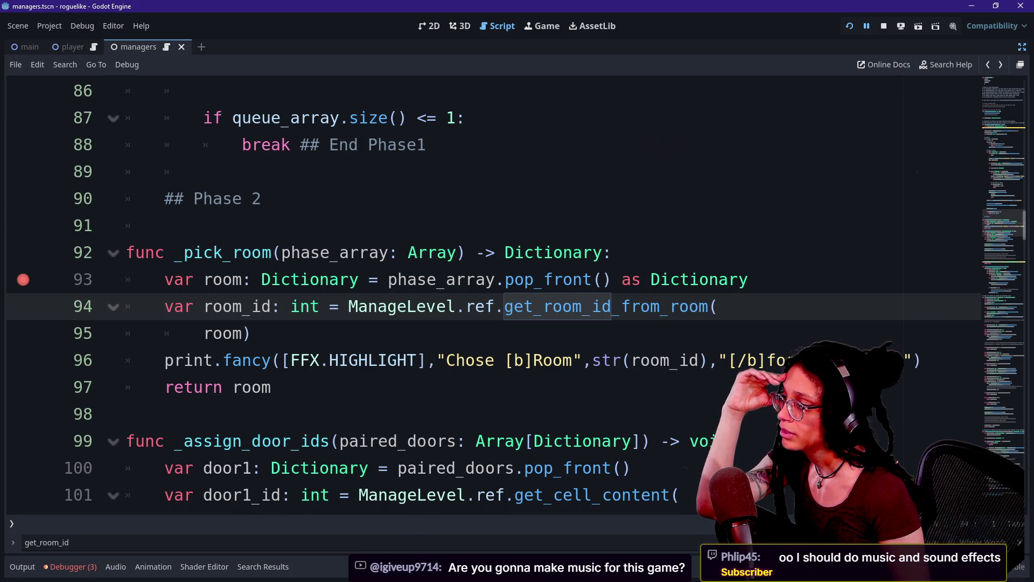
pyautogui.scroll(8, 485, 291)
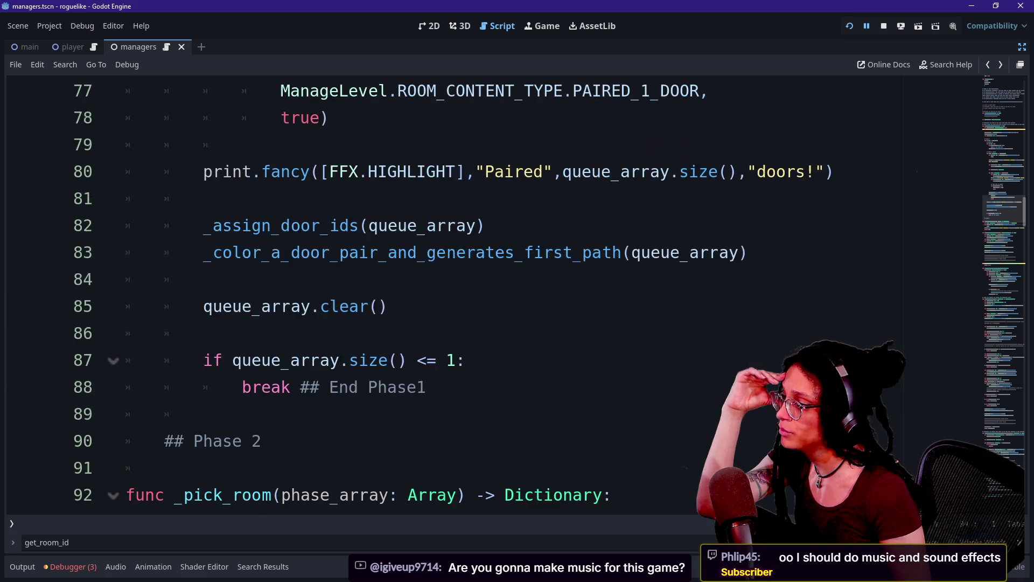
pyautogui.scroll(8, 485, 291)
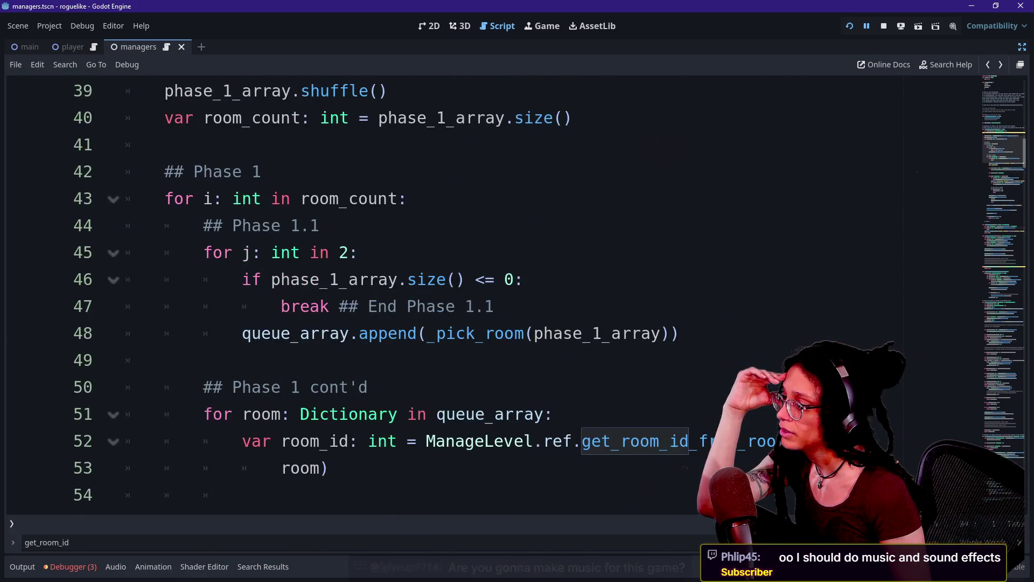
# Step: Add a breakpoint on line 43's room_count loop and restart the game to hit it
pyautogui.click(164, 360)
pyautogui.click(27, 568)
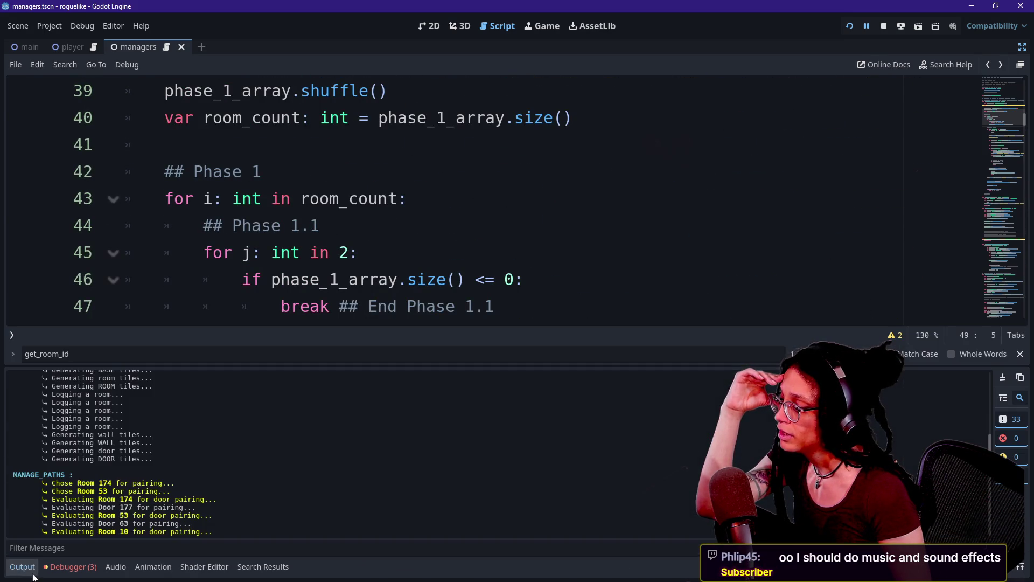
pyautogui.scroll(5, 255, 451)
pyautogui.click(407, 198)
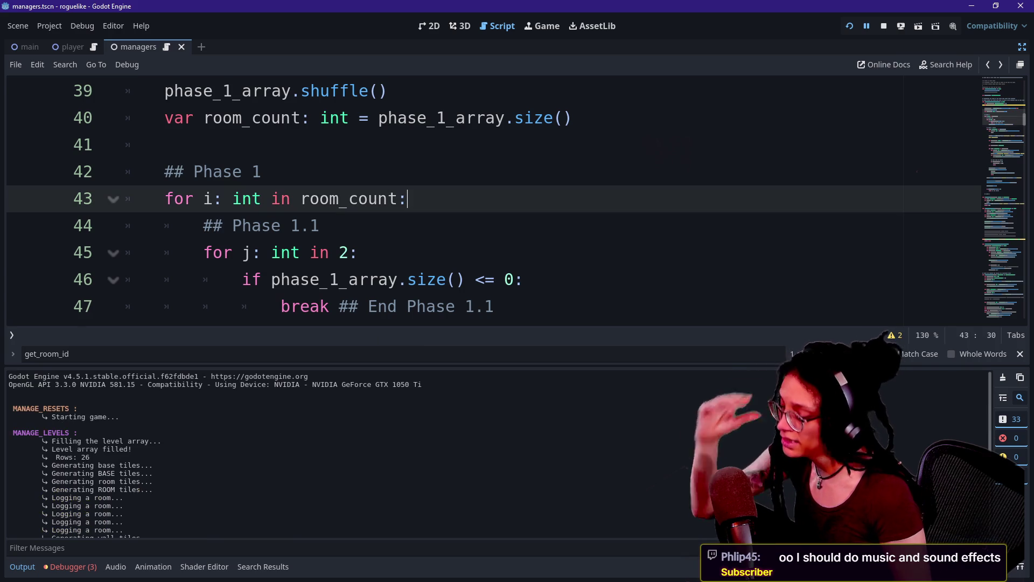
pyautogui.hotkey('ctrl', 'j')
pyautogui.scroll(-1, 404, 338)
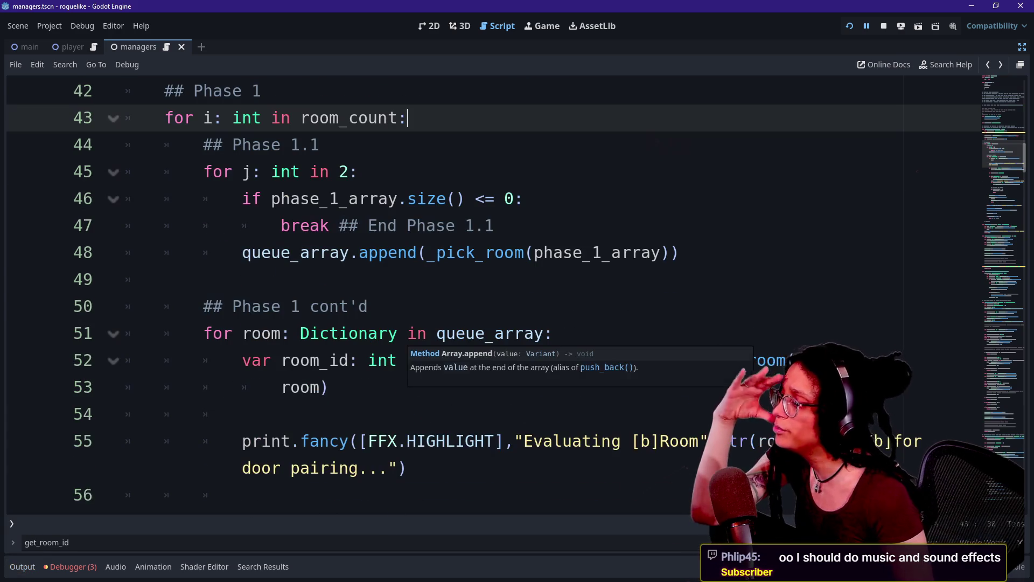
pyautogui.scroll(1, 485, 291)
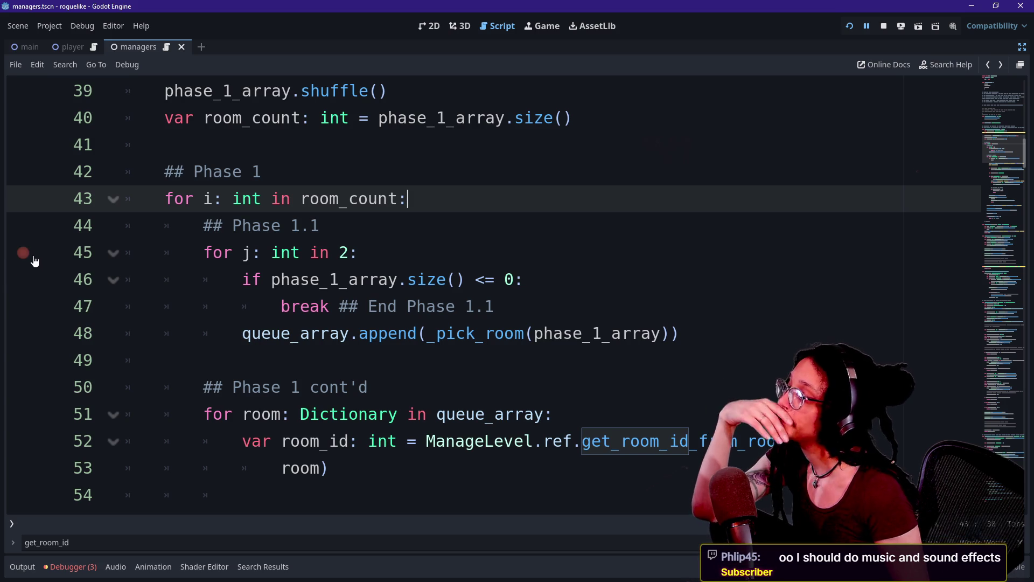
pyautogui.click(28, 202)
pyautogui.click(853, 32)
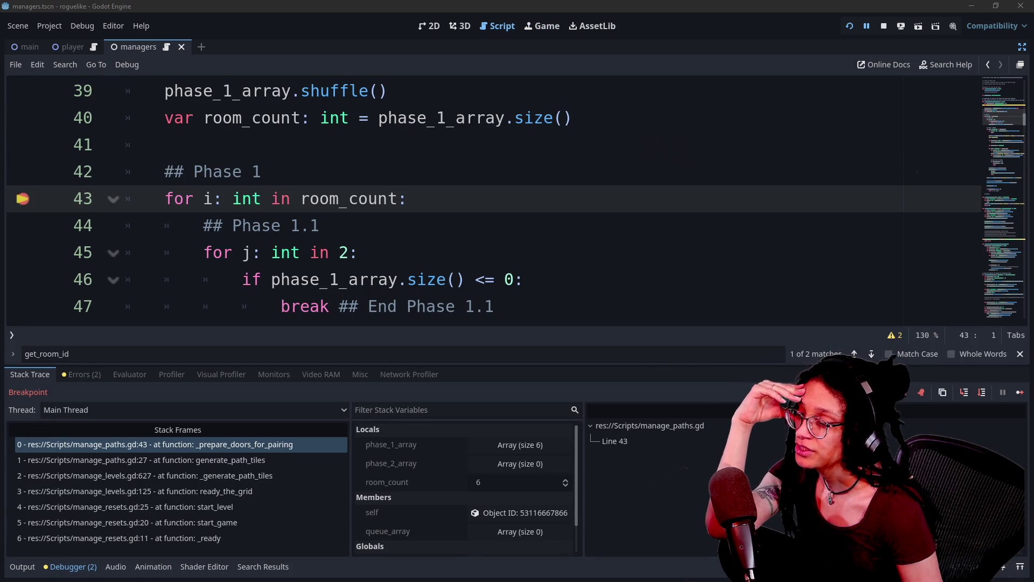
# Step: Widen the paused function's variables panel to read phase_1_array size 6 and room_count 6
pyautogui.click(642, 476)
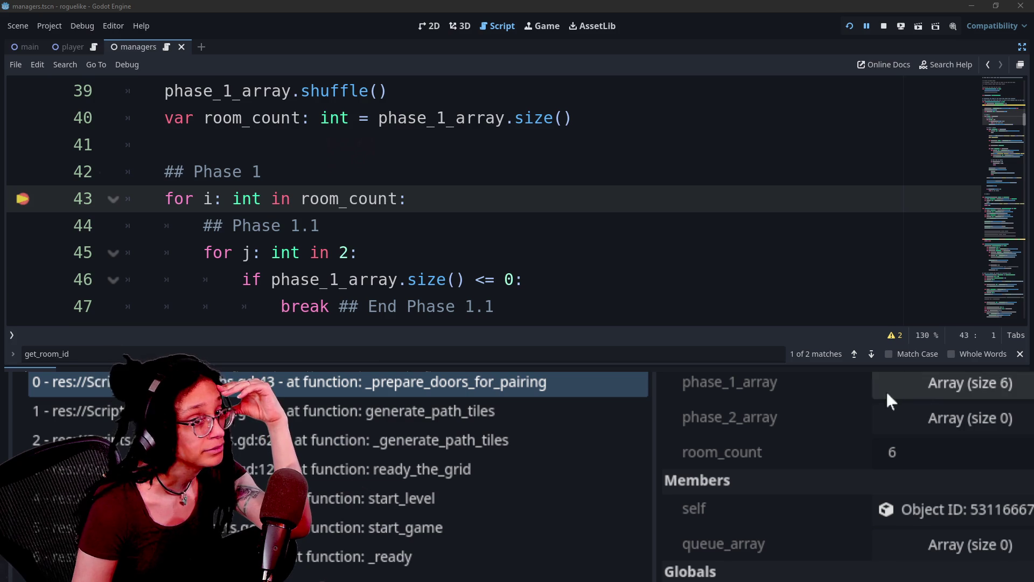
pyautogui.moveTo(648, 463); pyautogui.dragTo(541, 463)
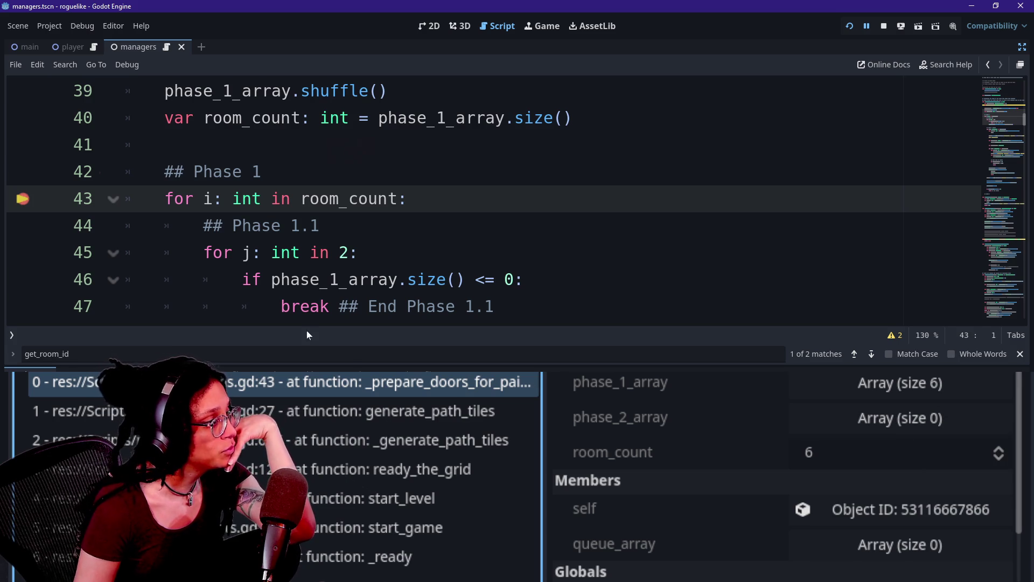
pyautogui.scroll(2, 262, 225)
# Step: Mark code lines 38–39, then expand phase_1_array and the first room's nested size-4 dictionary
pyautogui.click(262, 225)
pyautogui.moveTo(262, 225); pyautogui.dragTo(323, 198)
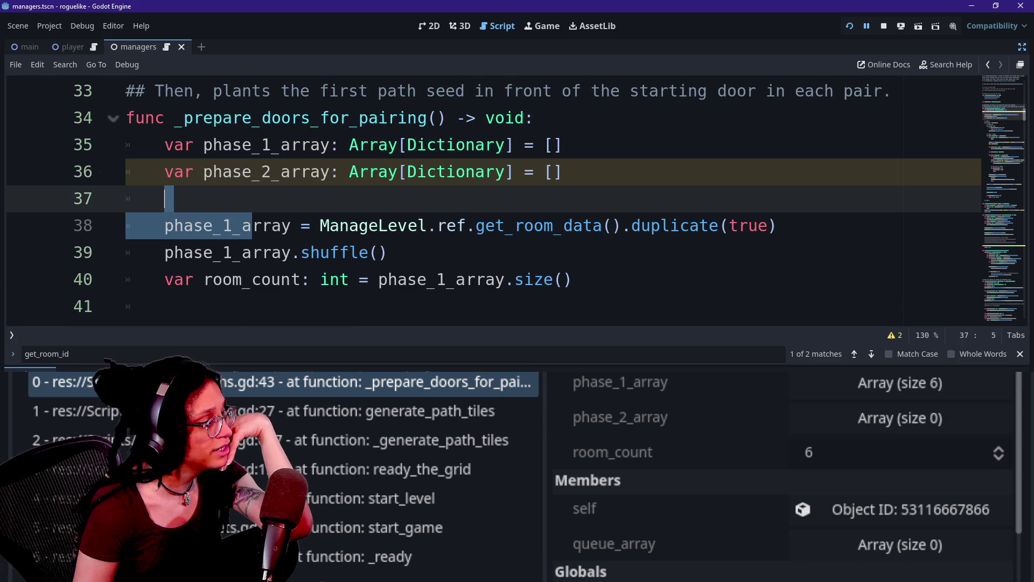
pyautogui.click(301, 252)
pyautogui.click(841, 383)
pyautogui.scroll(-1, 776, 437)
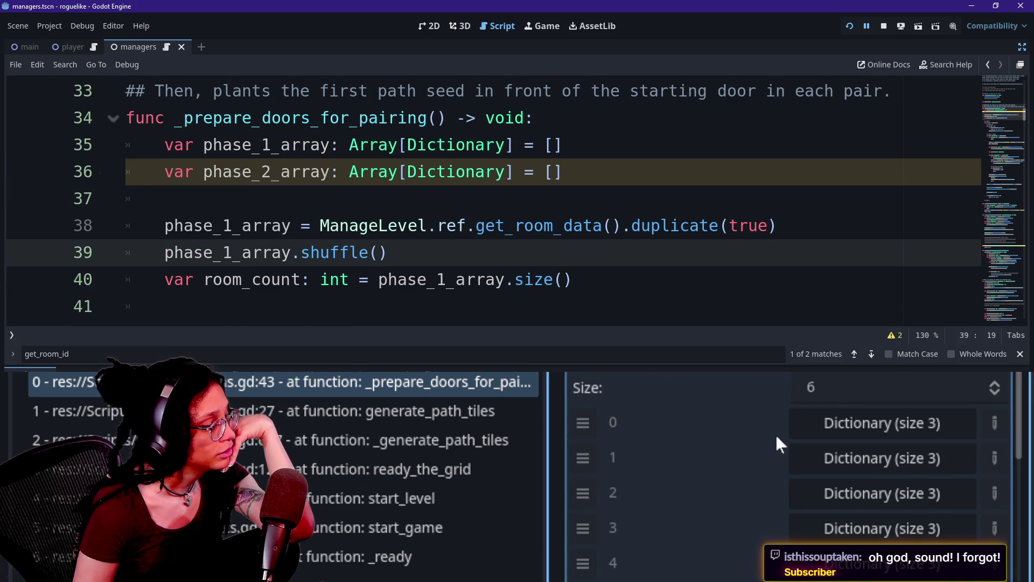
pyautogui.click(855, 410)
pyautogui.click(830, 426)
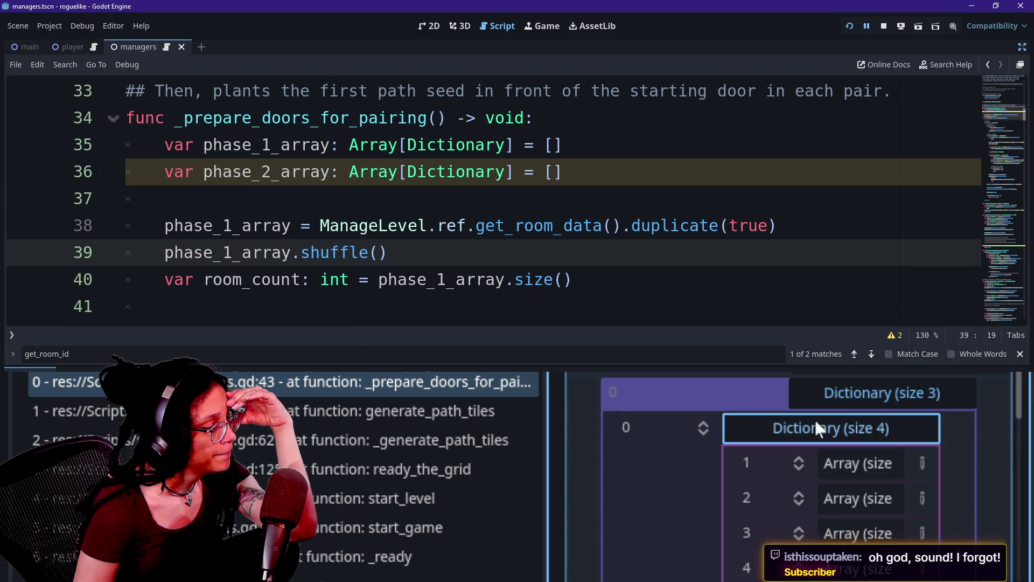
pyautogui.click(768, 435)
pyautogui.scroll(-1, 665, 503)
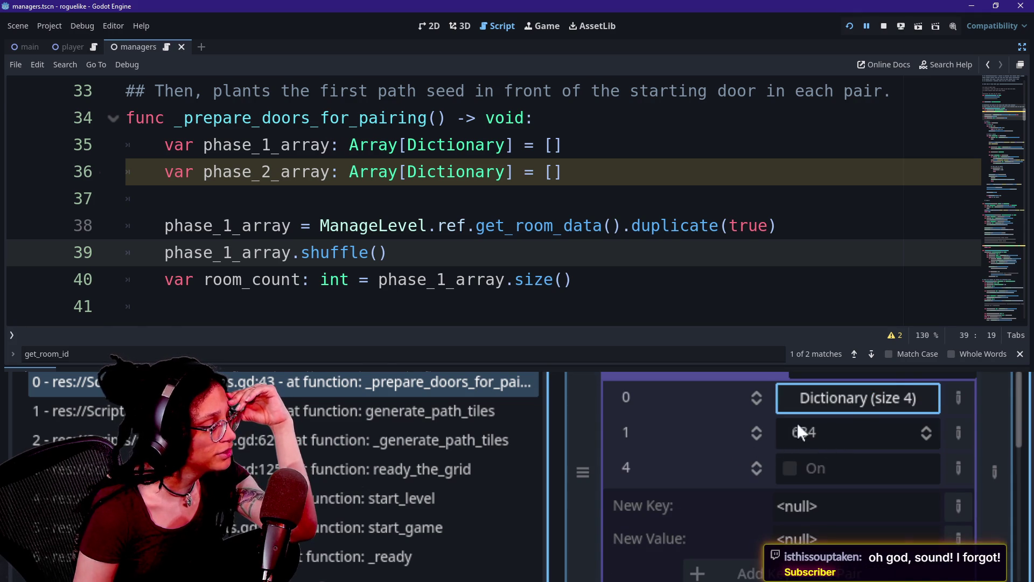
pyautogui.scroll(-5, 780, 424)
# Step: Open and fold room items 1–4 in turn, reading IDs 669 and 174
pyautogui.click(872, 407)
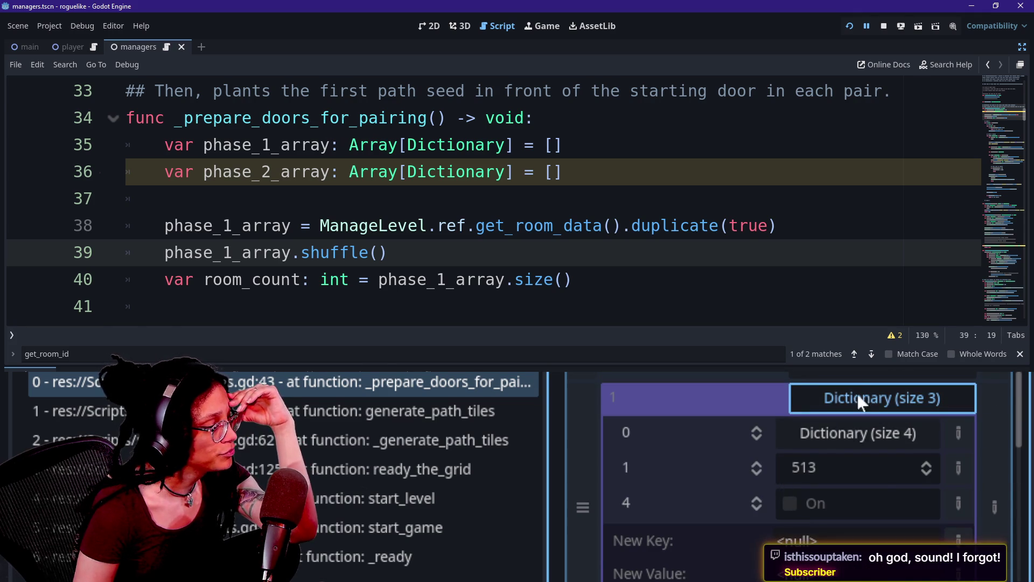
pyautogui.click(856, 396)
pyautogui.click(864, 425)
pyautogui.click(865, 427)
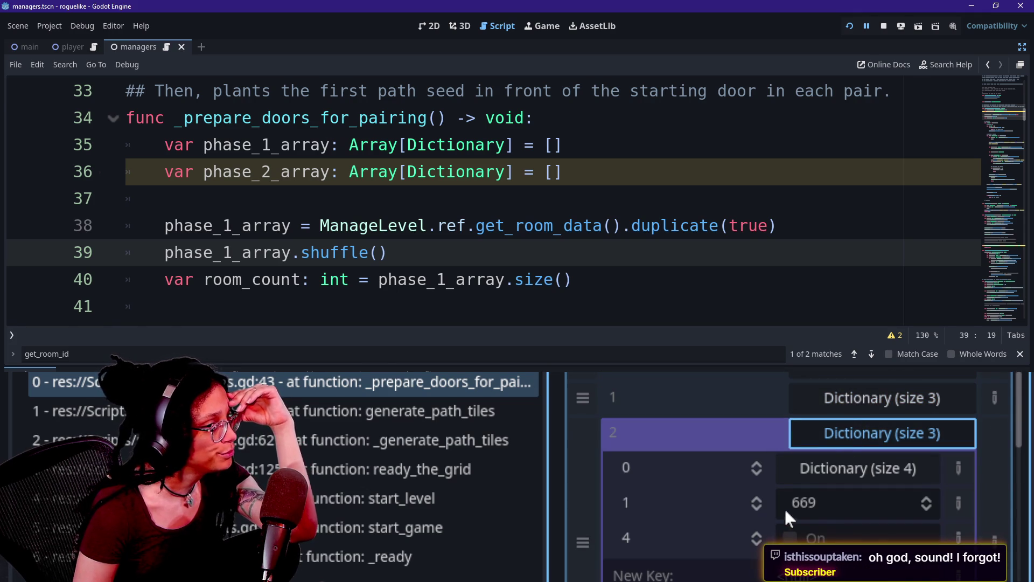
pyautogui.click(871, 426)
pyautogui.click(855, 465)
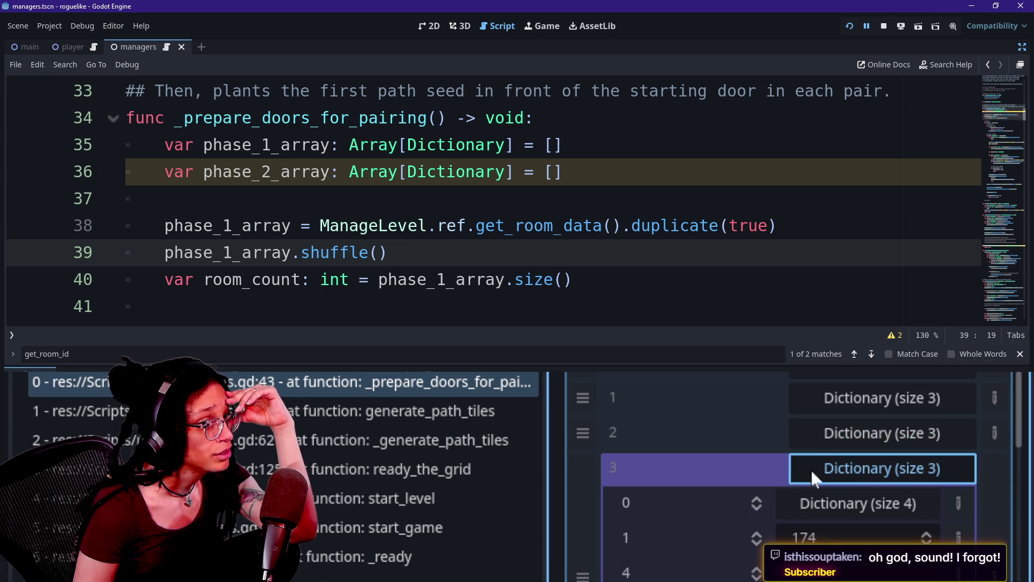
pyautogui.scroll(-1, 735, 513)
pyautogui.click(825, 444)
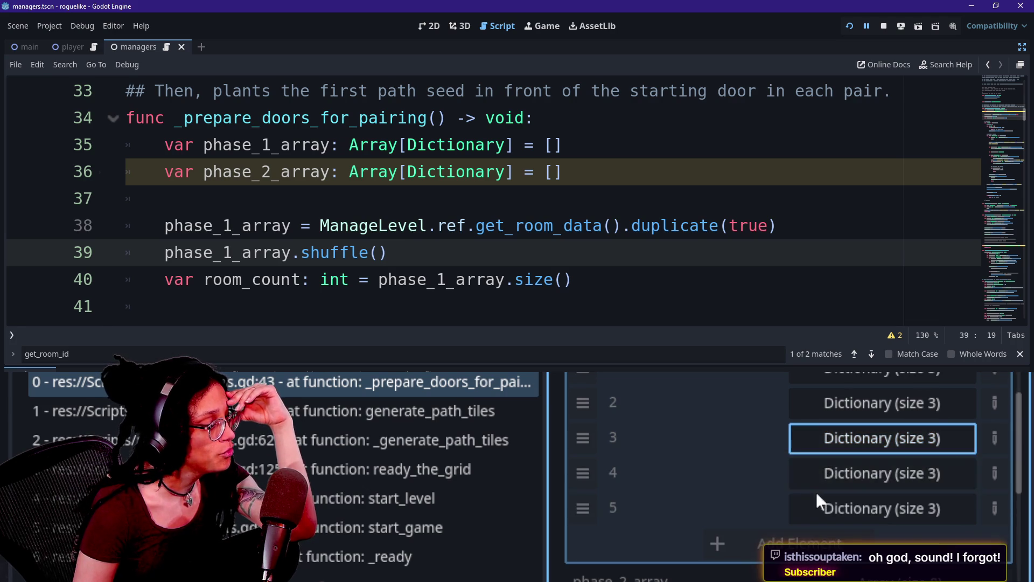
pyautogui.click(816, 481)
pyautogui.scroll(-2, 739, 512)
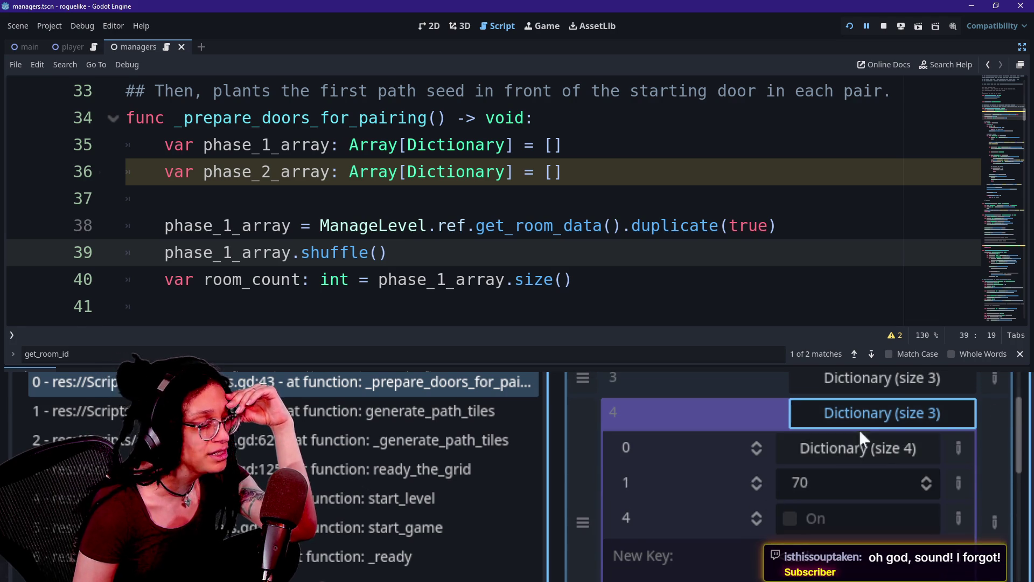
pyautogui.click(830, 427)
# Step: Read room item 5's ID, then recompare room item 4 and the room with ID 669
pyautogui.scroll(-1, 826, 397)
pyautogui.click(838, 418)
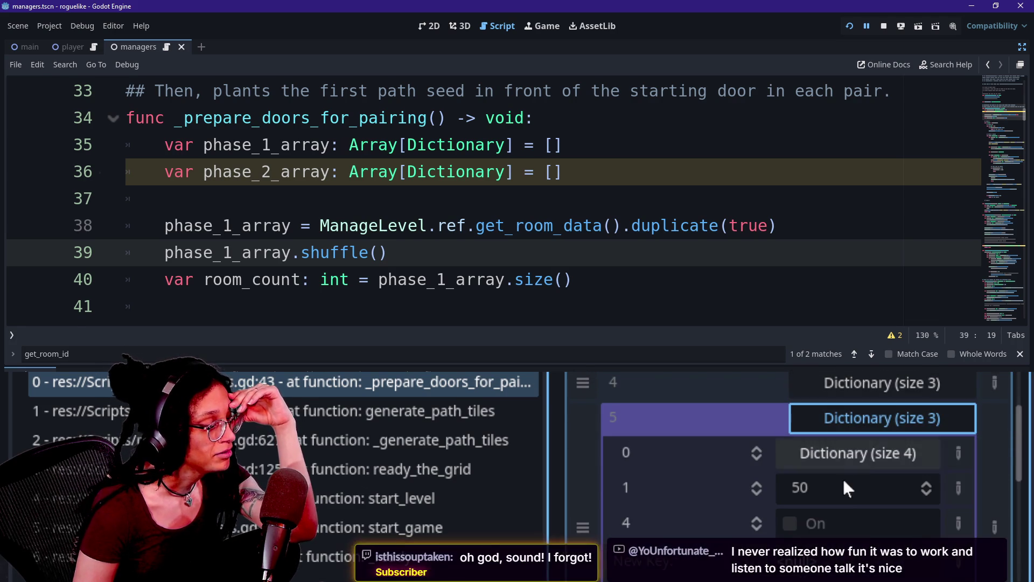
pyautogui.scroll(-1, 826, 488)
pyautogui.scroll(-1, 826, 488)
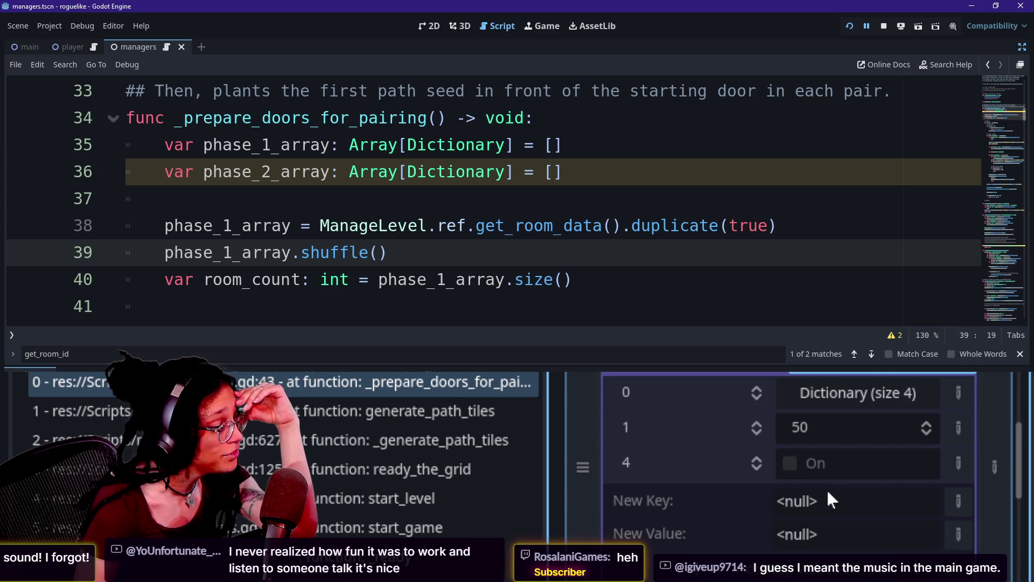
pyautogui.scroll(3, 832, 454)
pyautogui.click(833, 456)
pyautogui.click(839, 425)
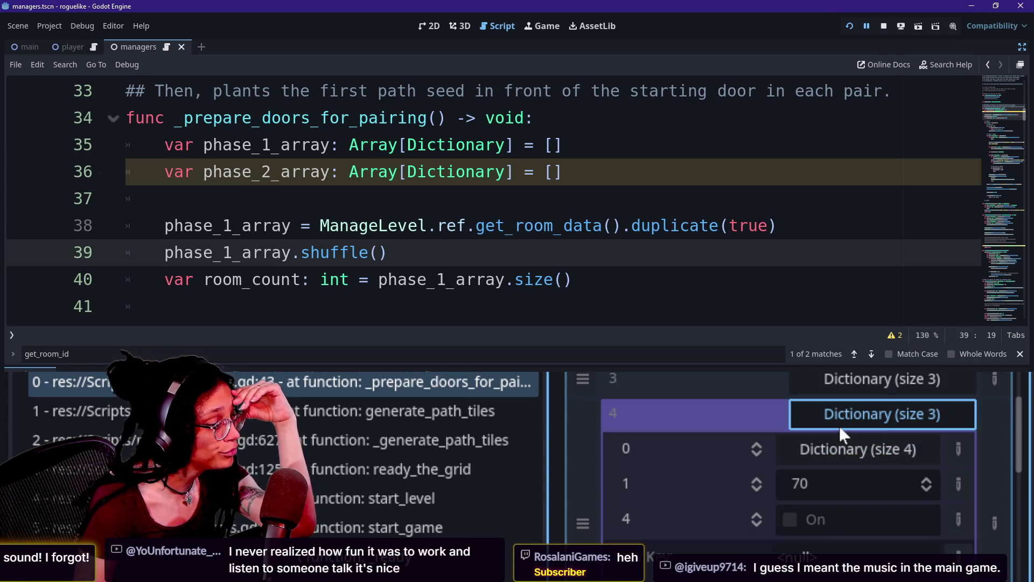
pyautogui.click(843, 412)
pyautogui.click(846, 393)
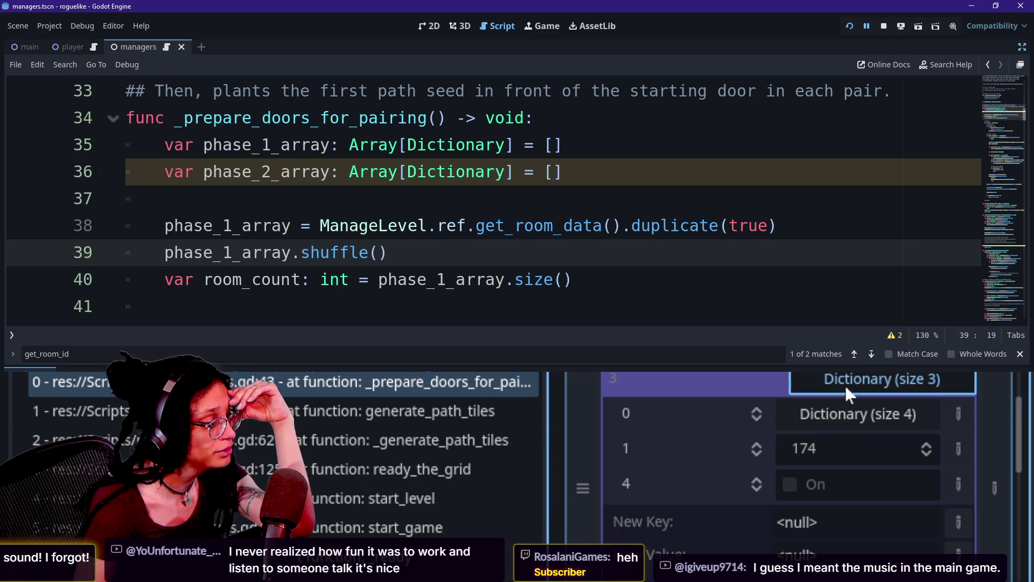
pyautogui.scroll(1, 861, 387)
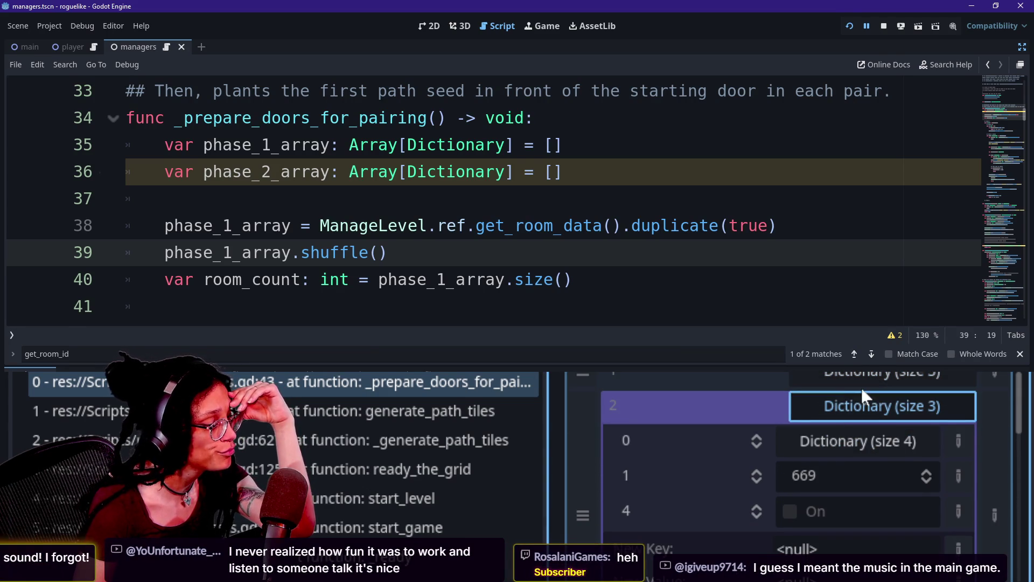
pyautogui.click(867, 397)
# Step: Recheck rooms 0, 1 (with its nested door dictionary) and 3, then fold phase_1_array
pyautogui.click(865, 378)
pyautogui.scroll(1, 868, 380)
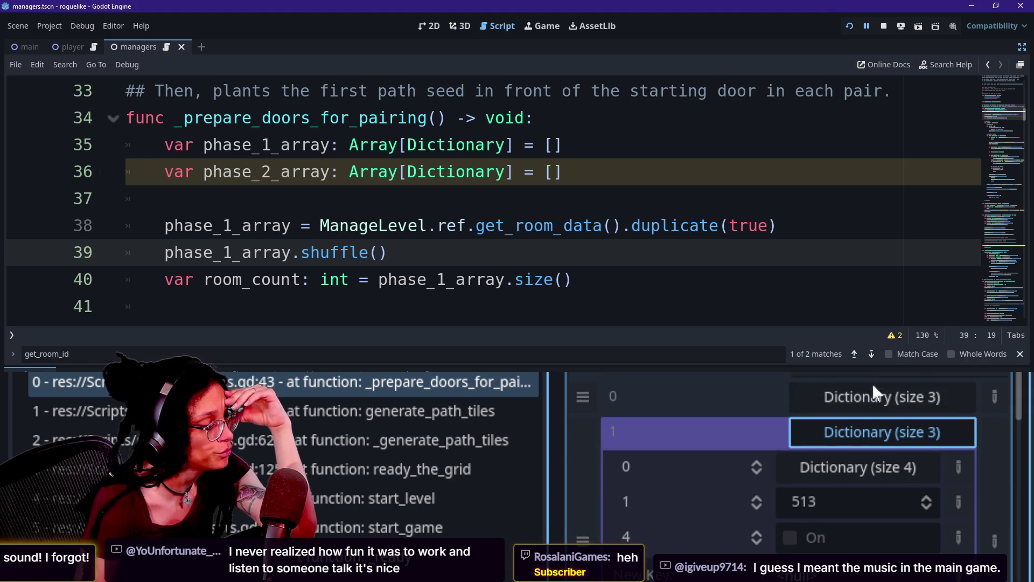
pyautogui.click(884, 398)
pyautogui.click(839, 408)
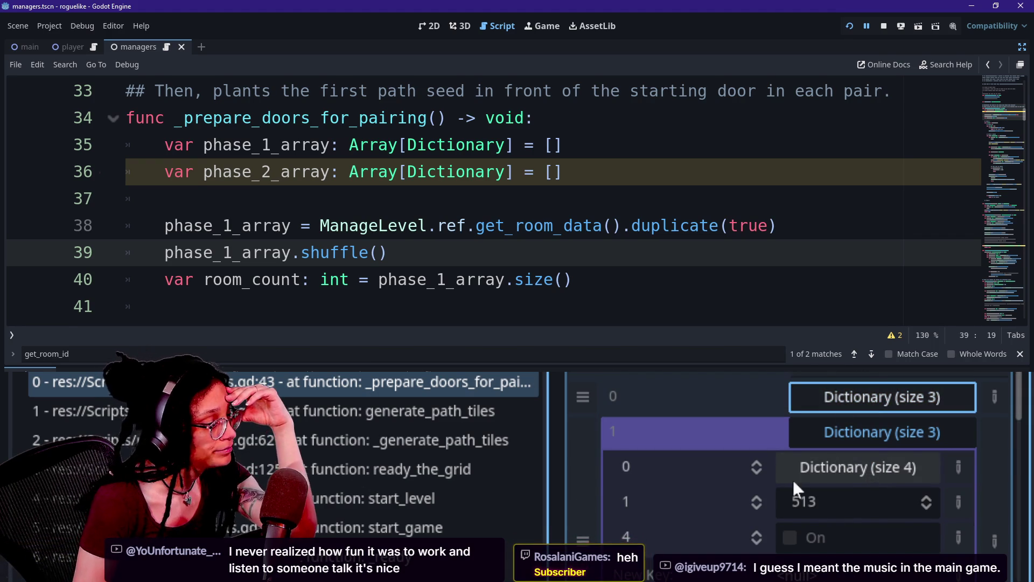
pyautogui.click(822, 468)
pyautogui.click(821, 476)
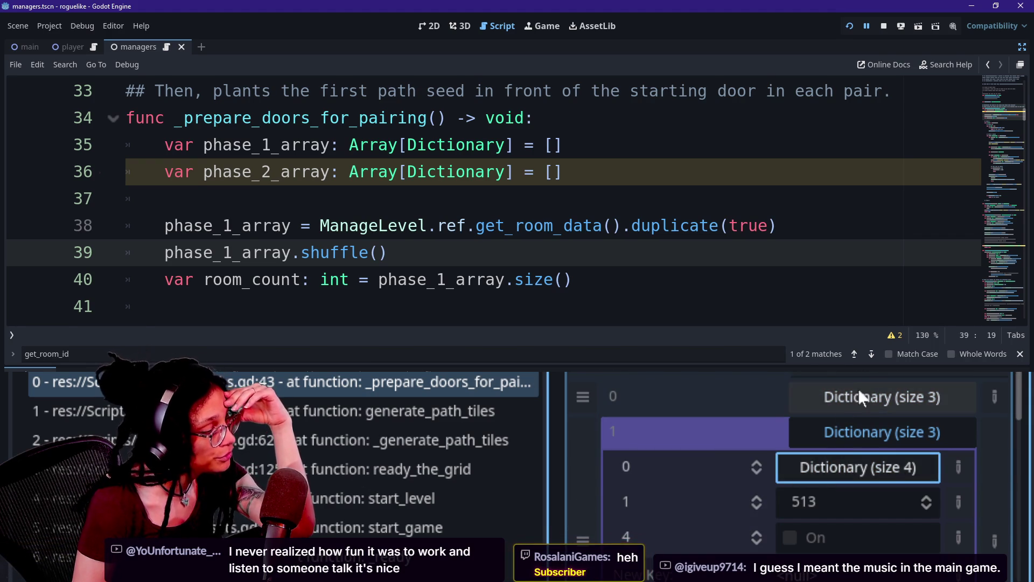
pyautogui.click(861, 432)
pyautogui.click(809, 506)
pyautogui.click(809, 511)
pyautogui.scroll(-2, 754, 513)
pyautogui.scroll(4, 754, 513)
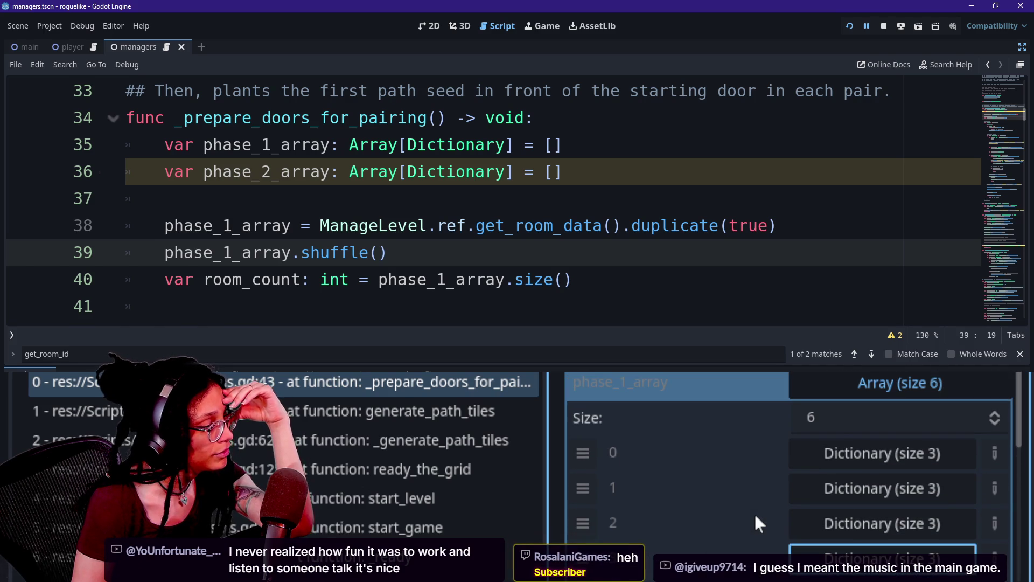
pyautogui.click(896, 382)
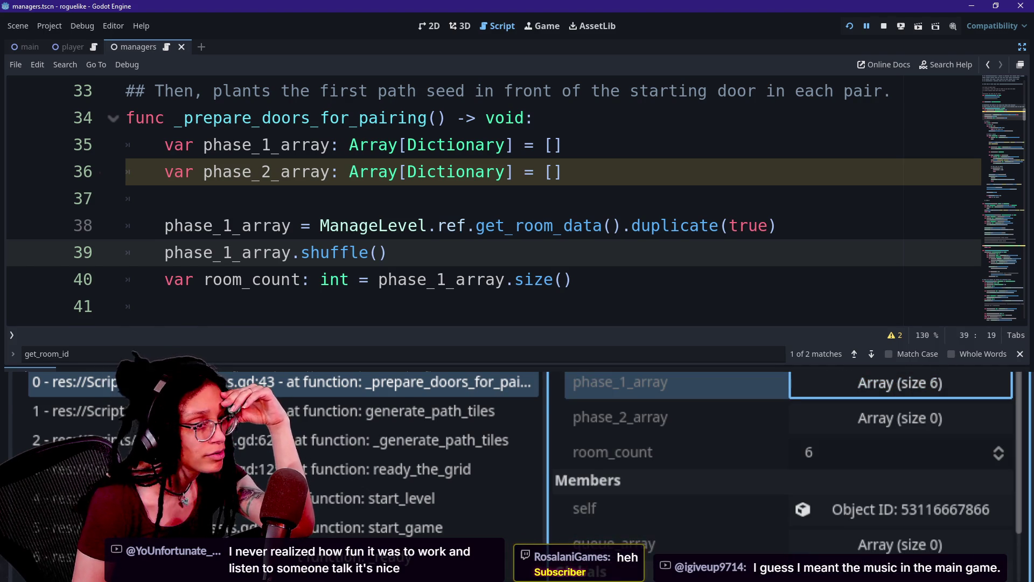
pyautogui.scroll(-2, 324, 248)
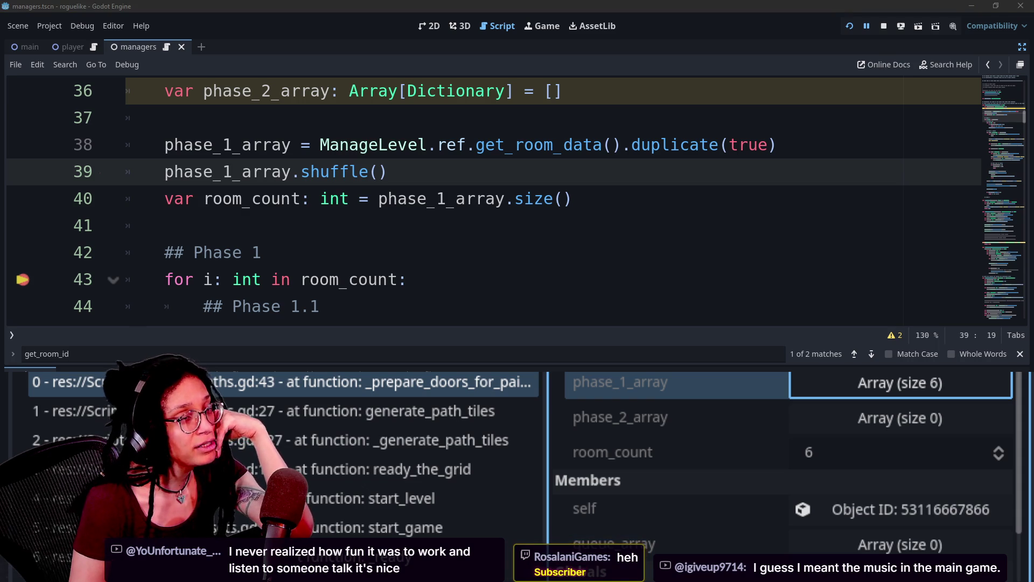
# Step: Read through the Phase 1 loop code on lines 40–52, then step over into the for j loop on line 45
pyautogui.click(407, 279)
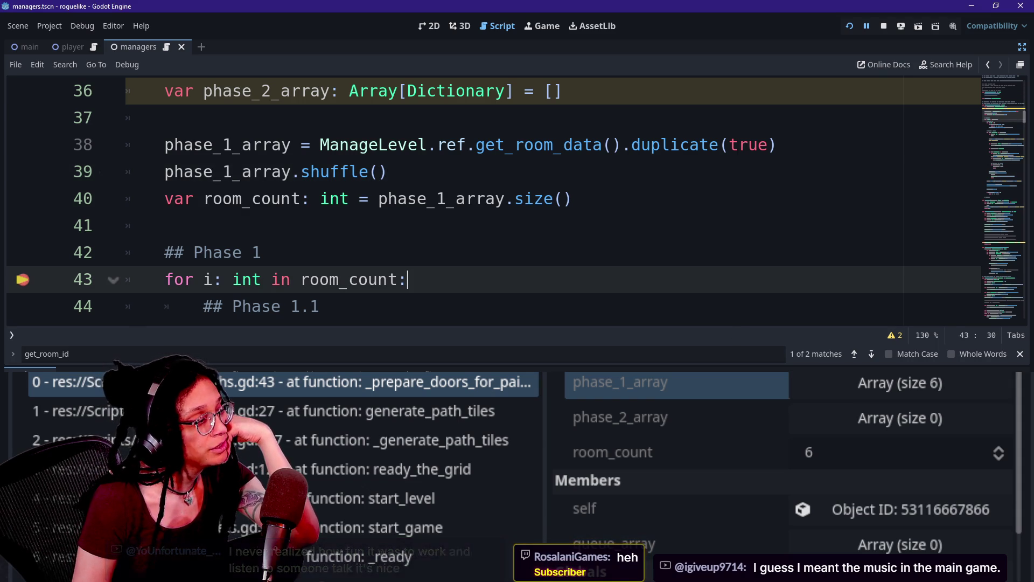
pyautogui.click(262, 253)
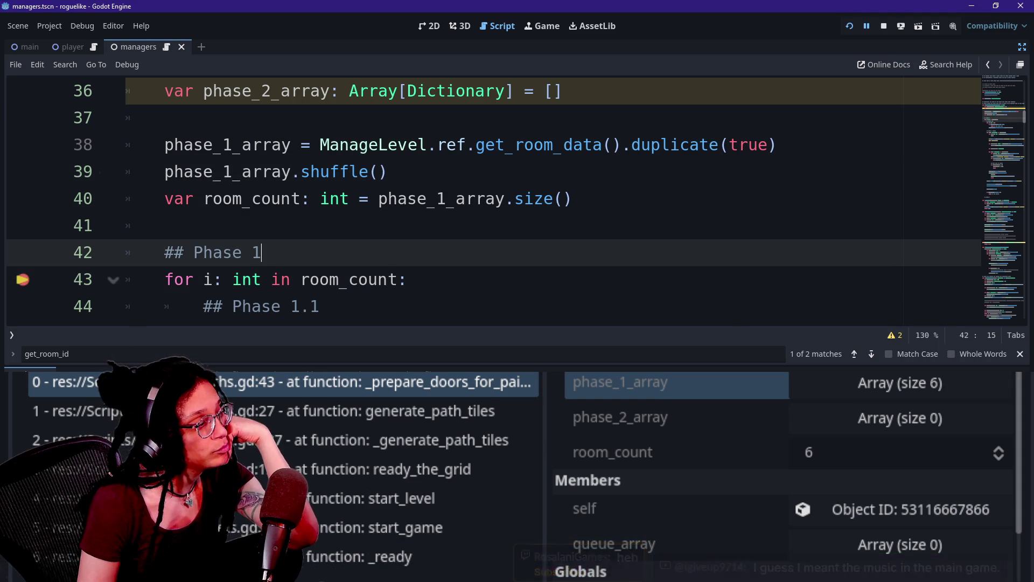
pyautogui.press('Down')
pyautogui.press('Down')
pyautogui.press('Down')
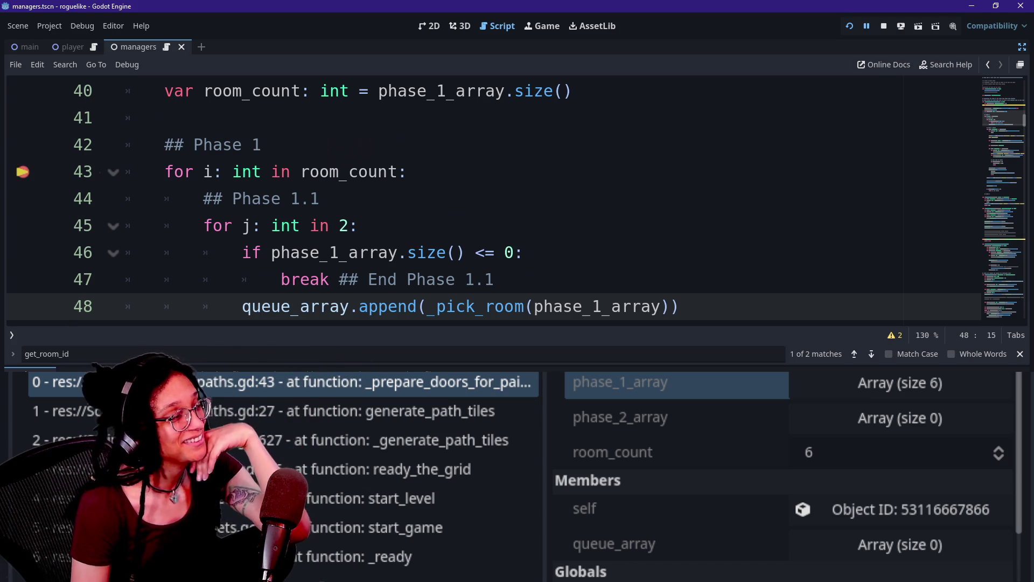
pyautogui.press('Down')
pyautogui.press('Up')
pyautogui.press('Up')
pyautogui.press('Up')
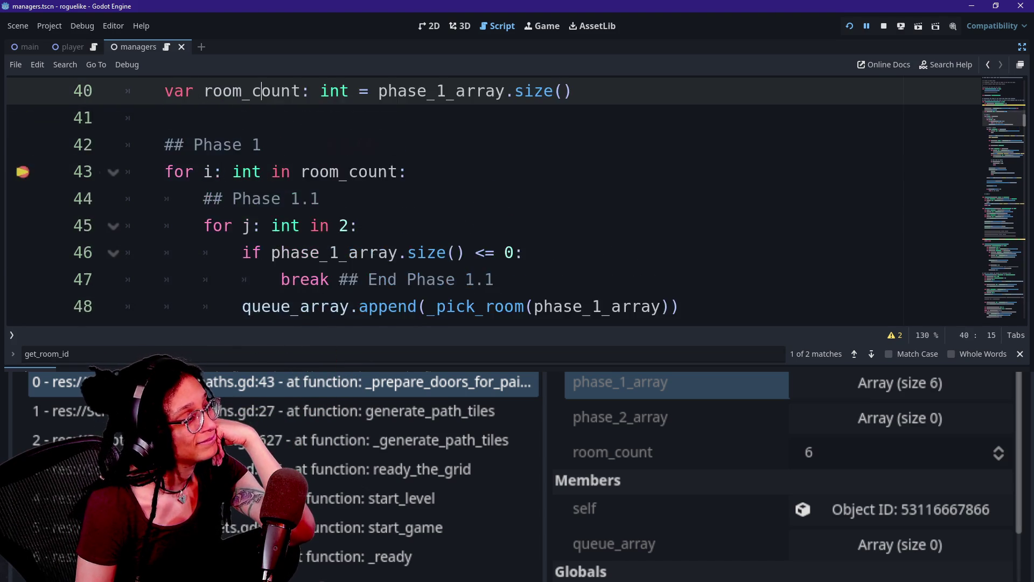
pyautogui.press('Down')
pyautogui.press('Down')
pyautogui.press('Down')
pyautogui.press('Down')
pyautogui.press('Down')
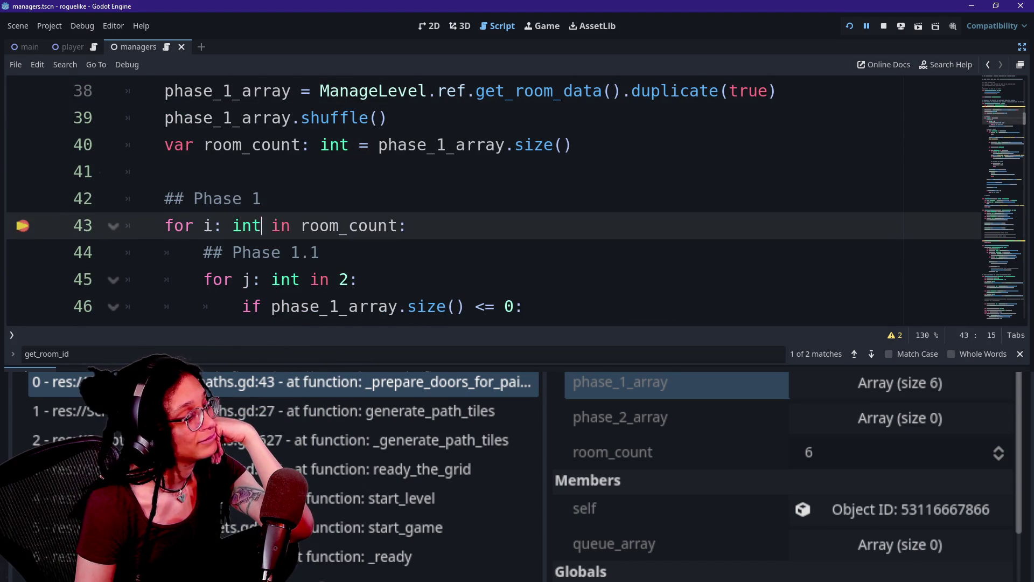
pyautogui.press('Down')
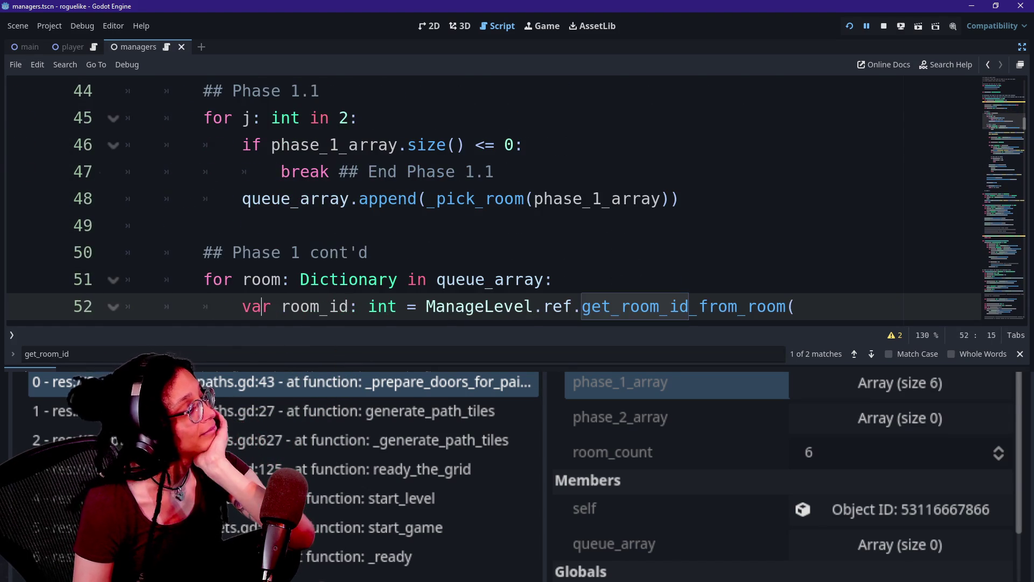
pyautogui.press('Up')
pyautogui.press('Up')
pyautogui.press('Up')
pyautogui.press('Up')
pyautogui.press('Up')
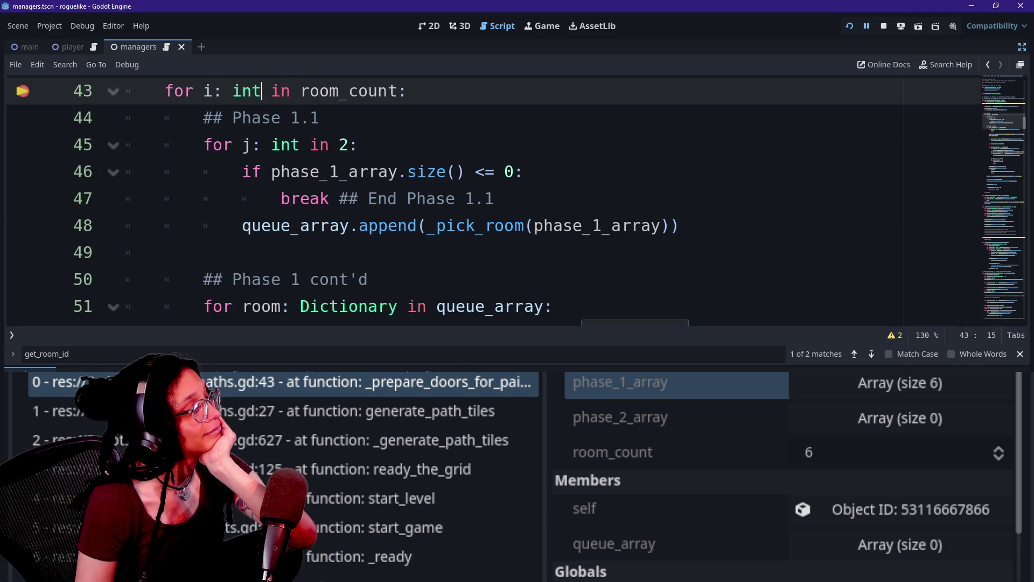
pyautogui.press('Up')
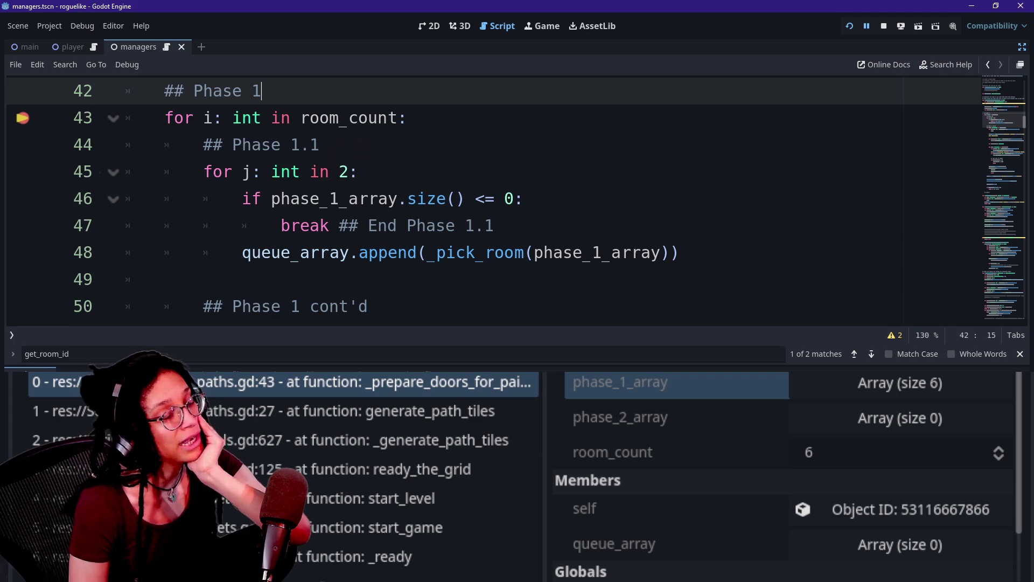
pyautogui.hotkey('ctrl', 'Up')
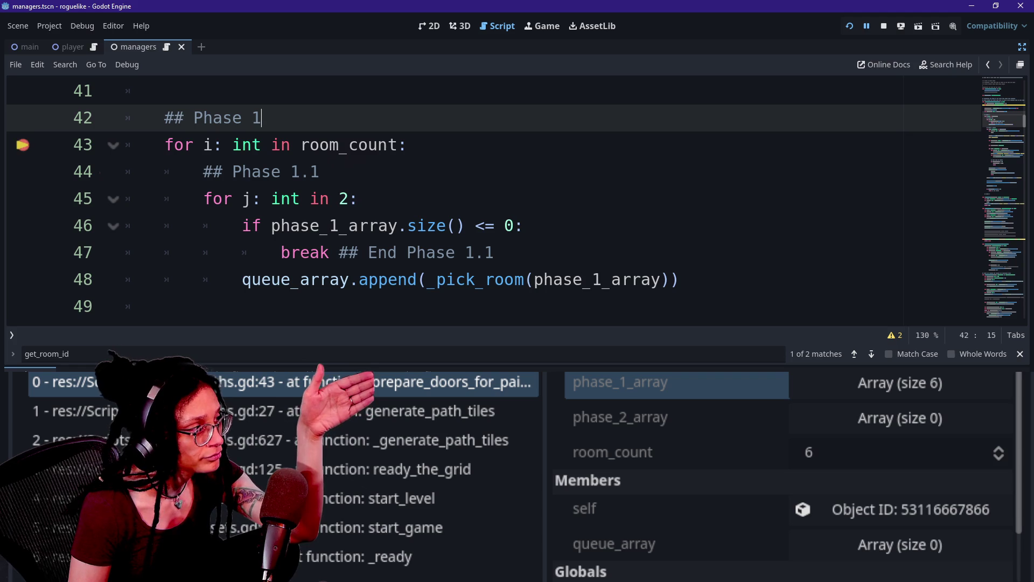
pyautogui.press('F10')
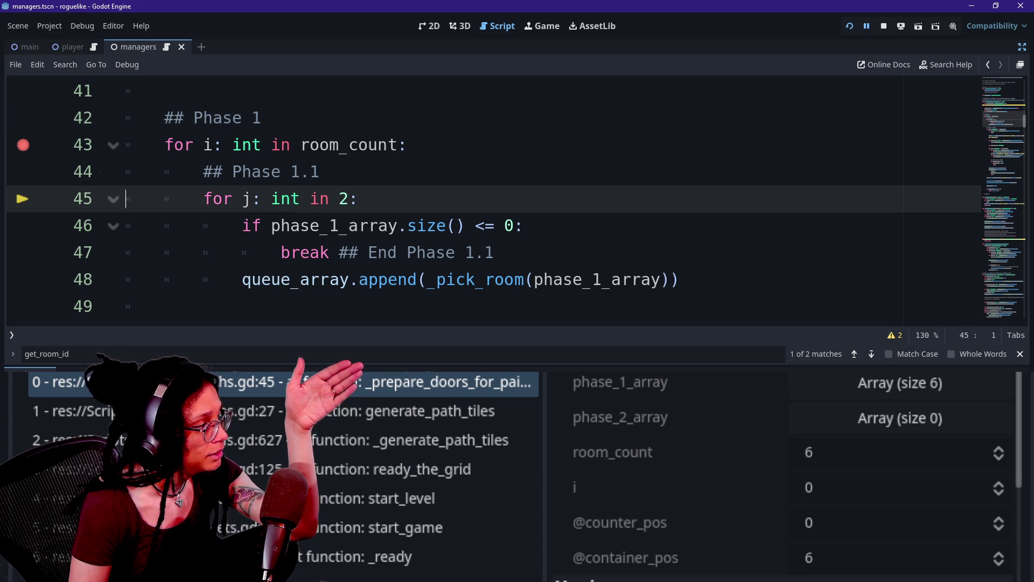
# Step: Step over lines 46 and 48, then step into _pick_room, stopping on line 93
pyautogui.press('F10')
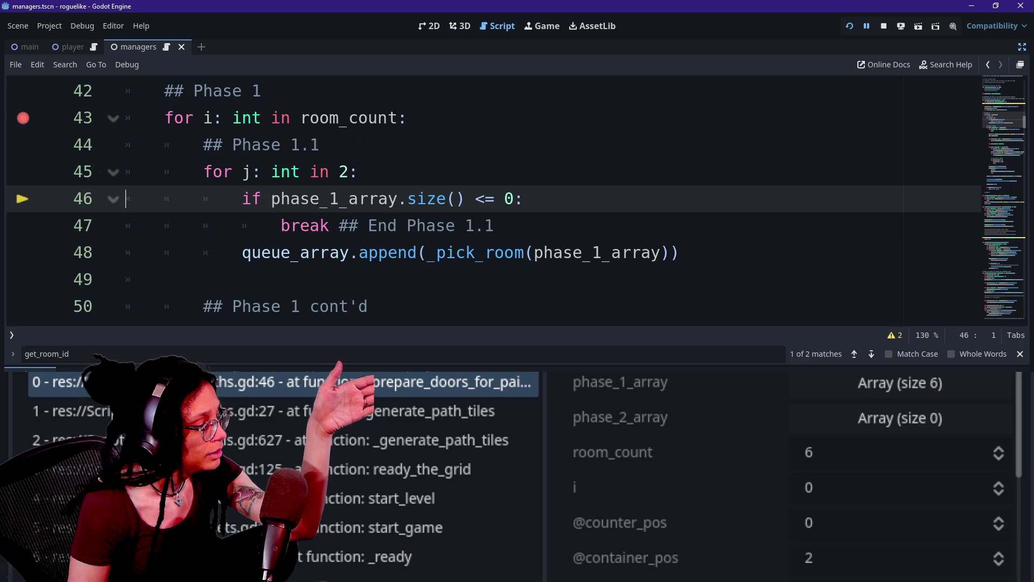
pyautogui.press('F10')
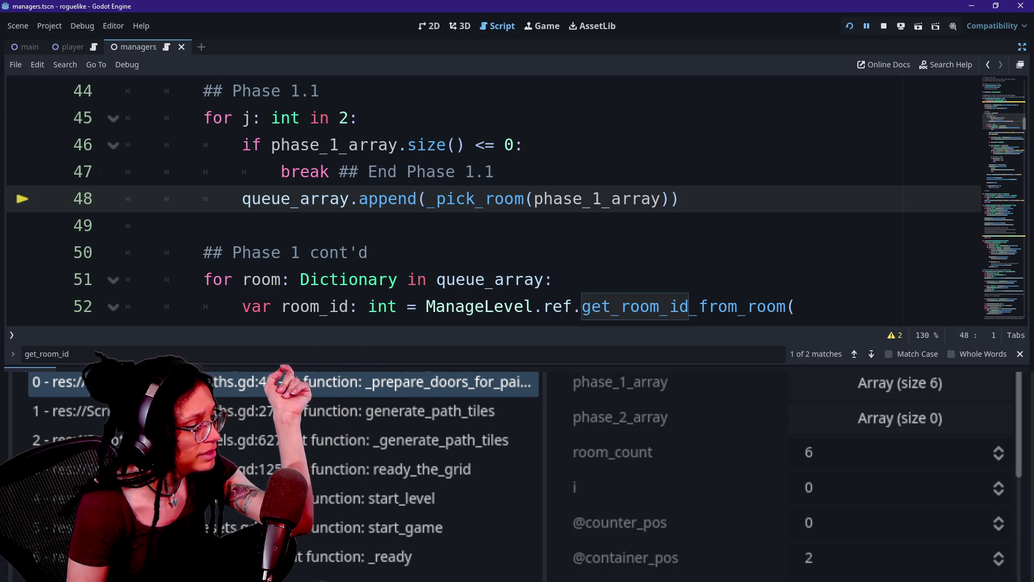
pyautogui.press('F11')
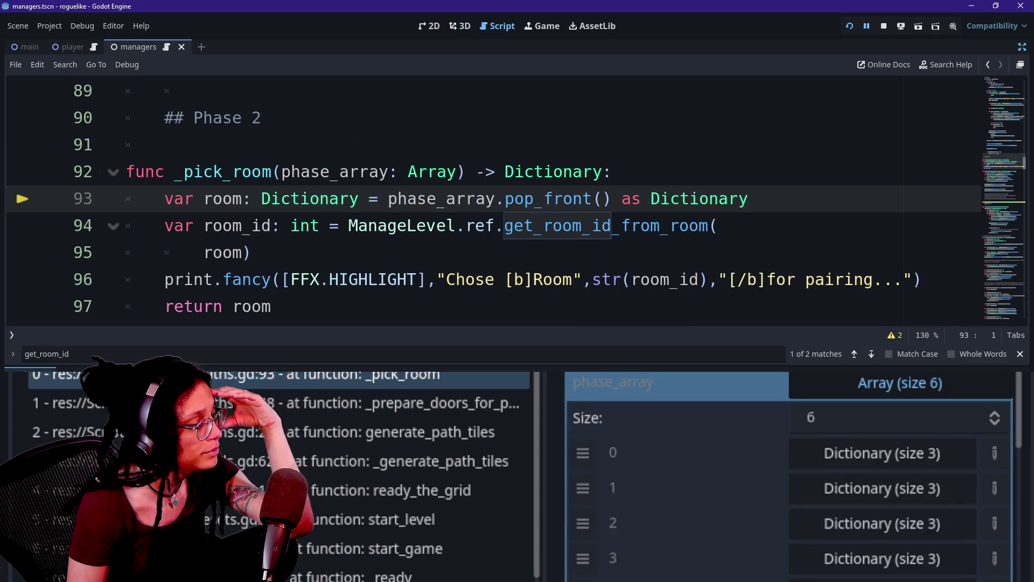
# Step: Open and close phase_array's room items 0–3 to read their IDs
pyautogui.scroll(-1, 790, 487)
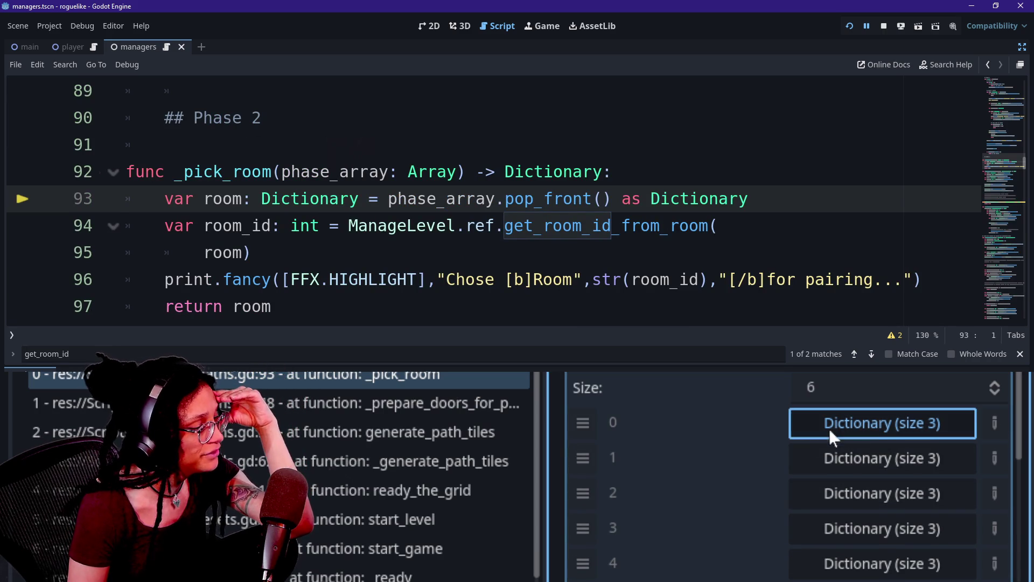
pyautogui.click(829, 429)
pyautogui.click(823, 424)
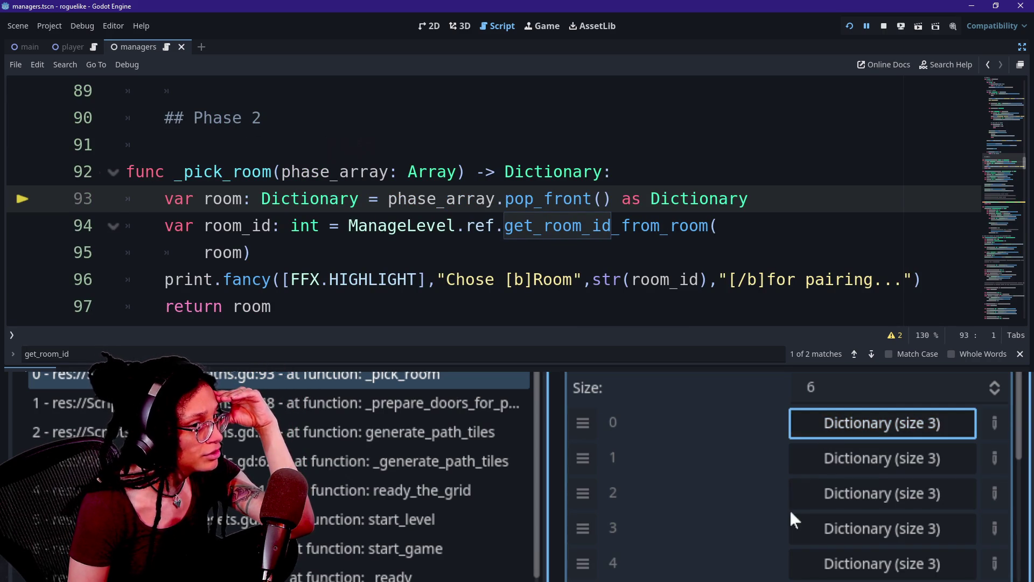
pyautogui.click(816, 468)
pyautogui.scroll(-1, 818, 460)
pyautogui.click(842, 467)
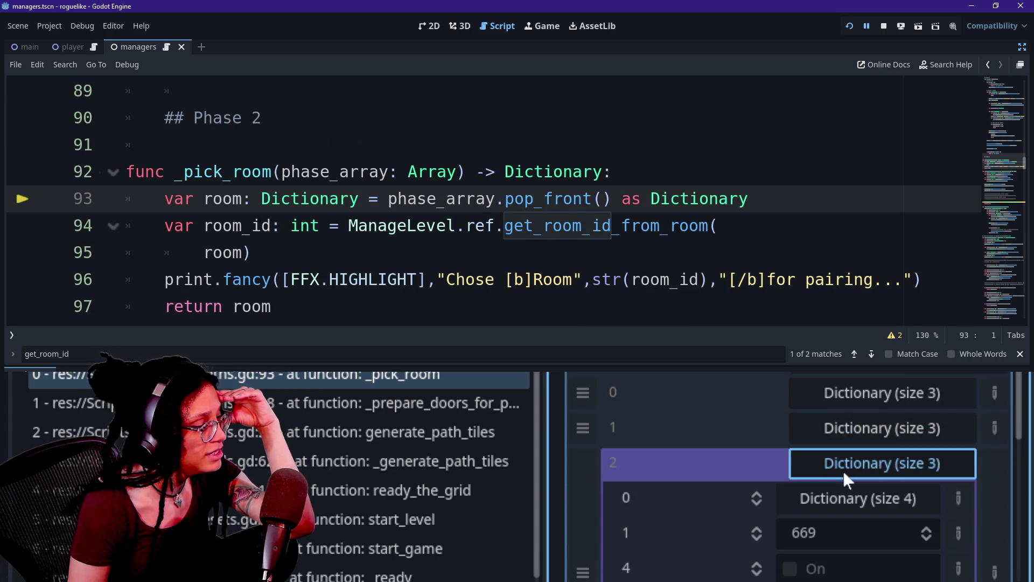
pyautogui.scroll(-1, 842, 470)
pyautogui.click(840, 415)
pyautogui.click(855, 451)
pyautogui.click(855, 448)
# Step: Check room items 4 and 5, then collapse phase_array
pyautogui.click(850, 477)
pyautogui.scroll(-1, 848, 478)
pyautogui.click(854, 429)
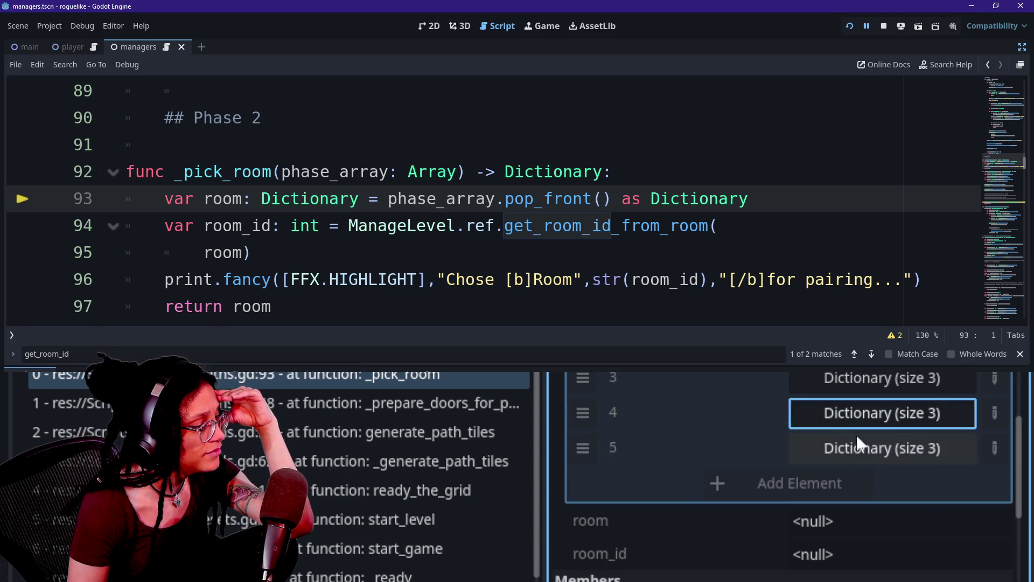
pyautogui.click(856, 446)
pyautogui.click(858, 458)
pyautogui.scroll(2, 855, 456)
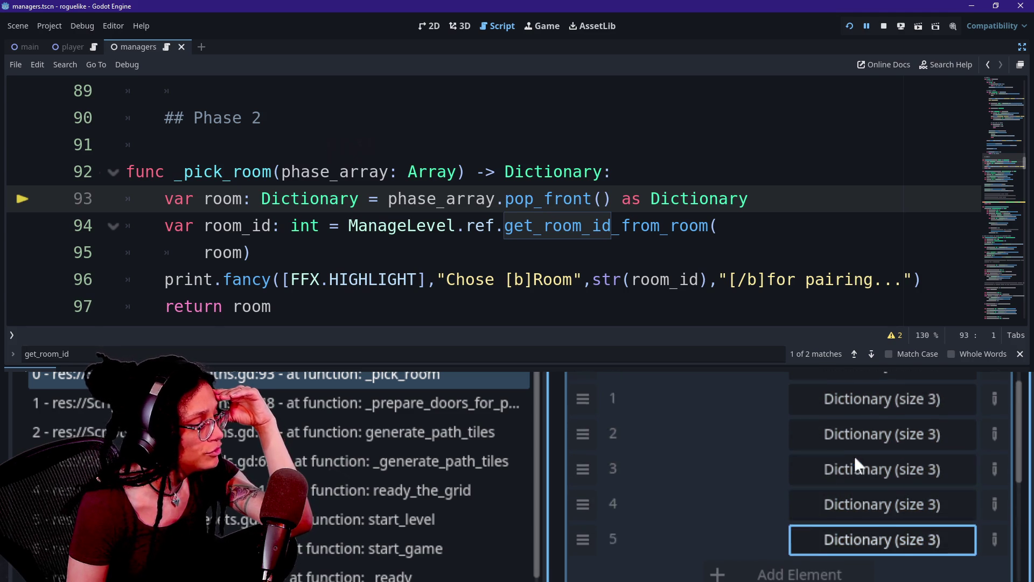
pyautogui.scroll(2, 855, 455)
pyautogui.click(873, 383)
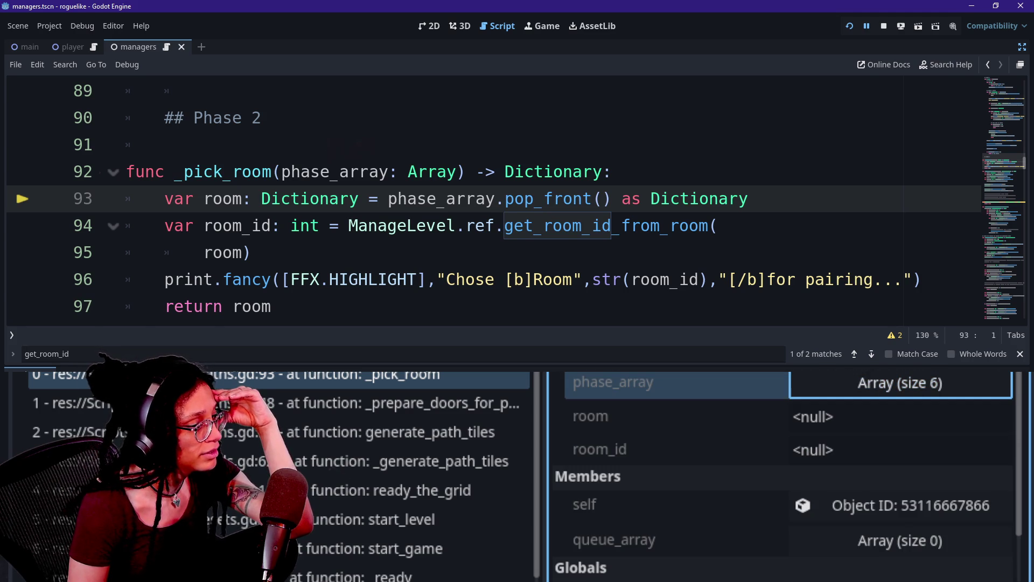
# Step: Step over to line 94, highlight the pop_front() call and room argument, and expand the picked room
pyautogui.press('F10')
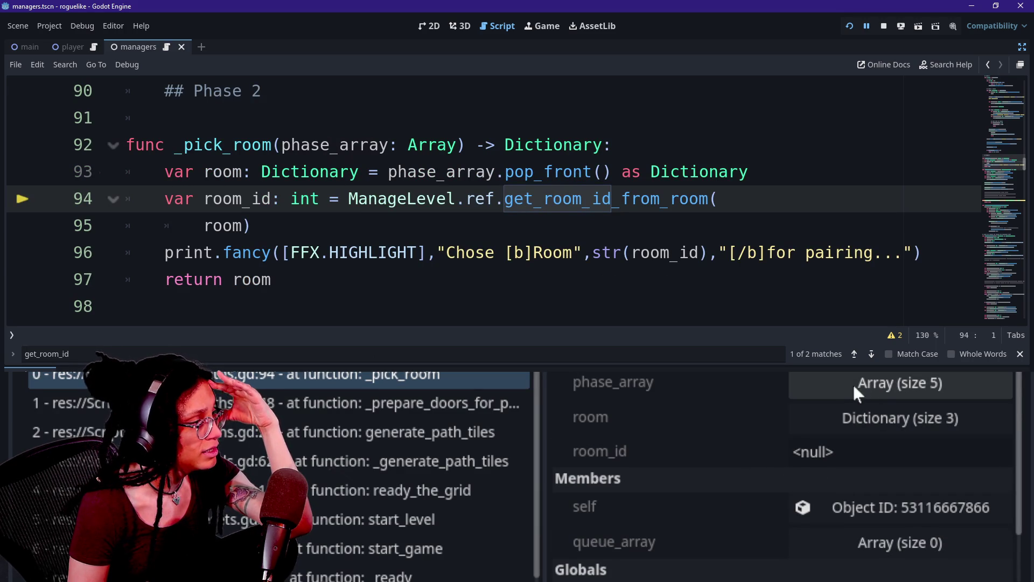
pyautogui.click(874, 382)
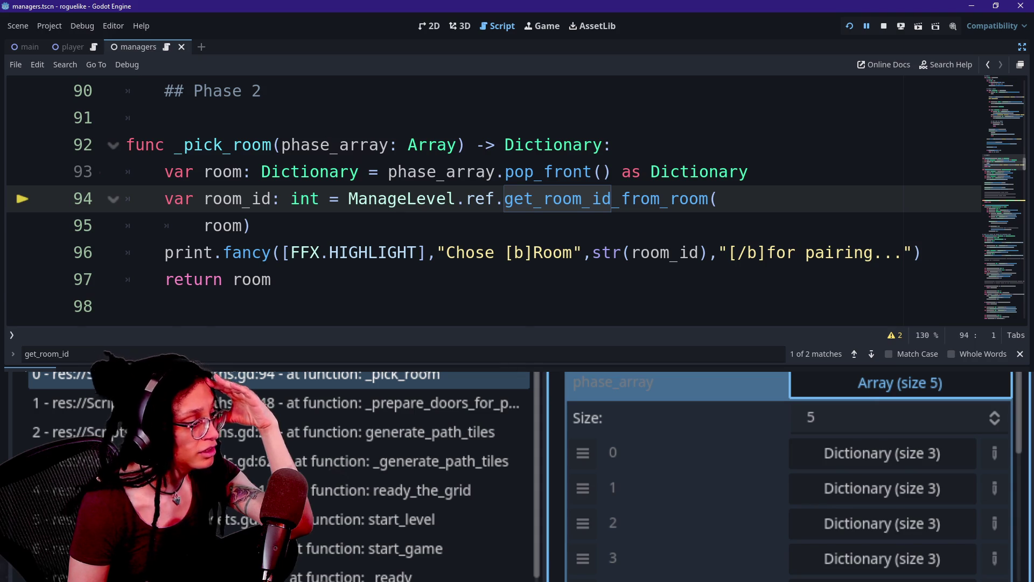
pyautogui.moveTo(576, 174)
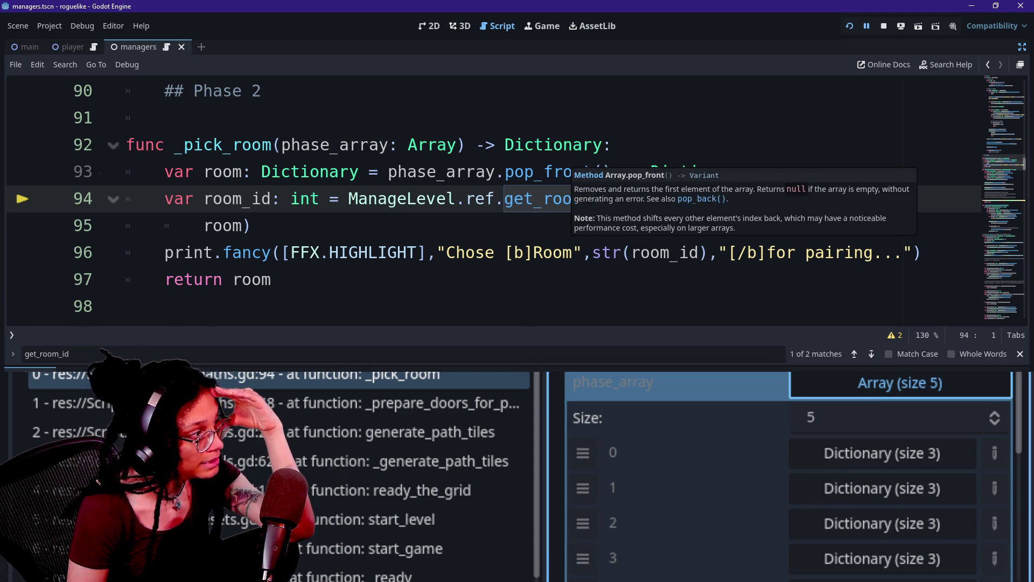
pyautogui.moveTo(505, 172); pyautogui.dragTo(613, 171)
pyautogui.click(213, 226)
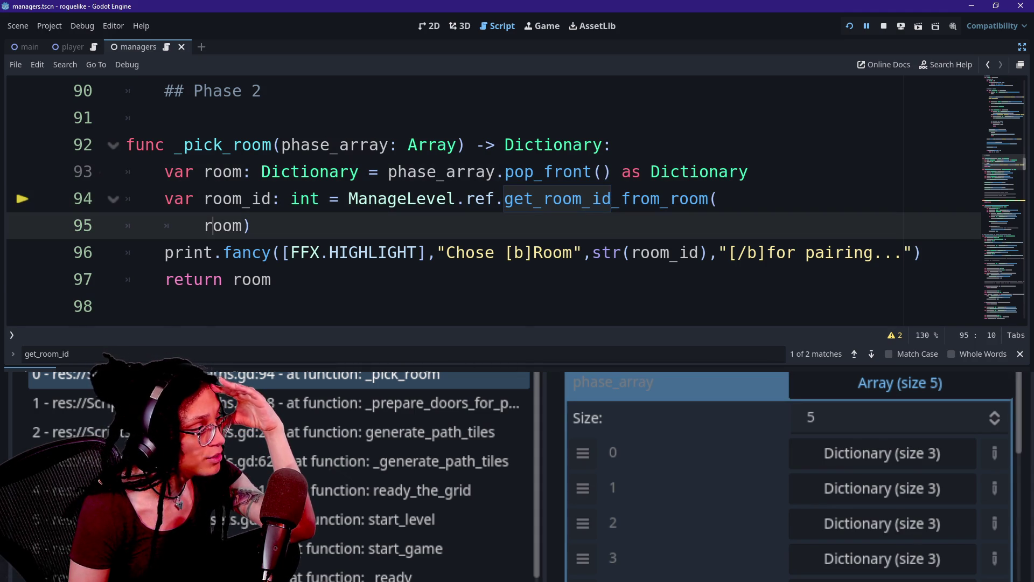
pyautogui.moveTo(204, 225); pyautogui.dragTo(252, 225)
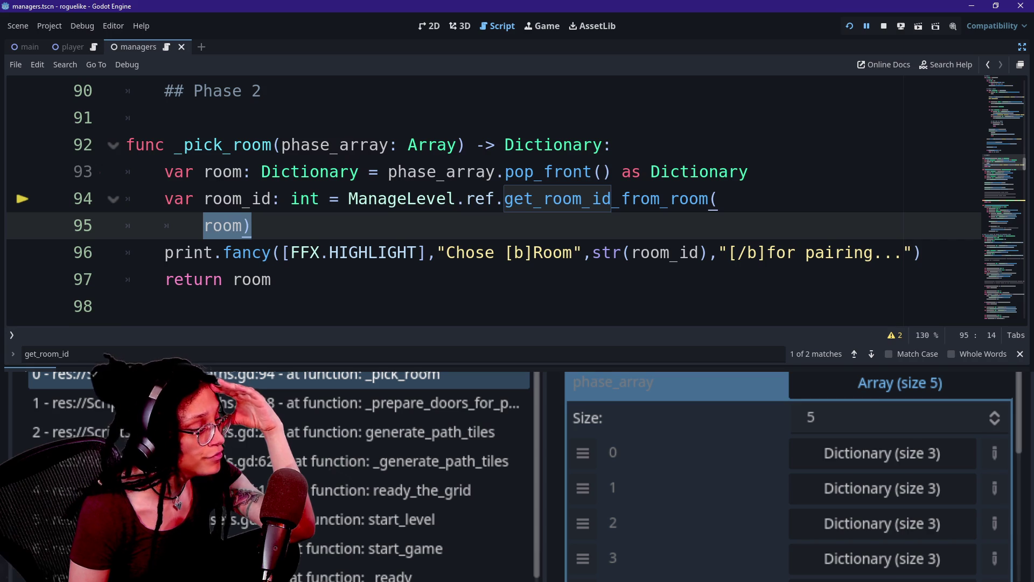
pyautogui.click(833, 378)
pyautogui.click(826, 419)
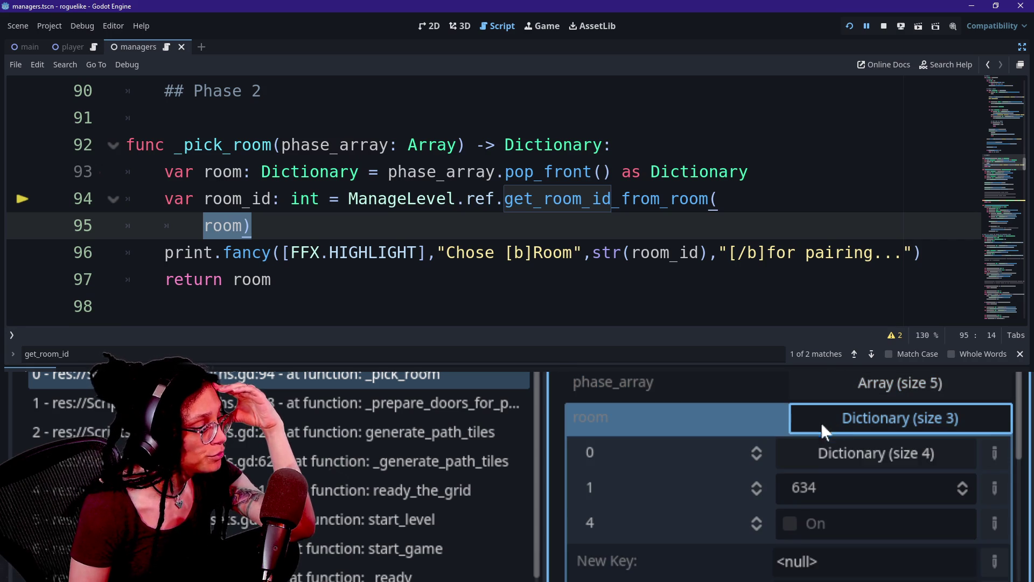
pyautogui.scroll(-1, 829, 442)
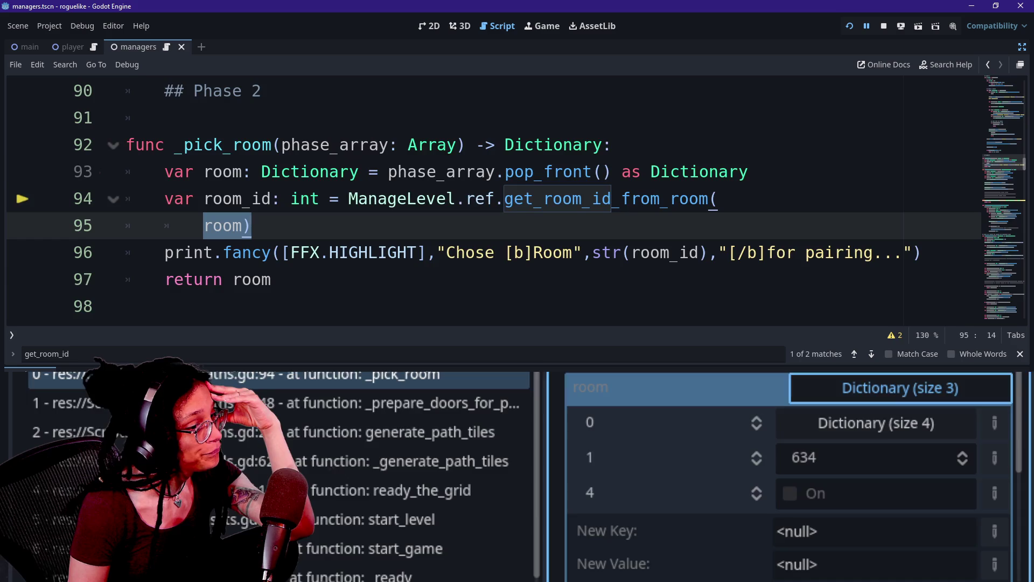
# Step: Step into get_room_id_from_room, inspect the room dictionary's keys, and stop the debug session
pyautogui.press('F11')
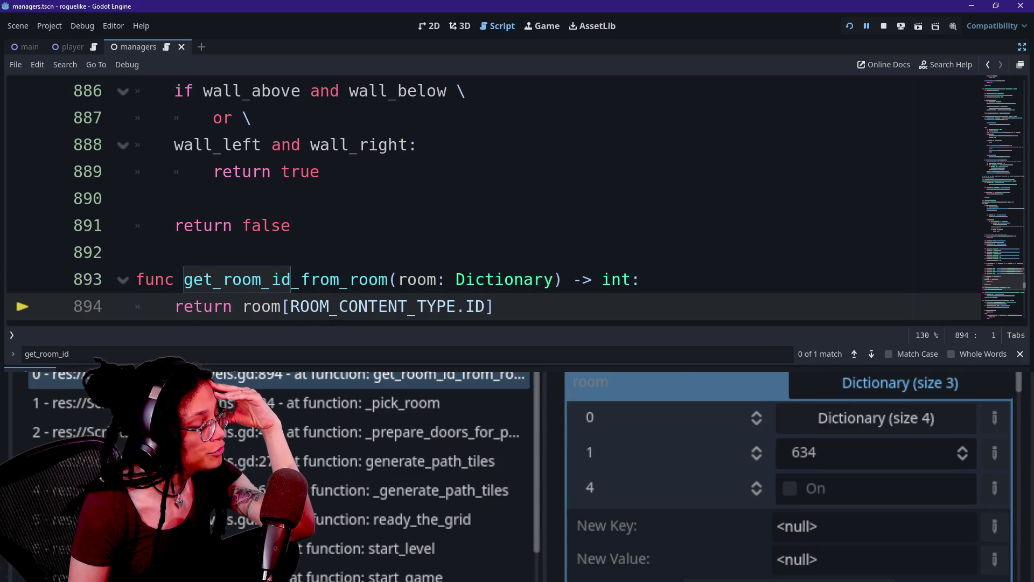
pyautogui.click(859, 396)
pyautogui.click(859, 396)
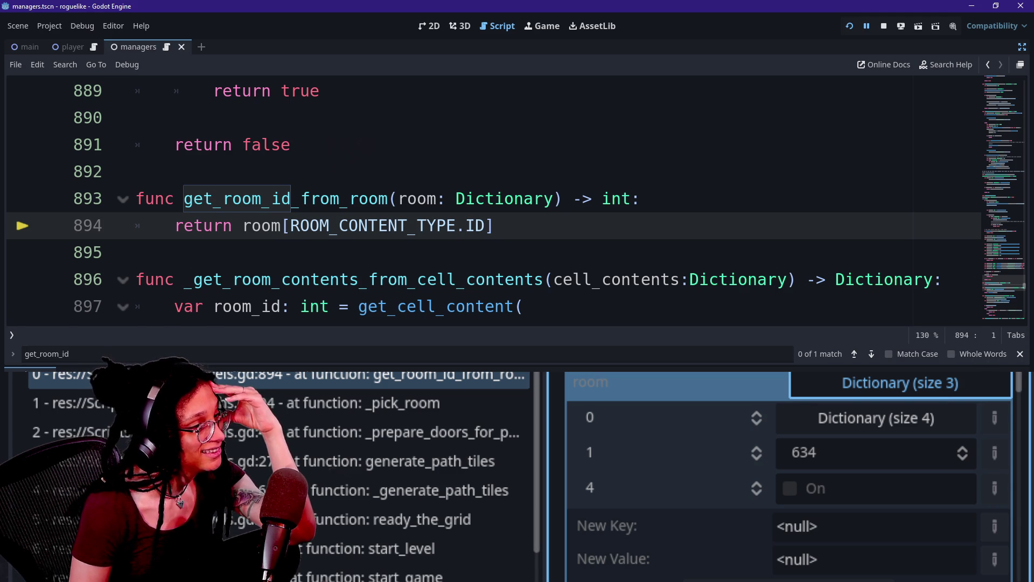
pyautogui.click(883, 26)
# Step: Move room[ROOM_CONTENT_TYPE.ID] into a new 'var id: int =' line, return id, and save
pyautogui.click(641, 198)
pyautogui.press('Return')
pyautogui.write('var')
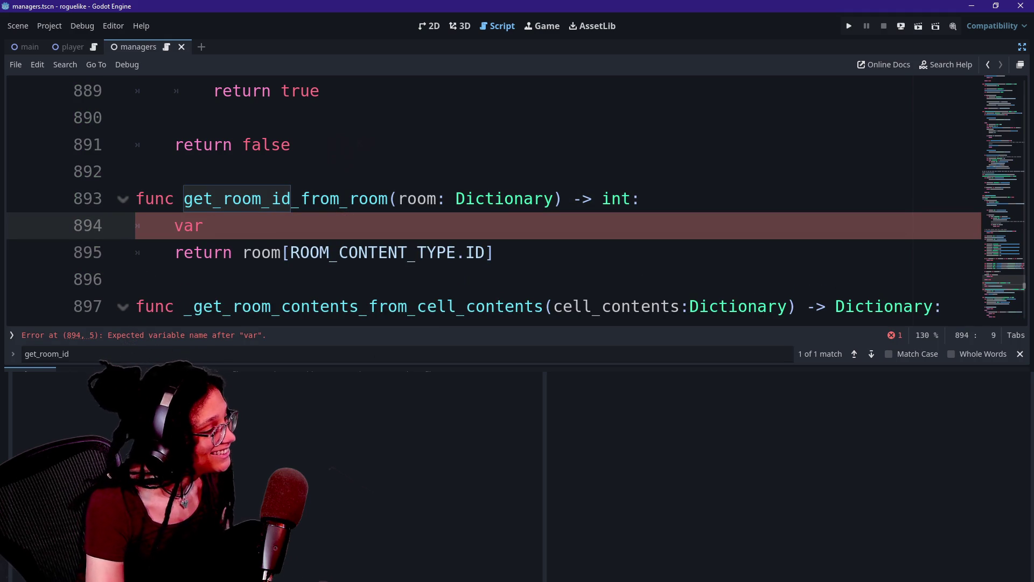
pyautogui.moveTo(494, 252); pyautogui.dragTo(243, 252)
pyautogui.hotkey('ctrl', 'x')
pyautogui.click(213, 225)
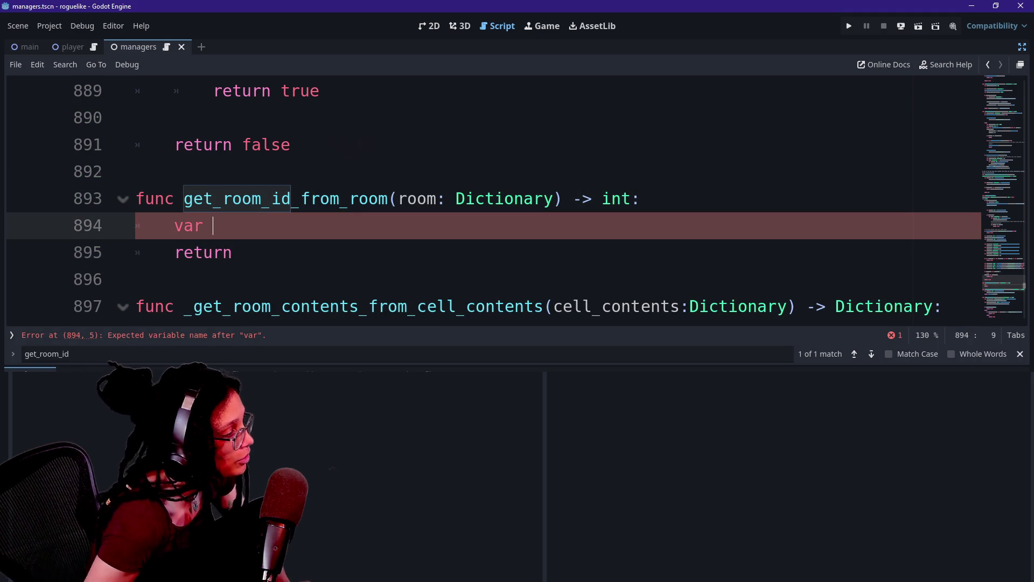
pyautogui.write('id: int ')
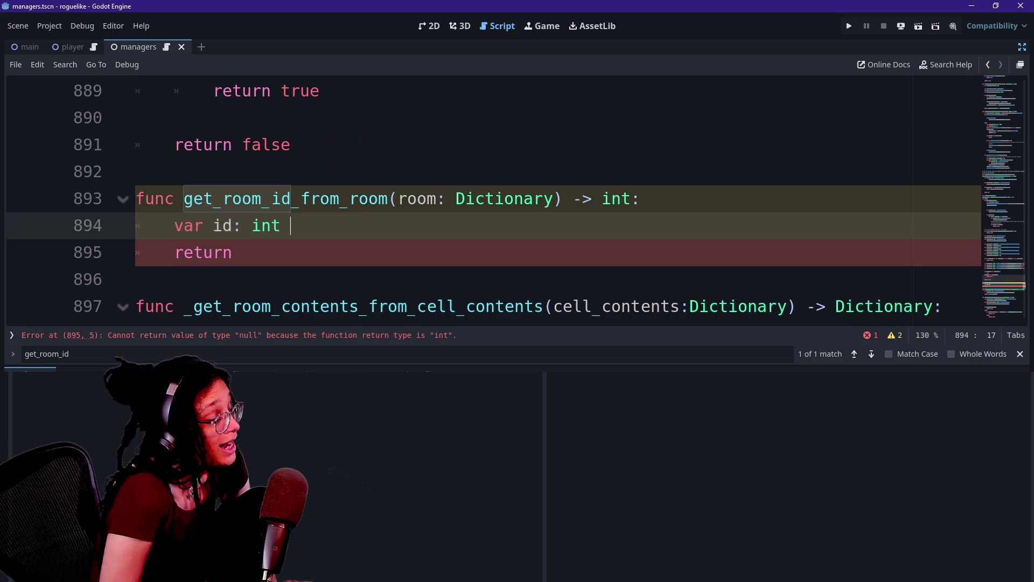
pyautogui.write('=')
pyautogui.hotkey('ctrl', 'v')
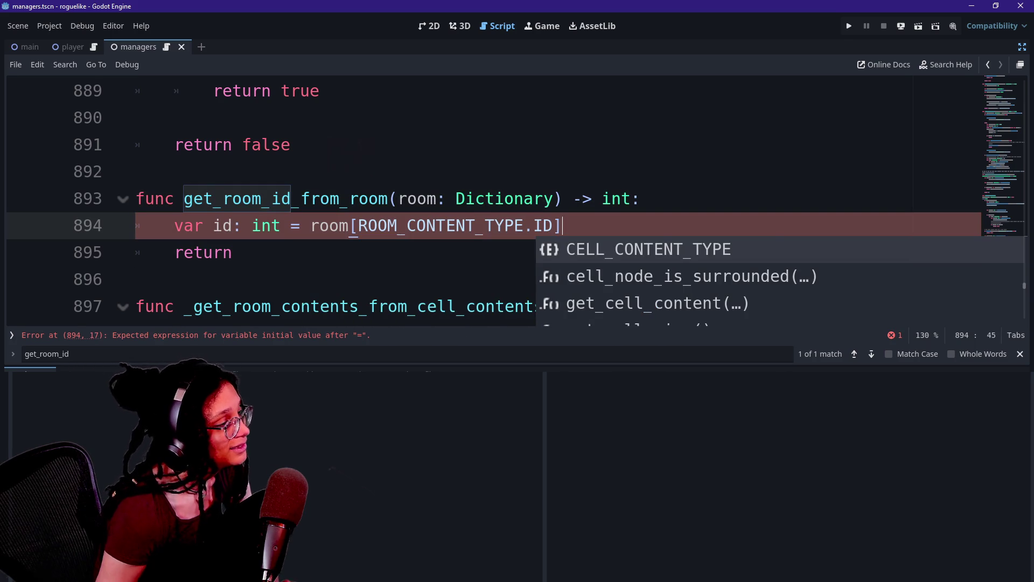
pyautogui.click(243, 252)
pyautogui.hotkey('ctrl', 's')
# Step: Start a debug-print line below the assignment, remove it, and save again
pyautogui.press('Escape')
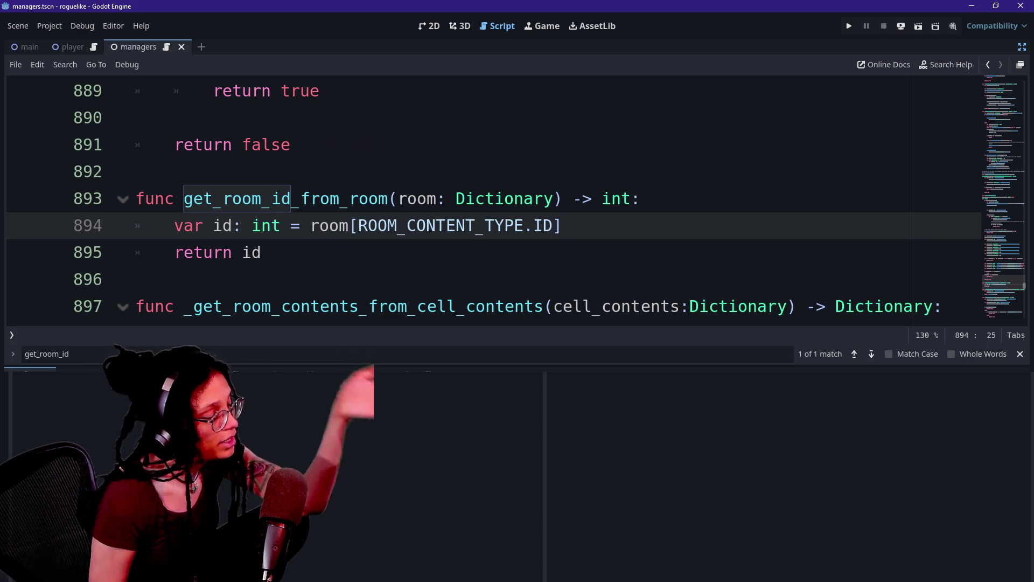
pyautogui.press('End')
pyautogui.press('Return')
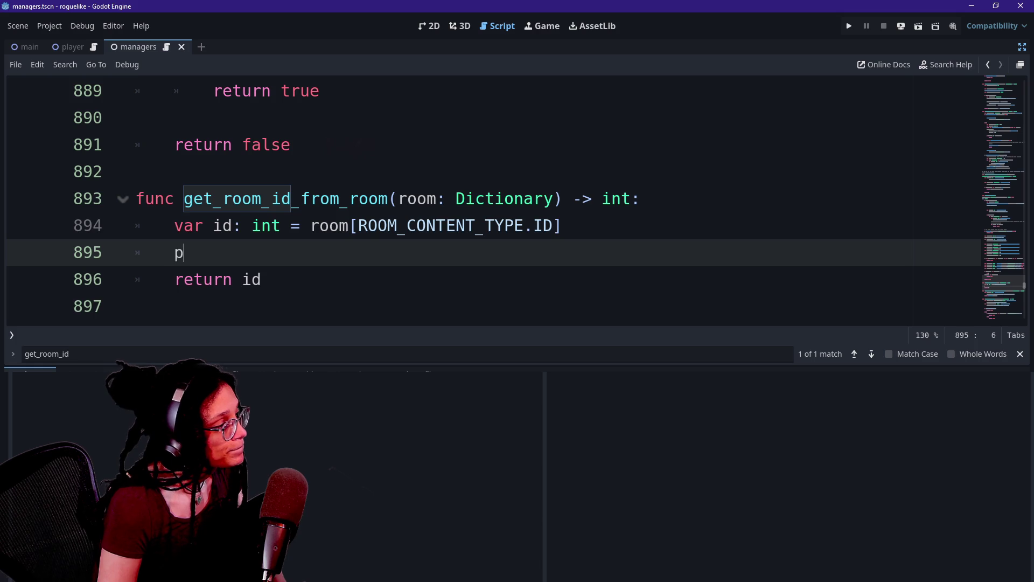
pyautogui.write('p')
pyautogui.press('BackSpace')
pyautogui.press('BackSpace')
pyautogui.press('BackSpace')
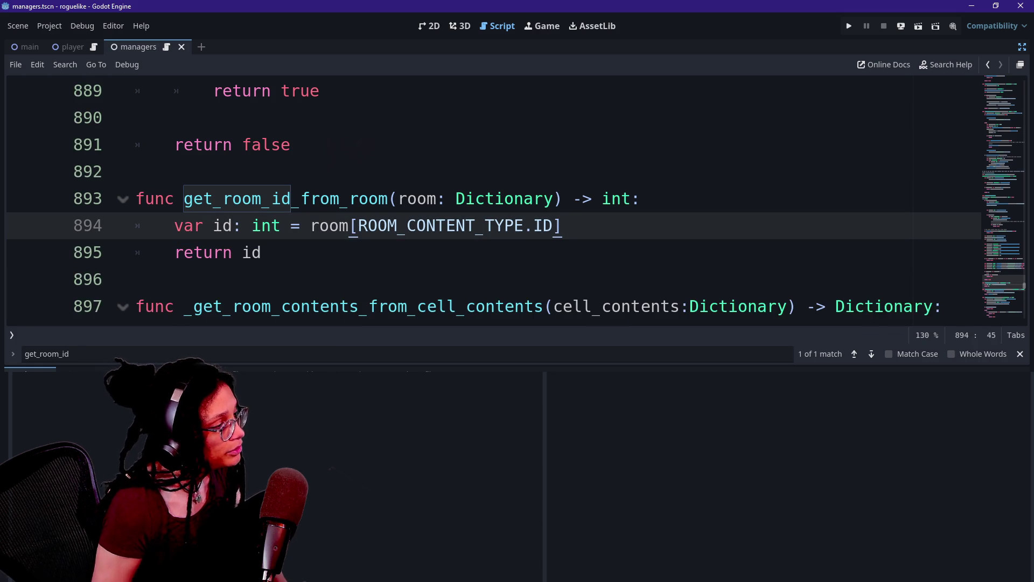
pyautogui.hotkey('ctrl', 's')
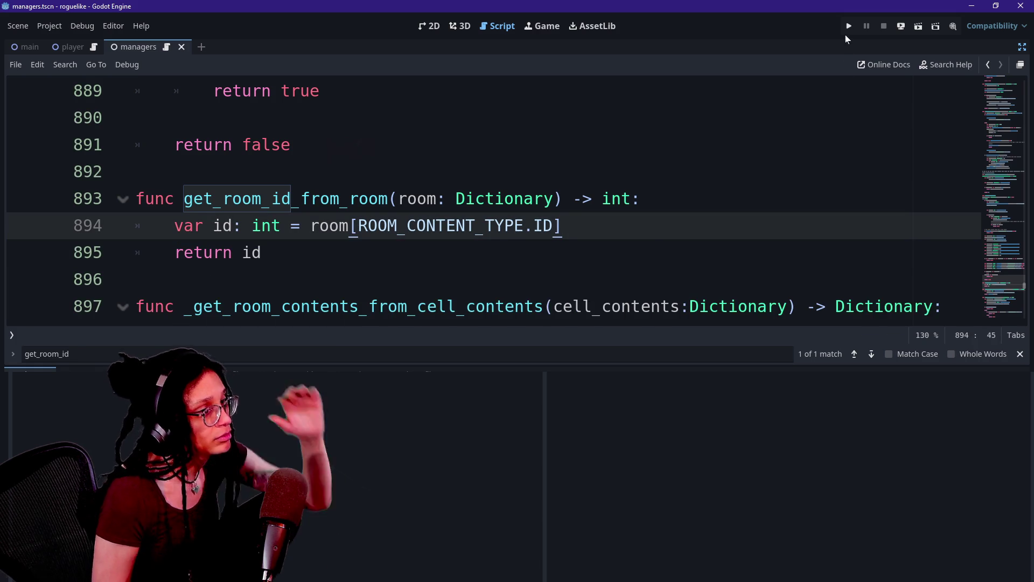
# Step: Relaunch the game and expand phase_1_array, checking room 0 and room 1 (ID 677)
pyautogui.click(847, 31)
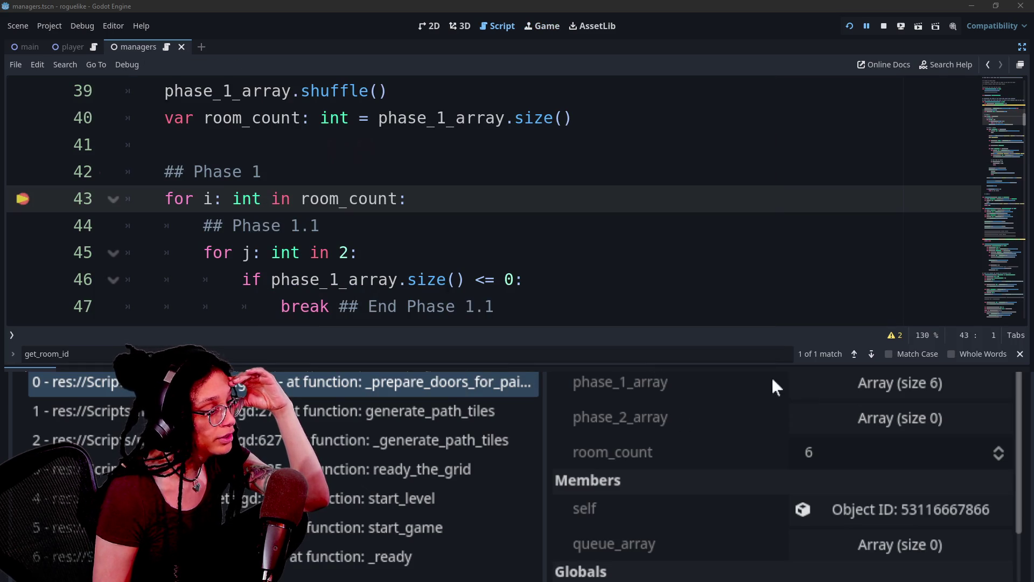
pyautogui.click(874, 377)
pyautogui.click(875, 383)
pyautogui.click(873, 458)
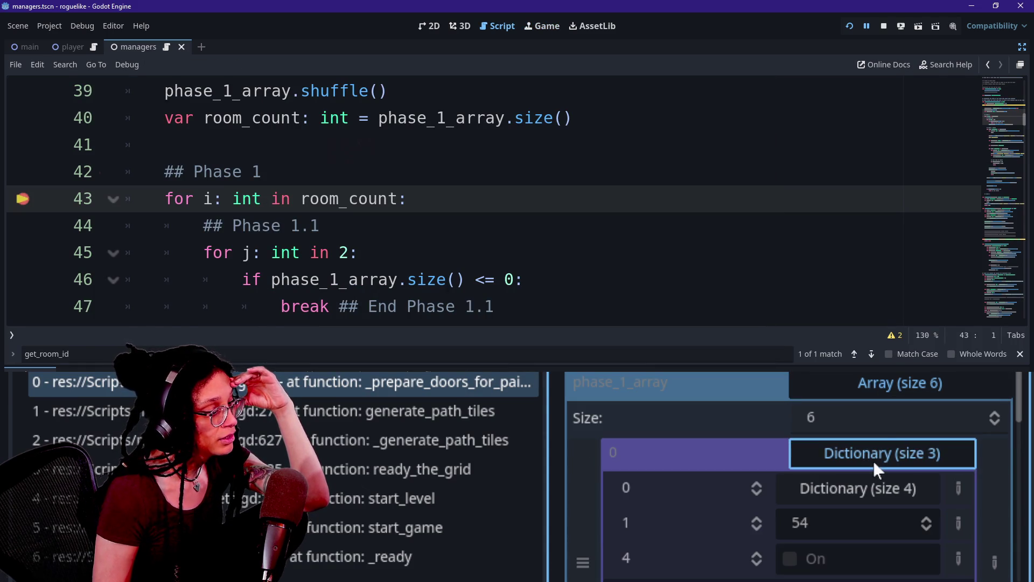
pyautogui.scroll(-2, 867, 447)
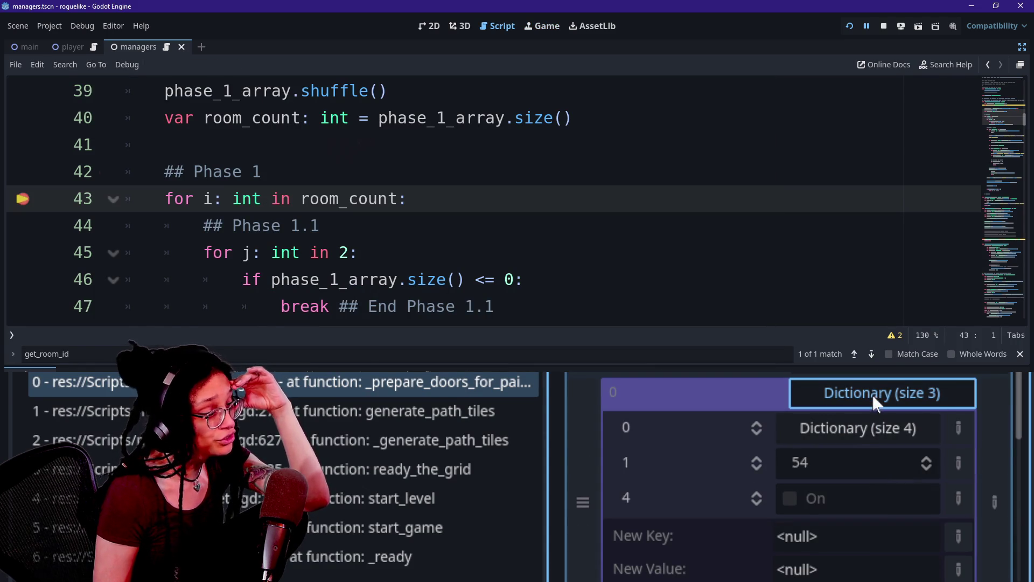
pyautogui.click(868, 392)
pyautogui.click(863, 428)
pyautogui.scroll(-2, 884, 472)
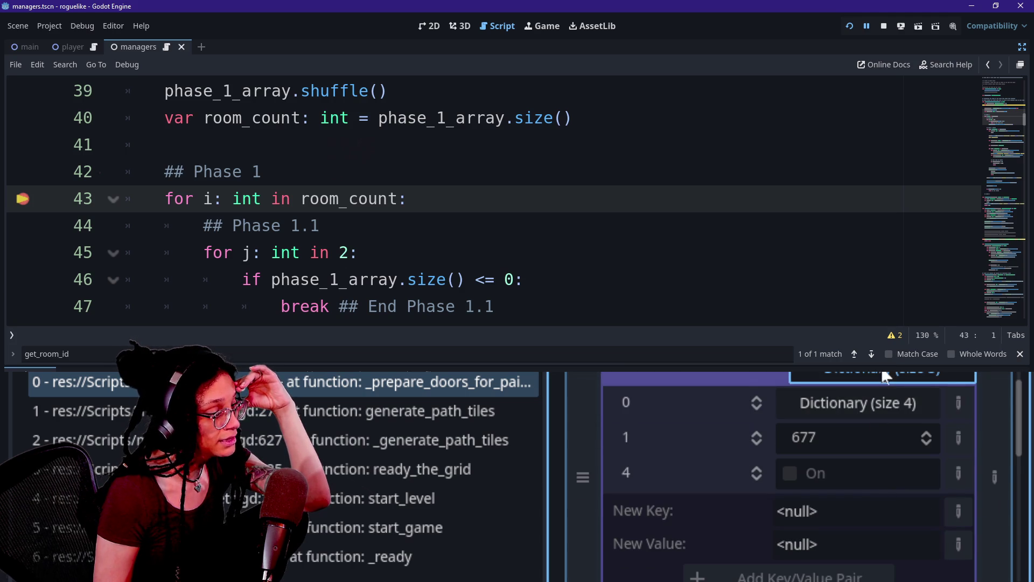
pyautogui.click(878, 368)
# Step: Check rooms 2–5 (IDs 129, 528, 513 for rooms 3–5), collapse phase_1_array, and step into _pick_room
pyautogui.click(887, 406)
pyautogui.click(888, 408)
pyautogui.click(890, 450)
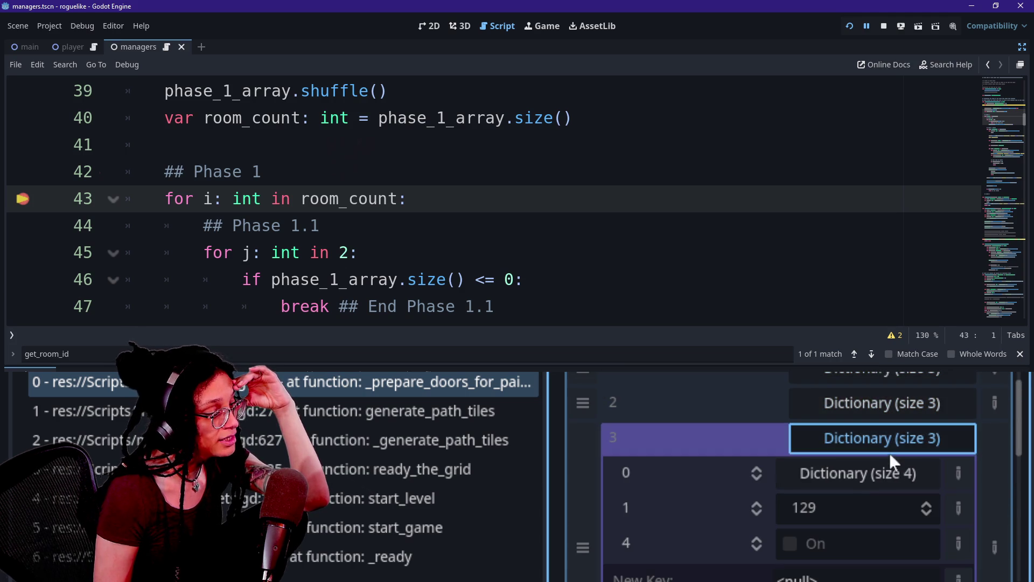
pyautogui.scroll(-1, 875, 475)
pyautogui.click(871, 406)
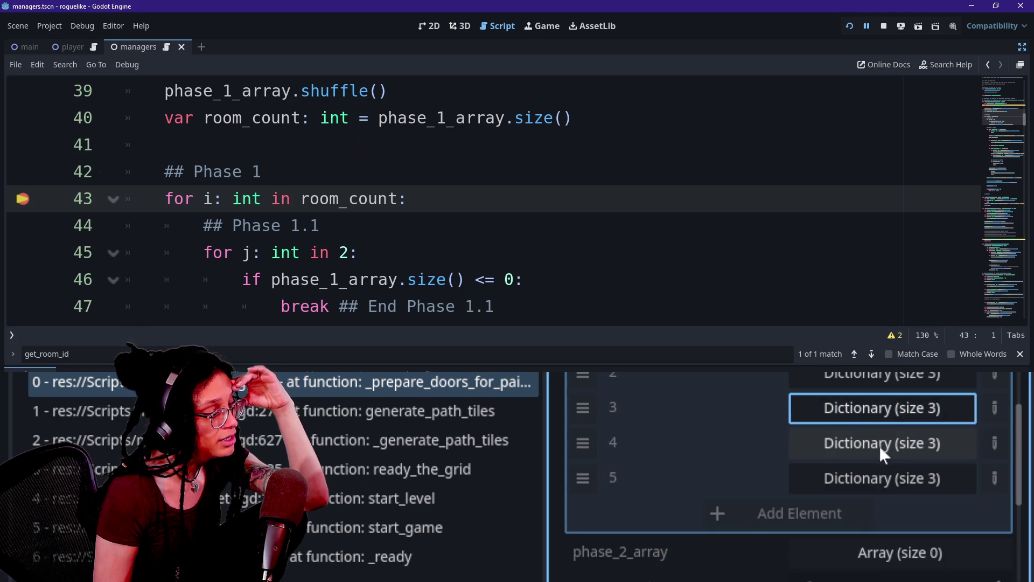
pyautogui.click(880, 441)
pyautogui.scroll(-1, 878, 431)
pyautogui.click(890, 389)
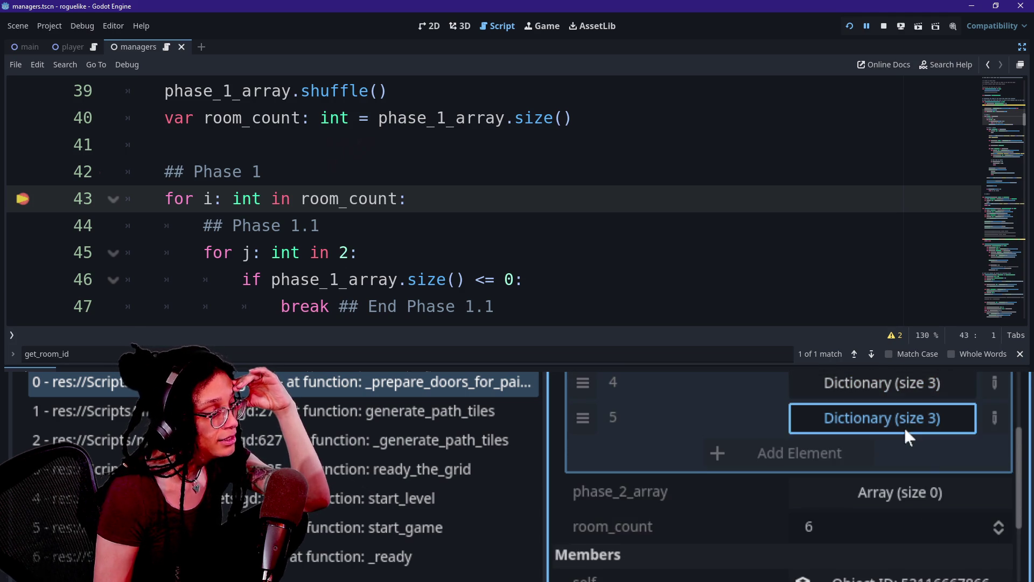
pyautogui.click(904, 422)
pyautogui.click(917, 424)
pyautogui.scroll(4, 831, 415)
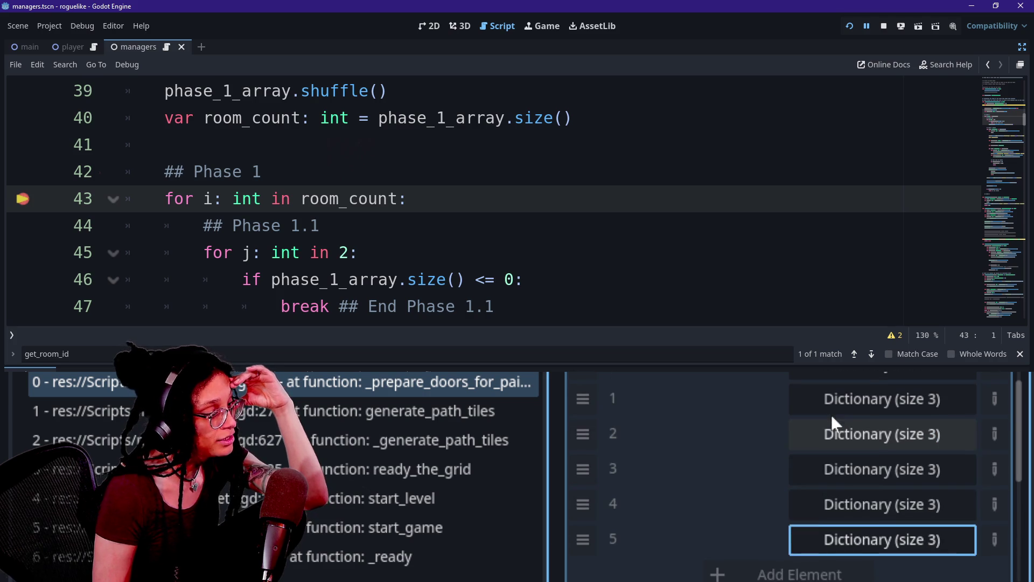
pyautogui.click(858, 385)
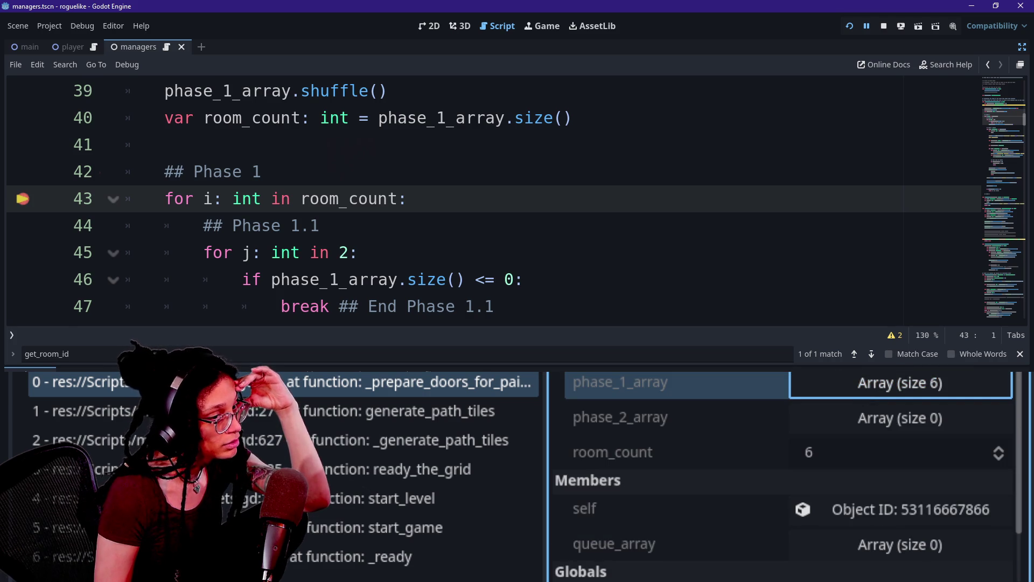
pyautogui.press('F11')
pyautogui.press('F11')
pyautogui.press('F11')
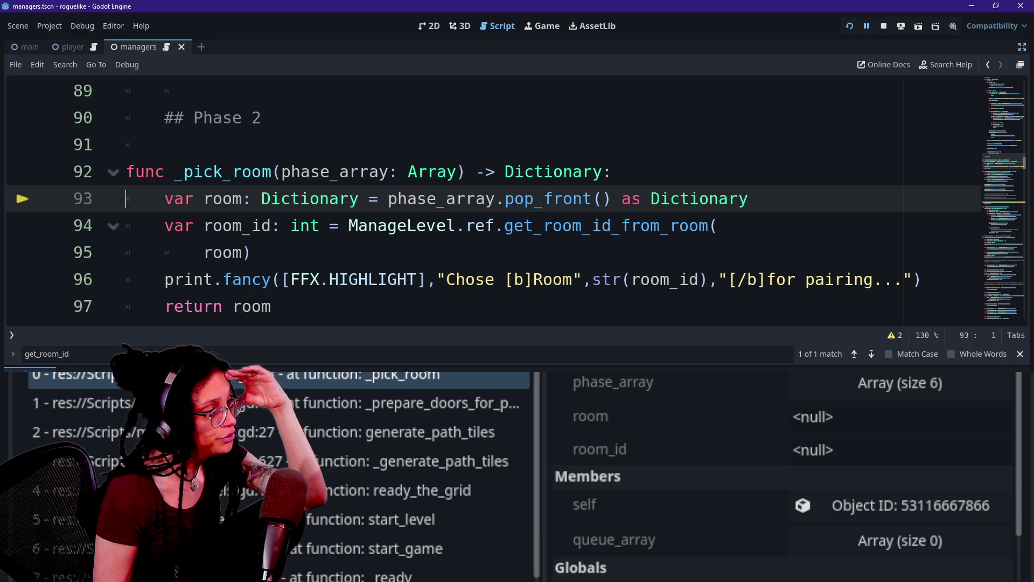
# Step: Step to line 94, expand the room dictionary, and step into get_room_id_from_room
pyautogui.press('F11')
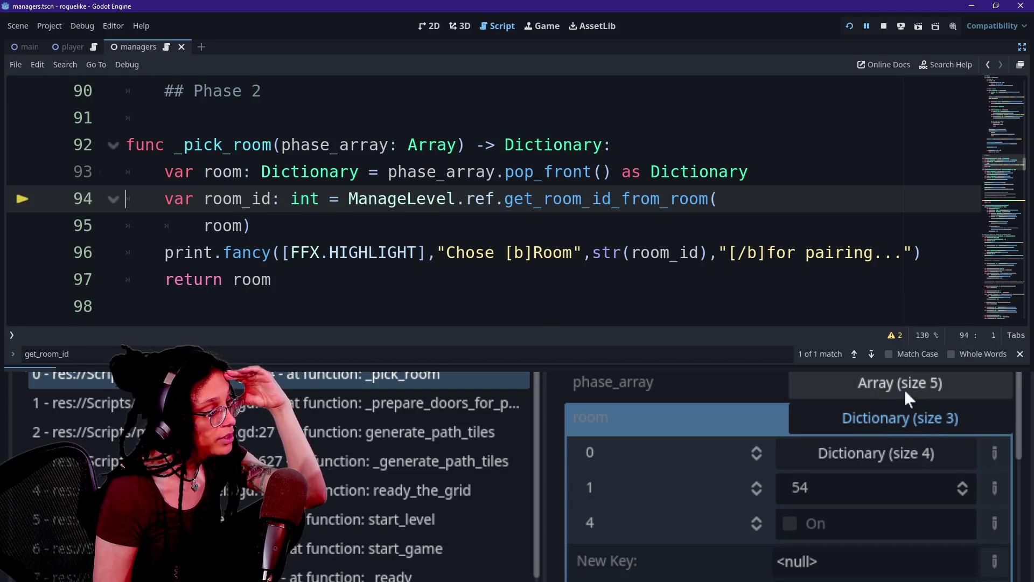
pyautogui.click(854, 417)
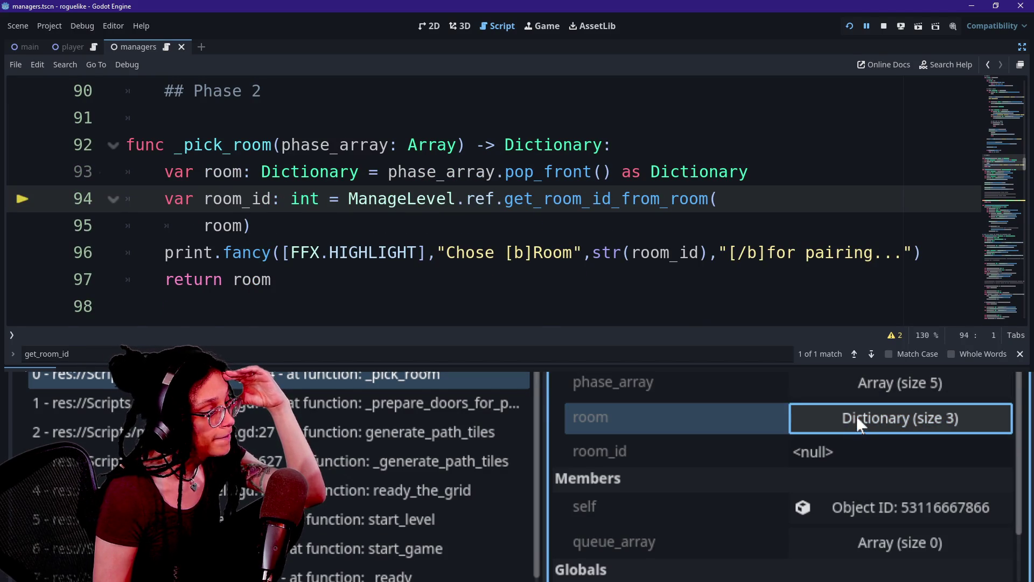
pyautogui.click(850, 414)
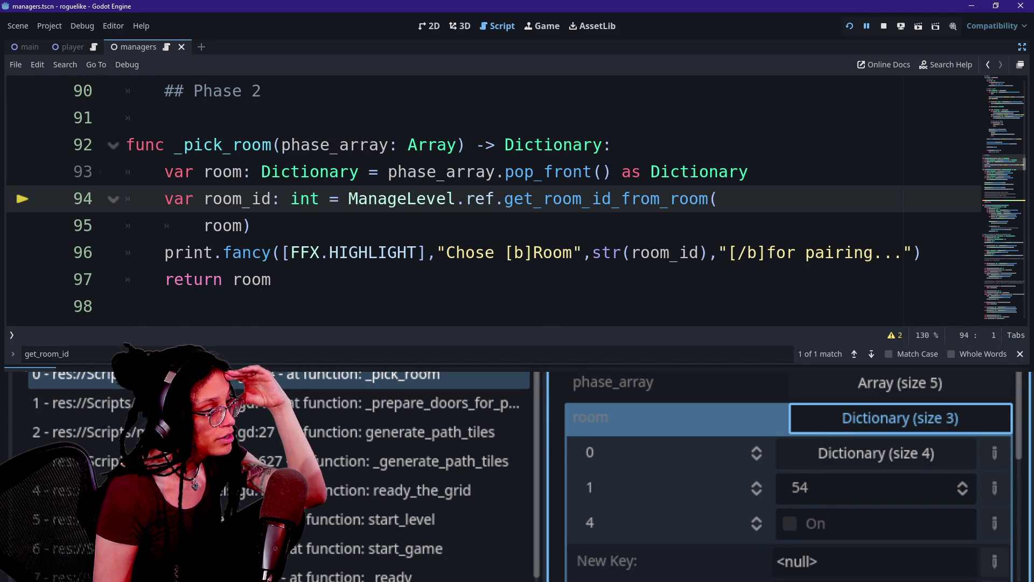
pyautogui.press('F11')
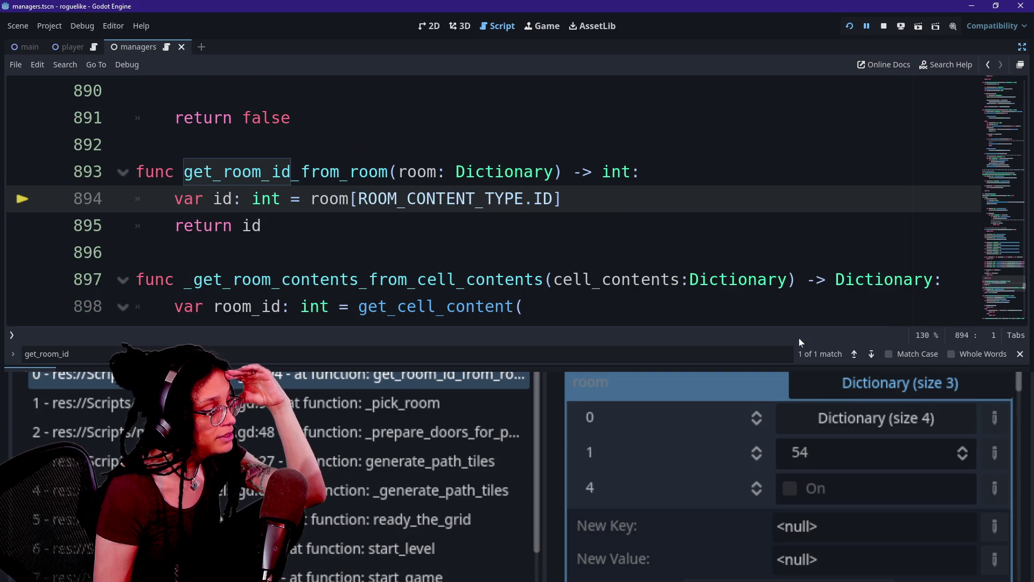
pyautogui.click(827, 388)
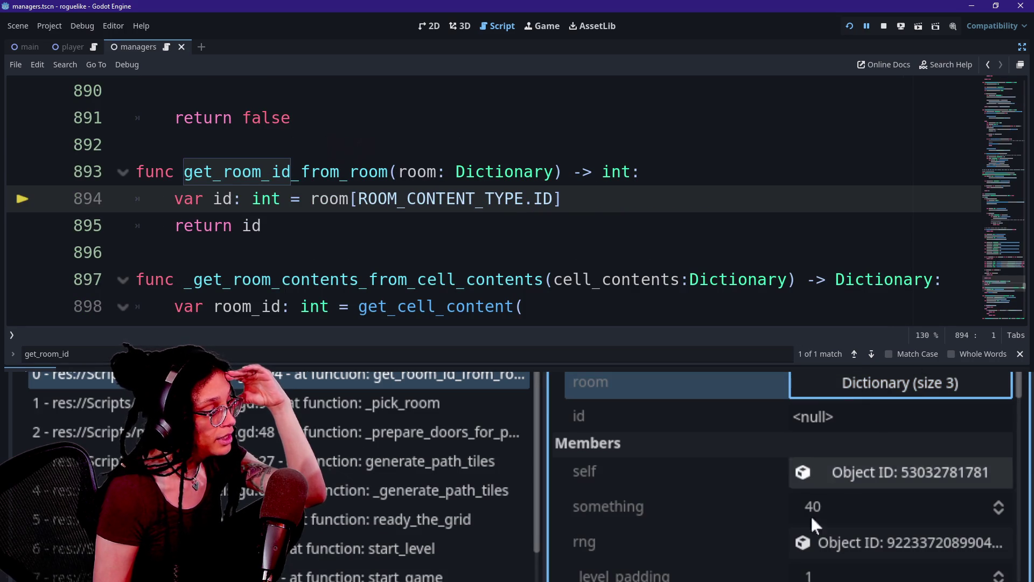
pyautogui.click(858, 420)
# Step: Step over line 894 to get id 54, then step back out of _pick_room to line 48
pyautogui.press('F11')
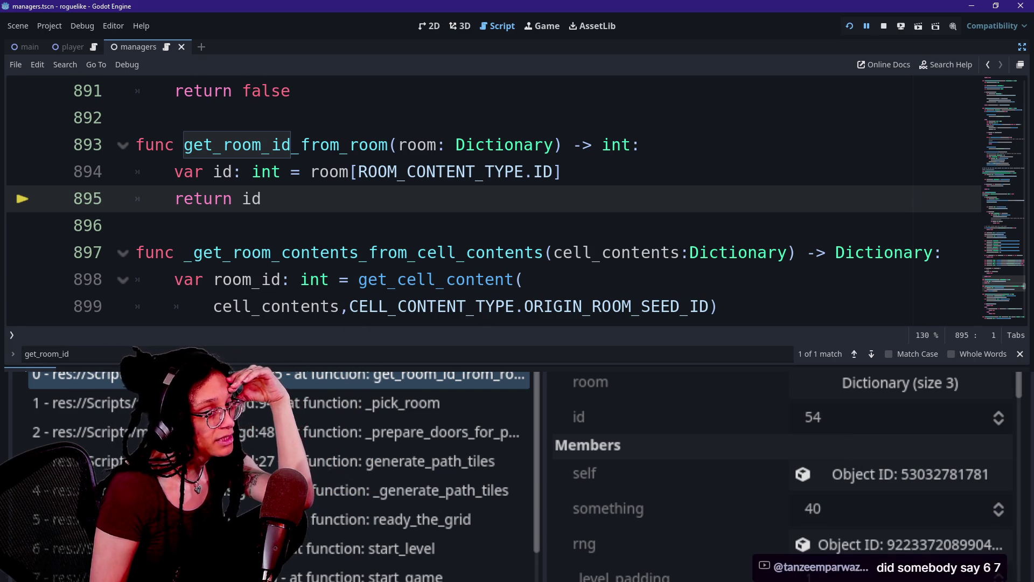
pyautogui.press('F10')
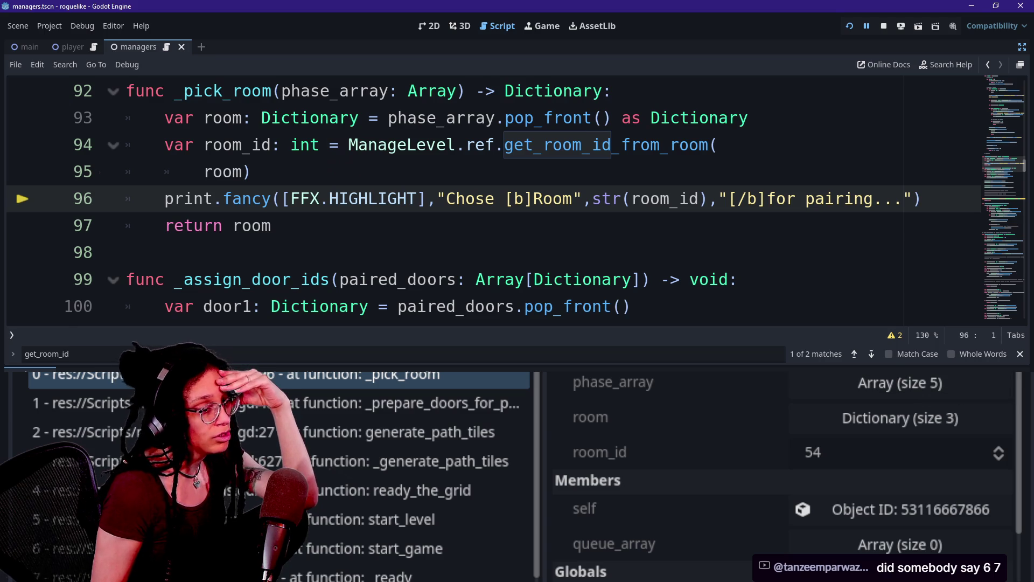
pyautogui.press('F10')
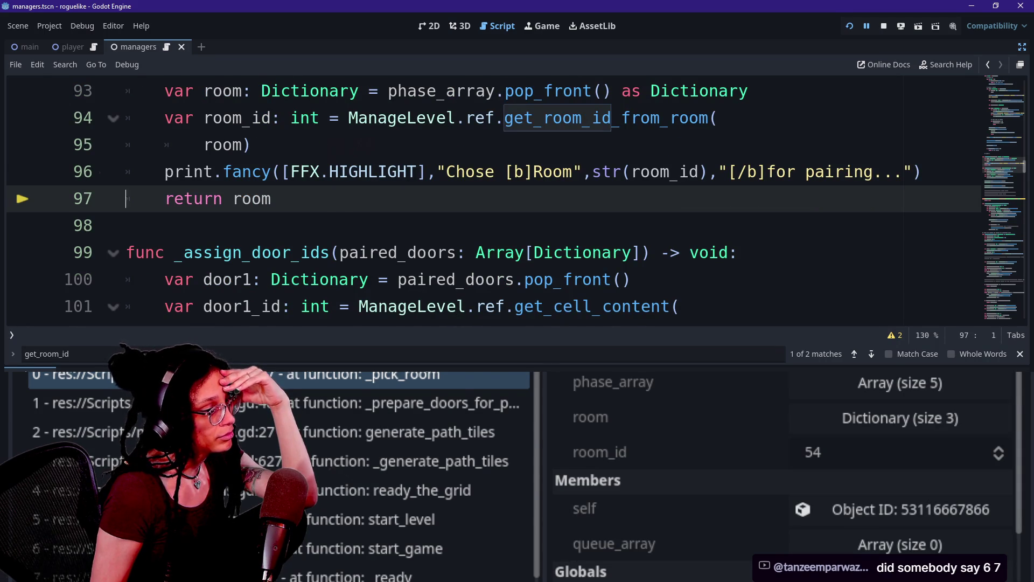
pyautogui.press('F10')
pyautogui.press('F10')
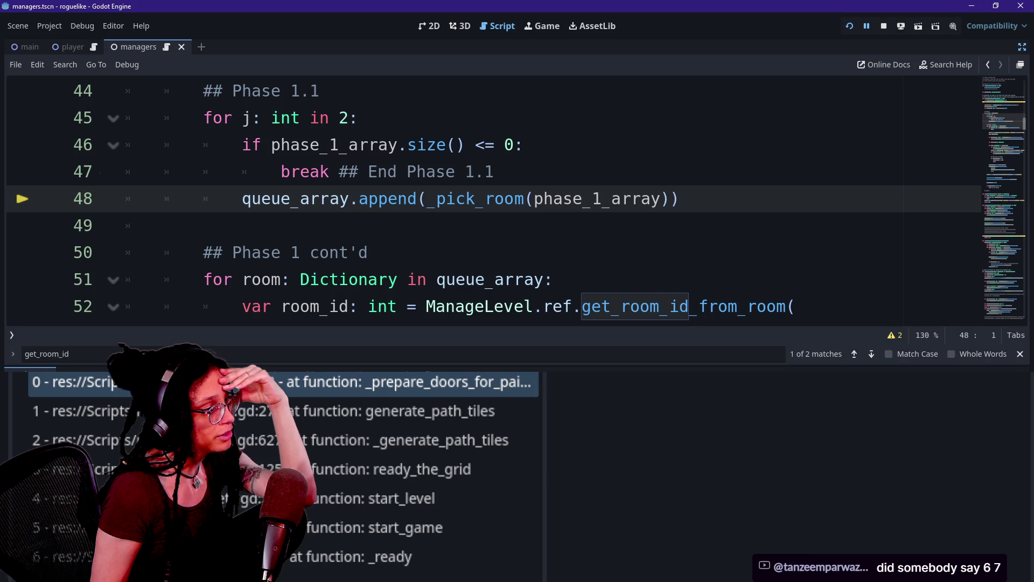
# Step: Step into _pick_room and its room-ID lookup, confirming the second room resolves to ID 677
pyautogui.press('F11')
pyautogui.press('F10')
pyautogui.click(801, 422)
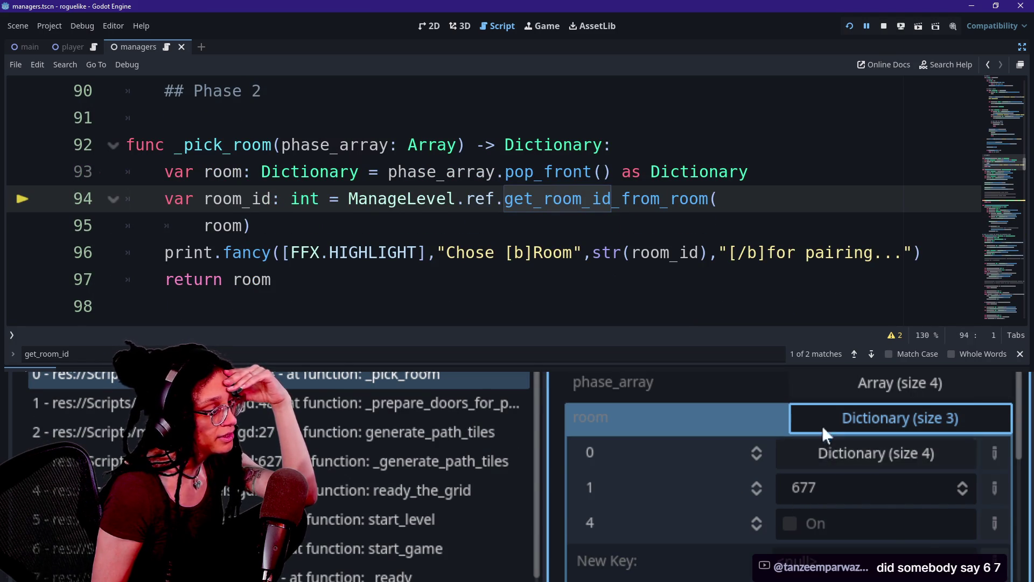
pyautogui.click(824, 423)
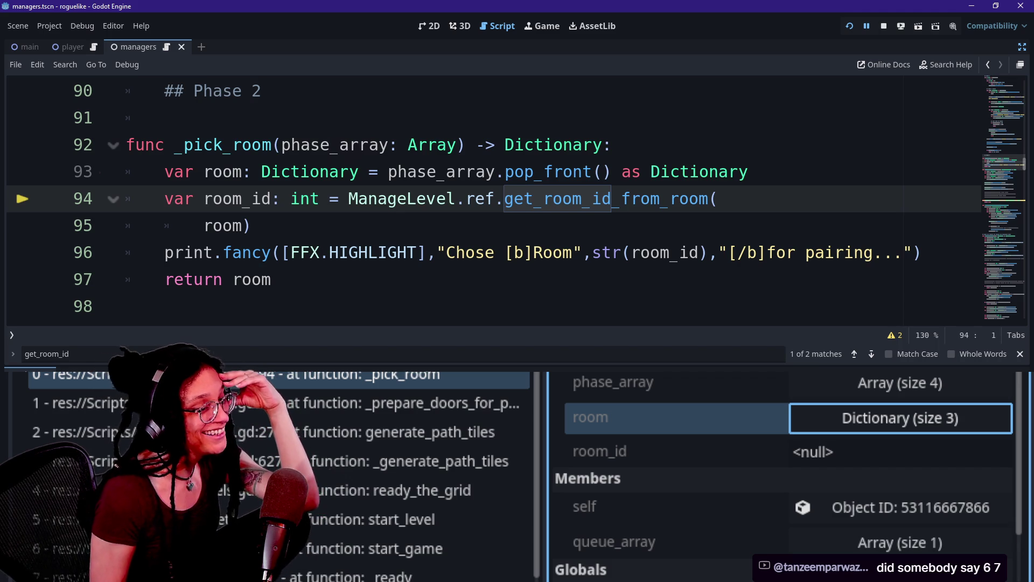
pyautogui.press('F11')
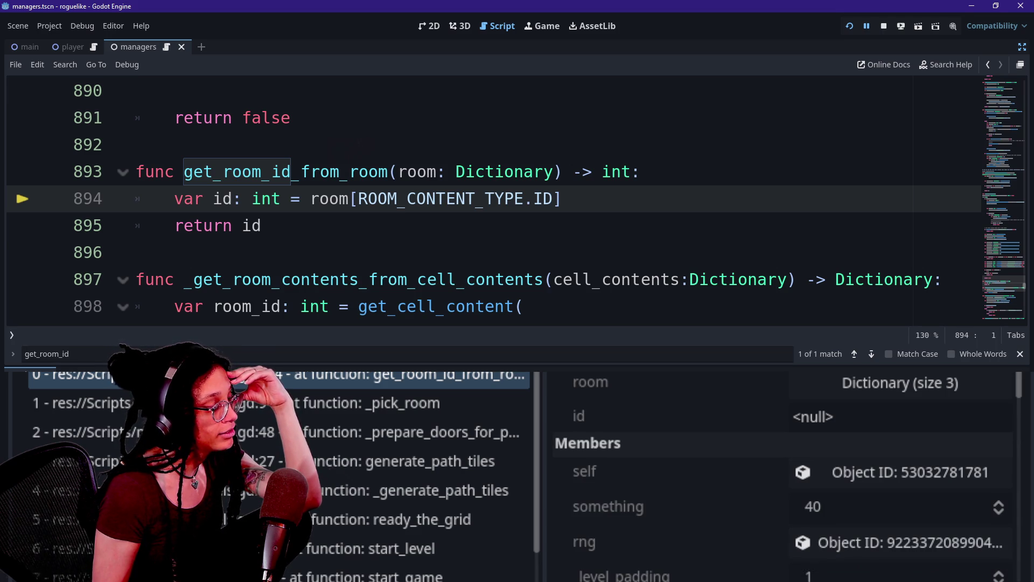
pyautogui.press('F10')
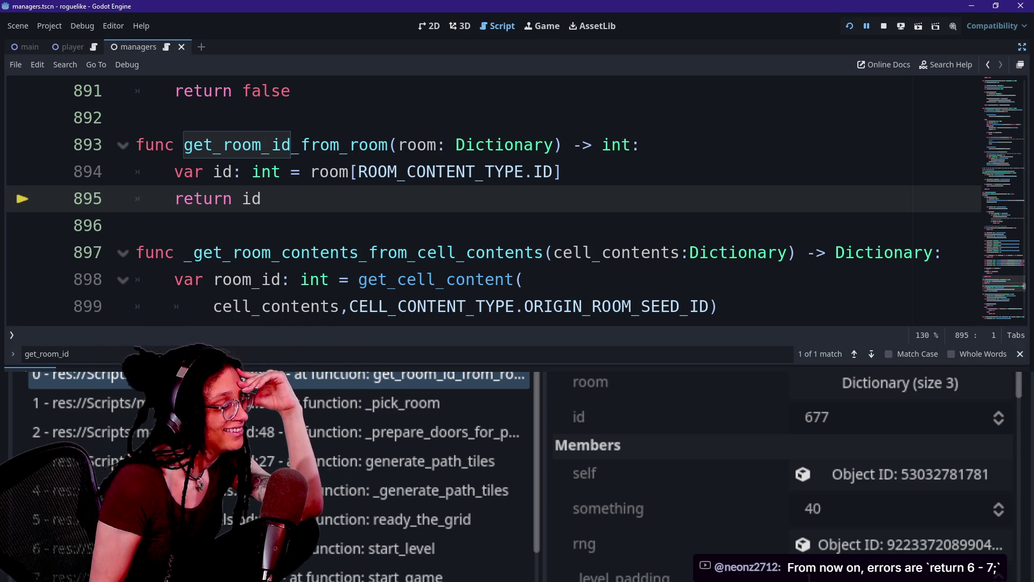
pyautogui.press('F10')
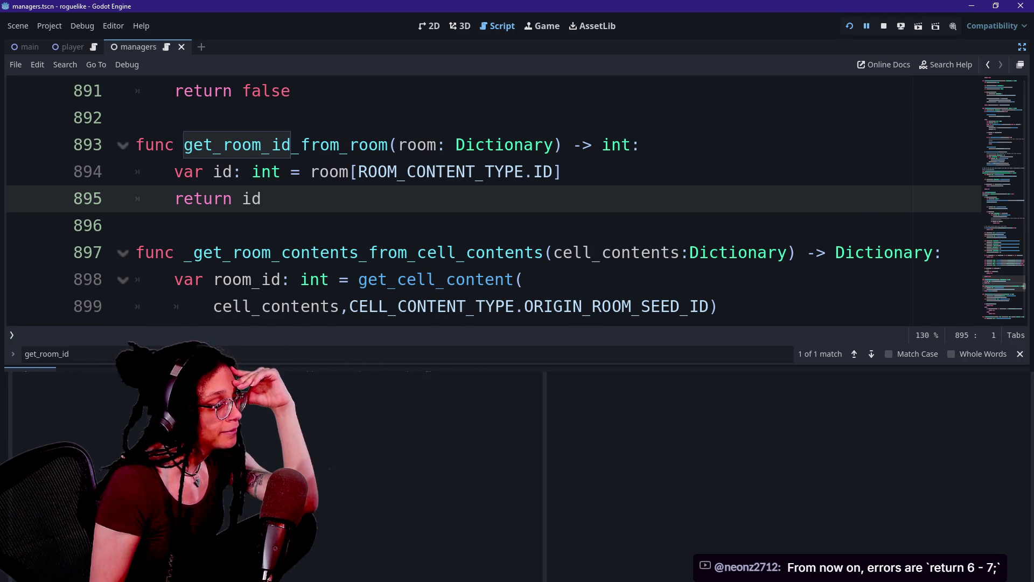
pyautogui.press('F10')
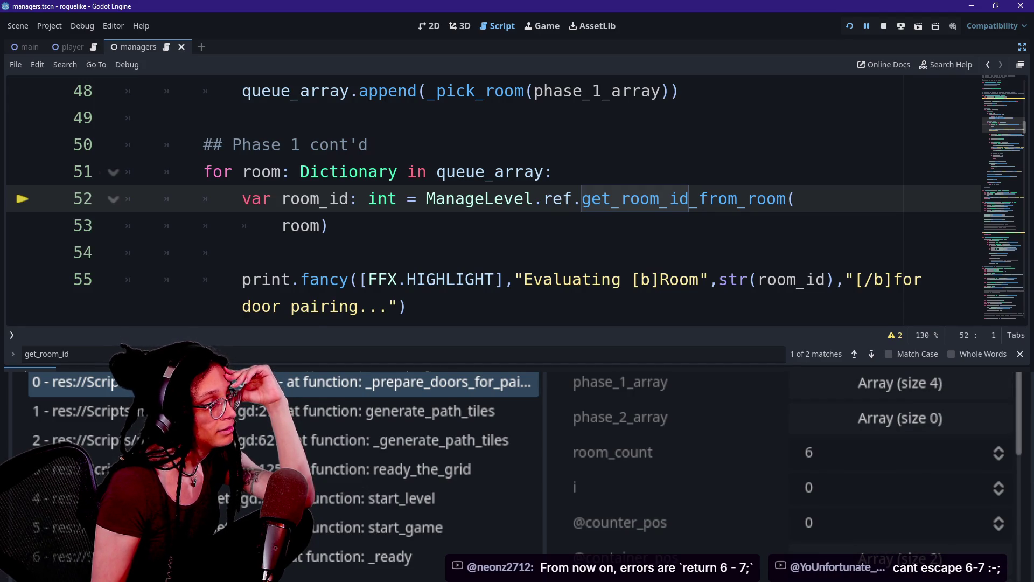
# Step: Step back to the door-pairing loop at line 57 and show the Output log listing Rooms 54 and 677
pyautogui.press('F11')
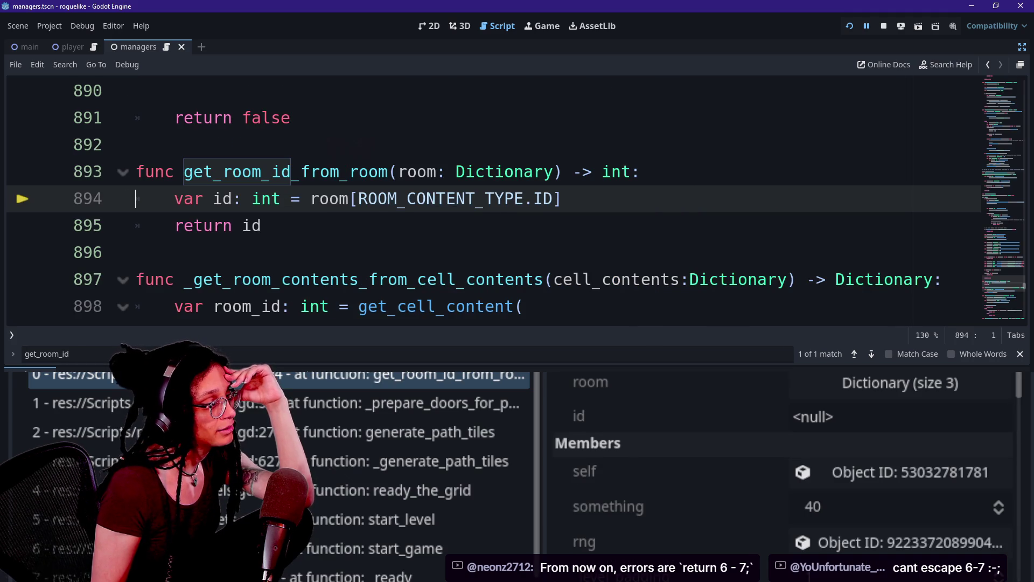
pyautogui.click(895, 383)
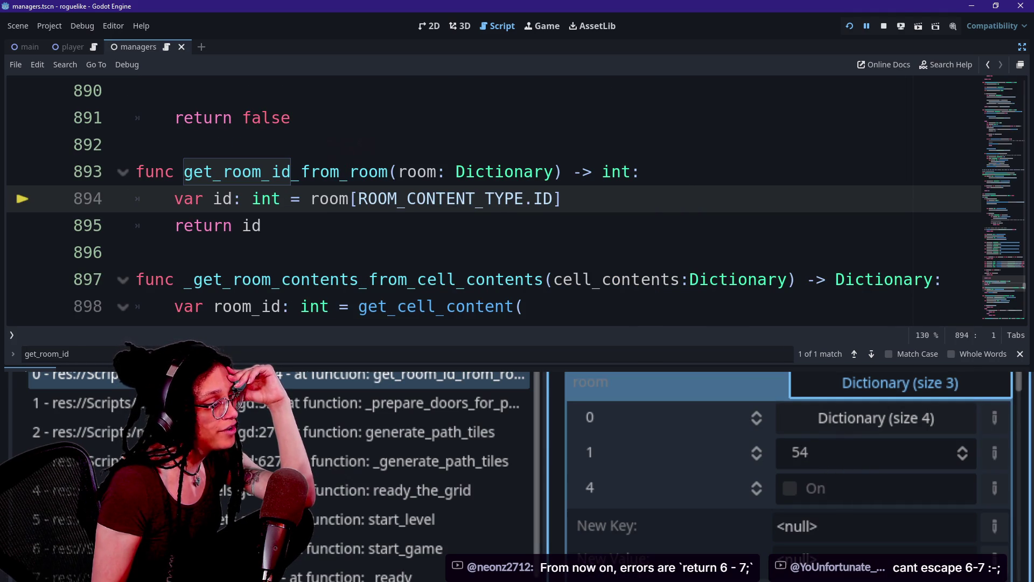
pyautogui.press('F11')
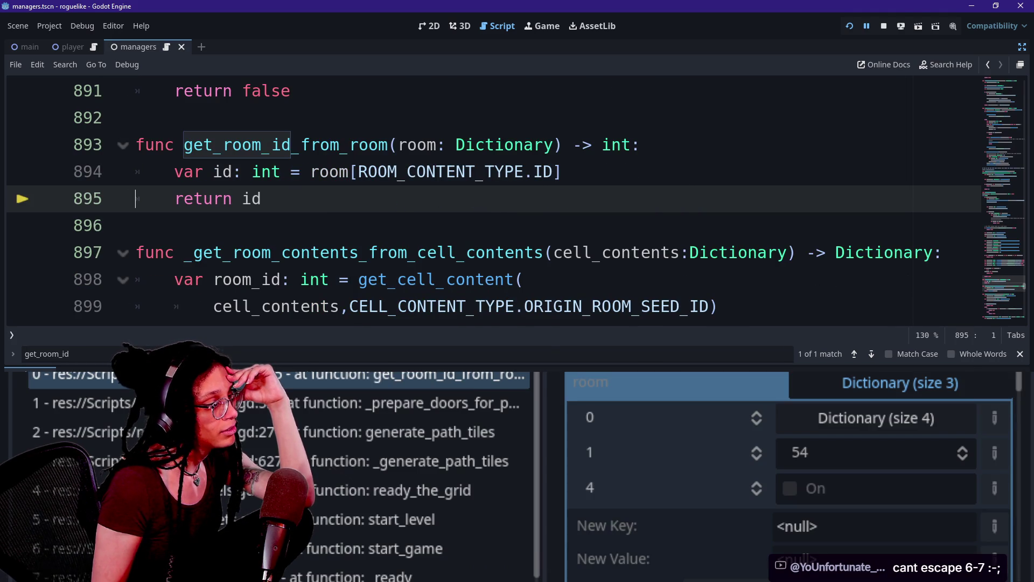
pyautogui.press('F11')
pyautogui.press('F10')
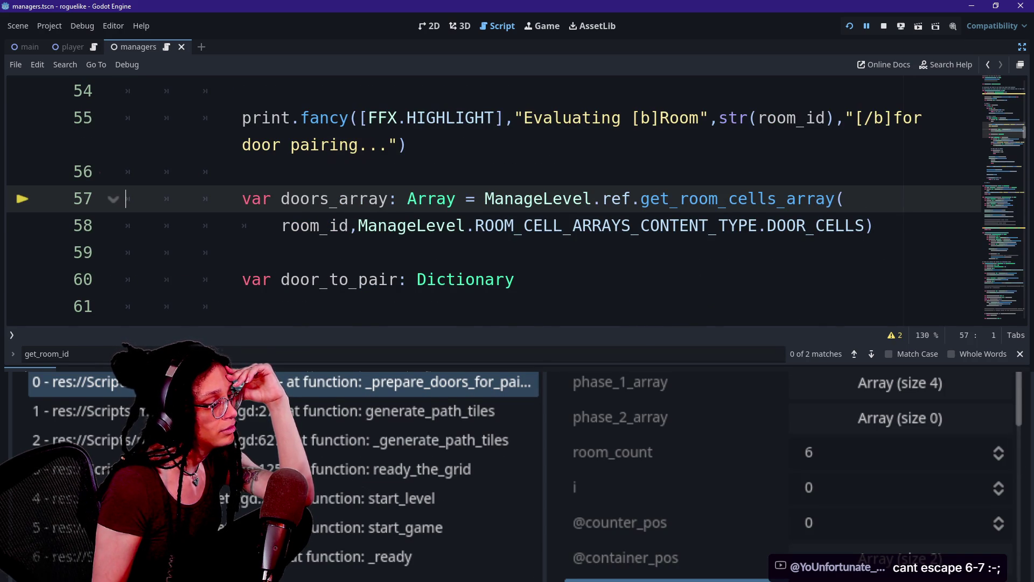
pyautogui.moveTo(323, 279)
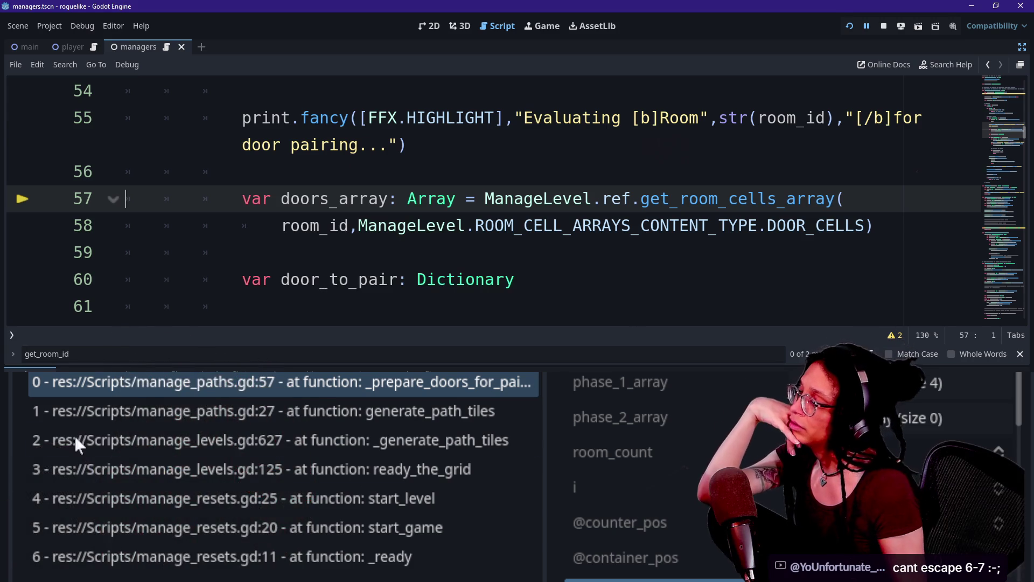
pyautogui.scroll(3, 323, 279)
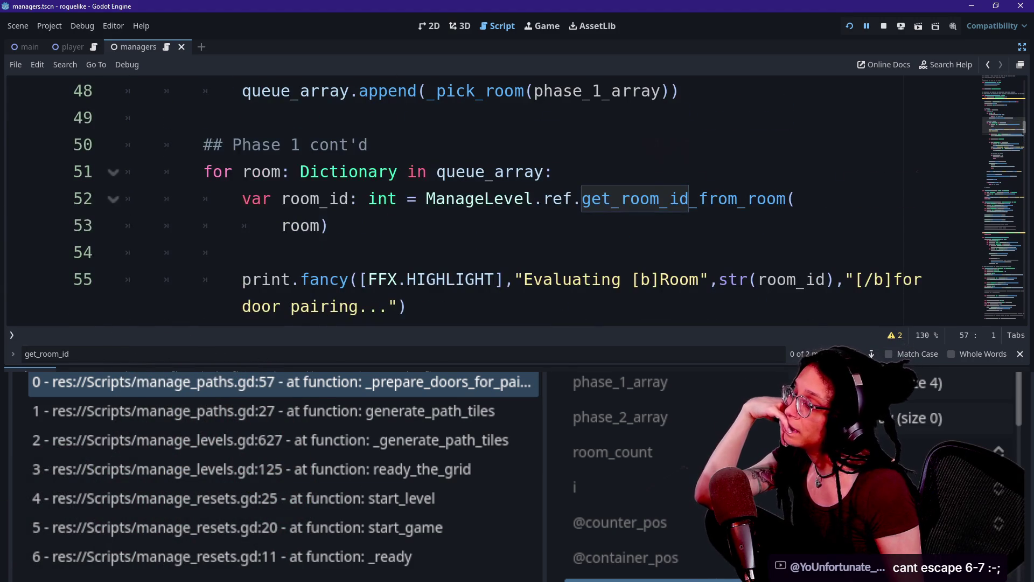
pyautogui.scroll(-3, 345, 175)
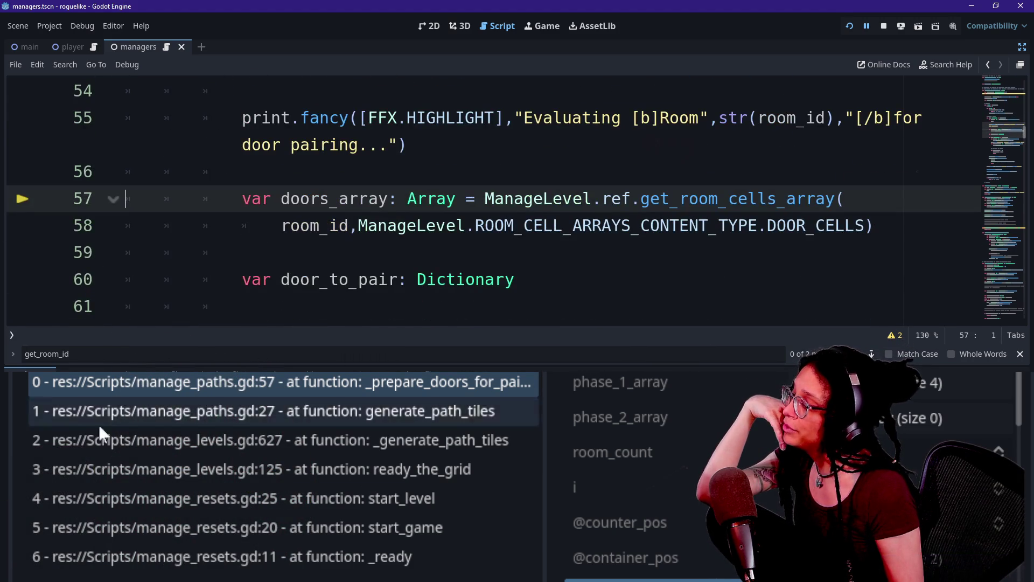
pyautogui.hotkey('alt', 'o')
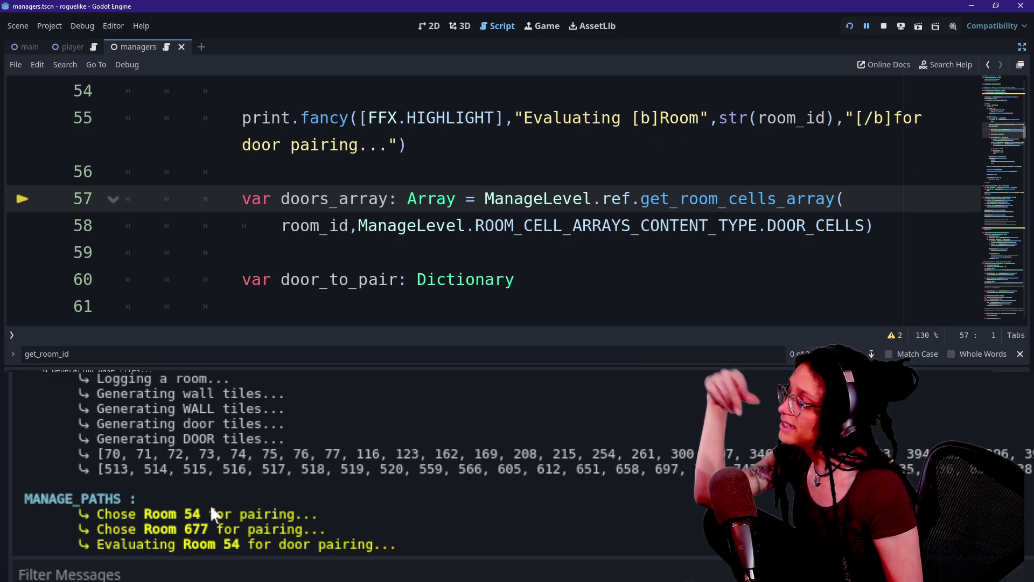
# Step: Highlight 'Room 677' in the Output log, then return to the Debugger stack and step past the door-cells lookup
pyautogui.moveTo(128, 529); pyautogui.dragTo(208, 529)
pyautogui.click(285, 542)
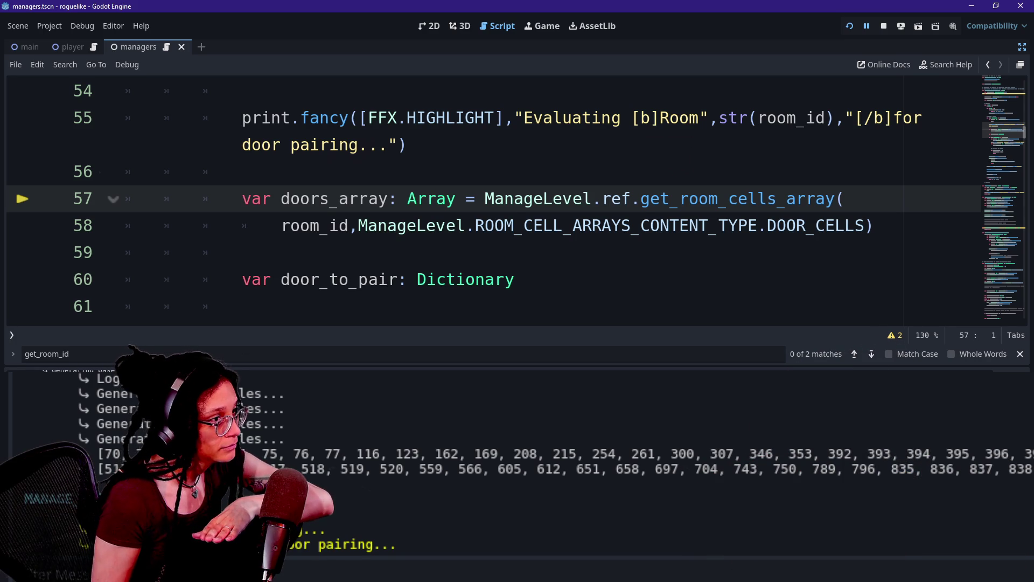
pyautogui.click(496, 554)
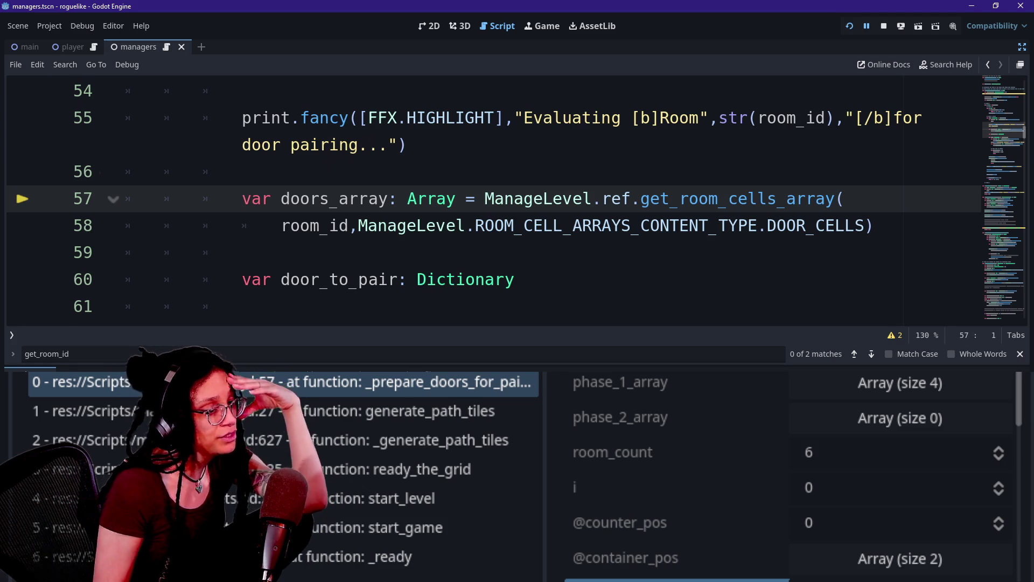
pyautogui.press('F10')
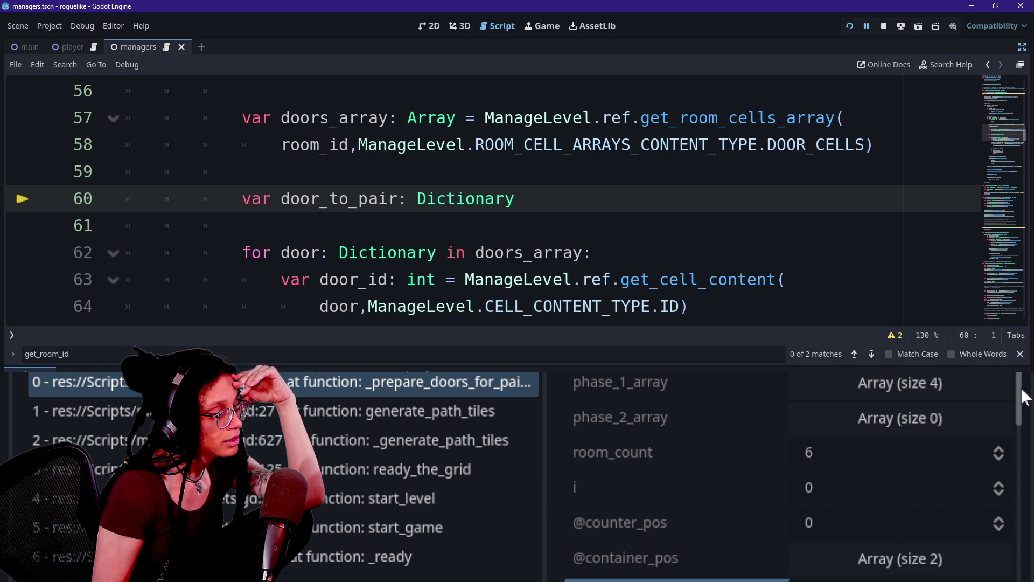
# Step: Collapse the room dictionary and expand doors_array to reveal its two entries
pyautogui.scroll(-5, 649, 531)
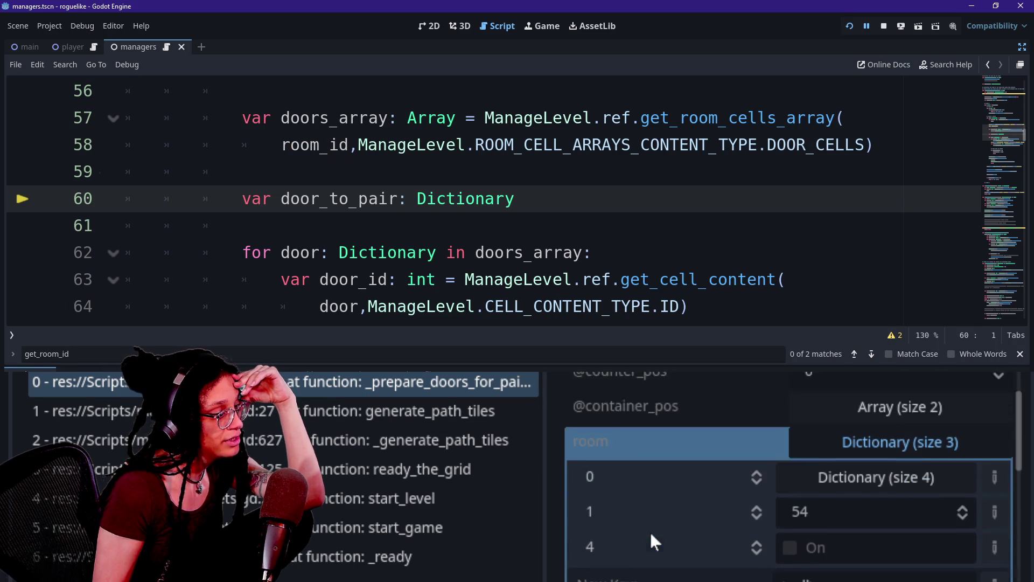
pyautogui.scroll(-1, 650, 531)
pyautogui.click(867, 379)
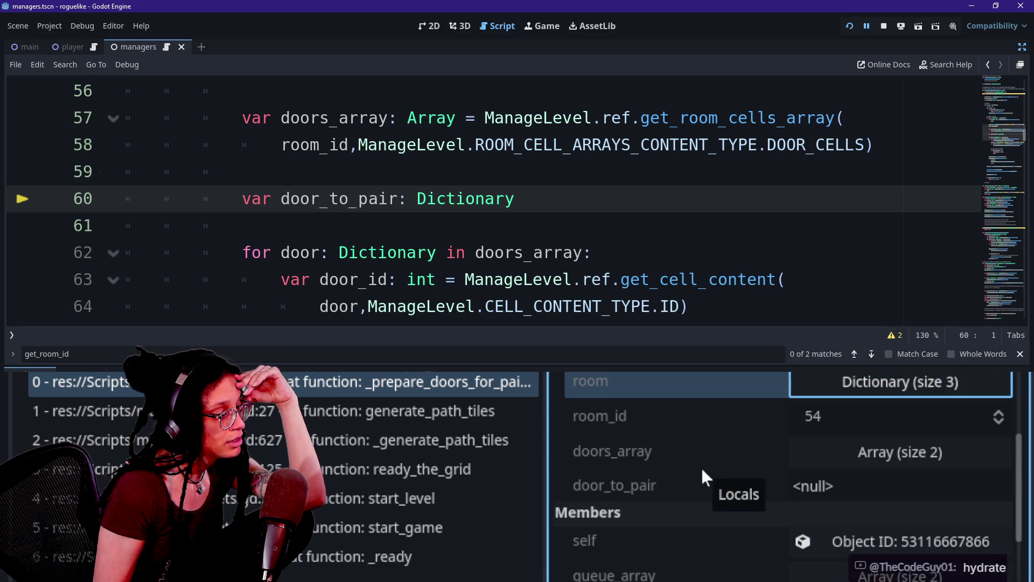
pyautogui.click(869, 457)
pyautogui.scroll(-3, 871, 459)
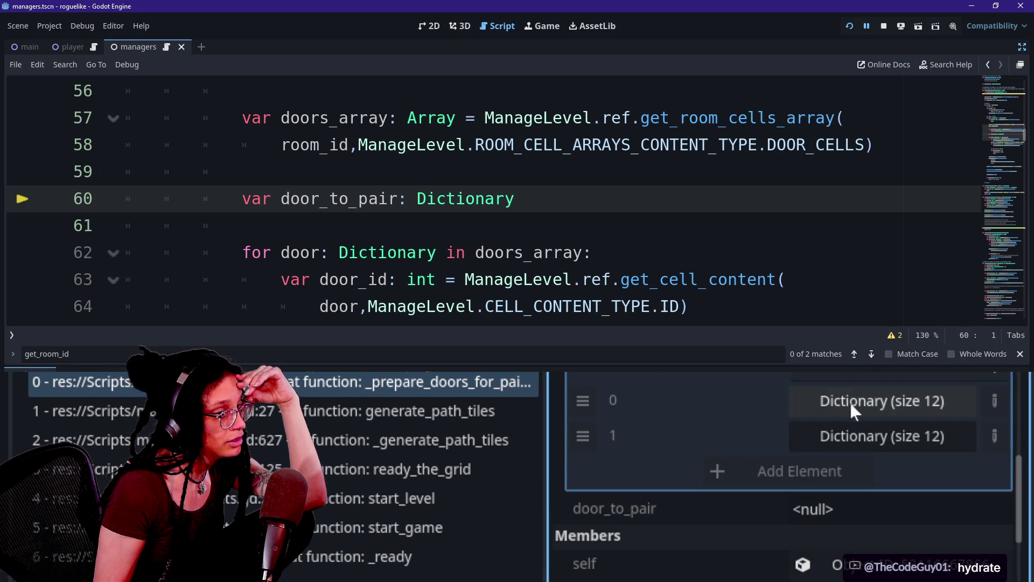
pyautogui.scroll(1, 749, 399)
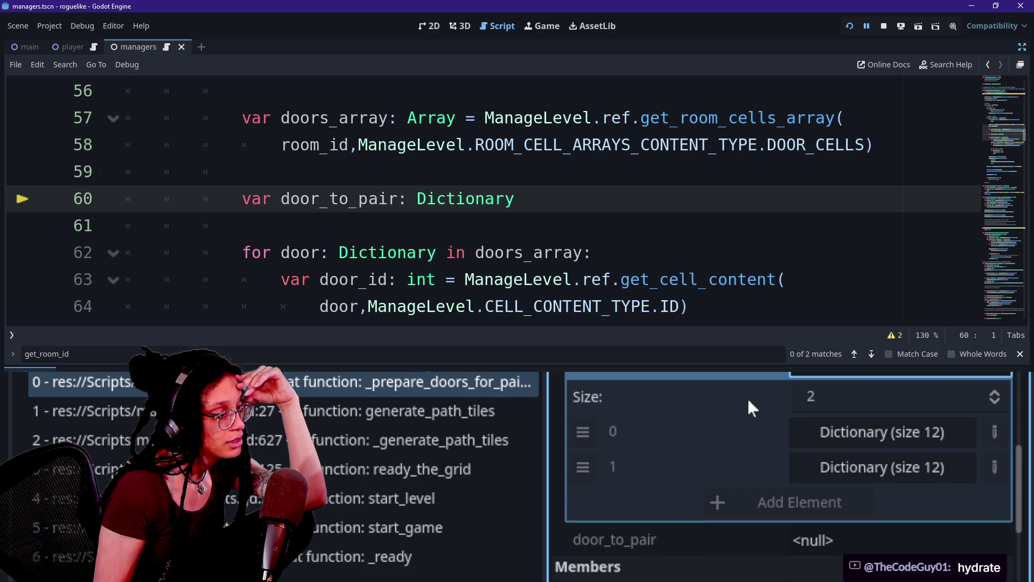
# Step: Inspect both size-12 door dictionaries in doors_array, then jump to the get_room_cells_array definition
pyautogui.click(852, 443)
pyautogui.click(855, 441)
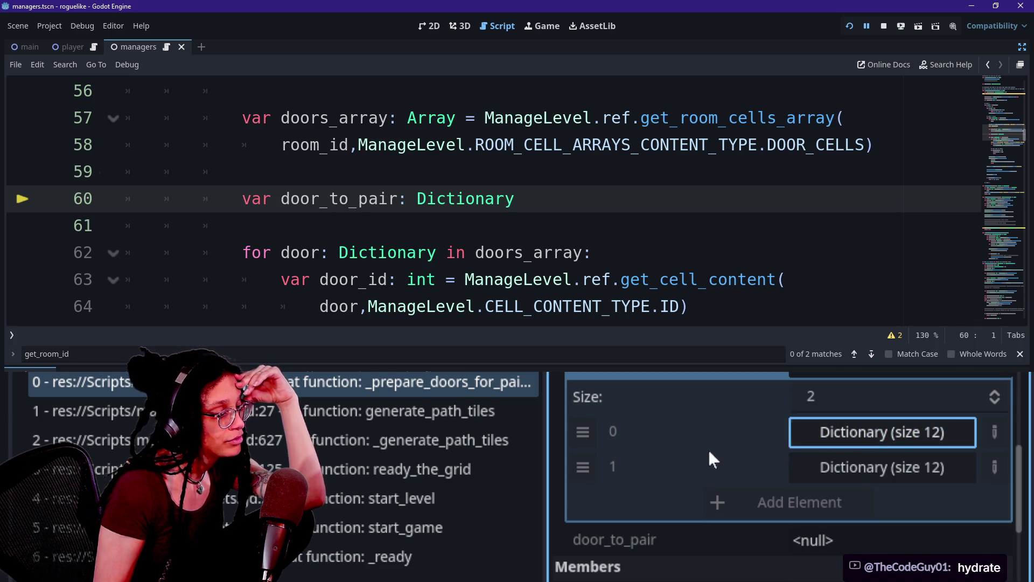
pyautogui.click(807, 441)
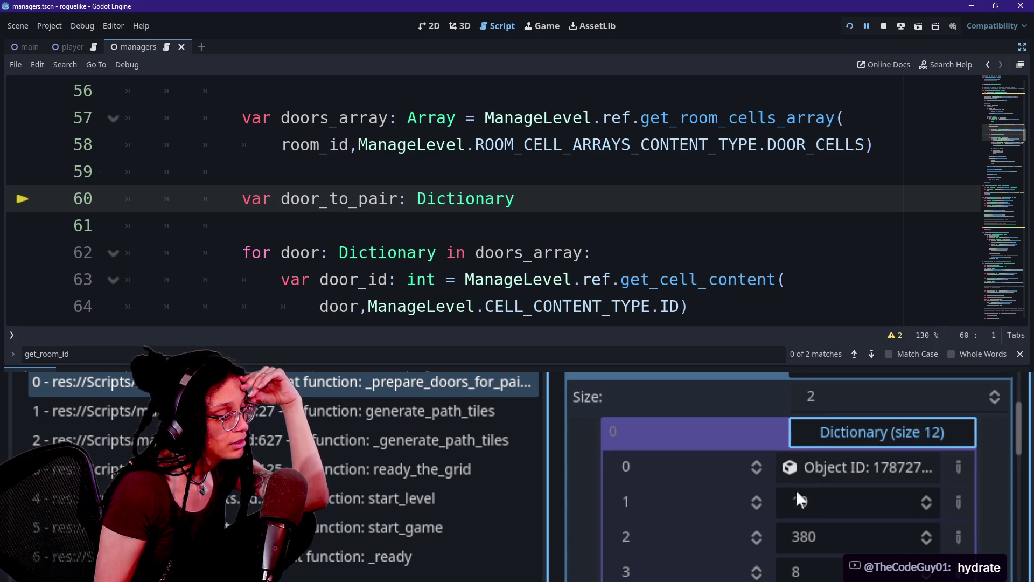
pyautogui.click(817, 430)
pyautogui.click(821, 463)
pyautogui.click(821, 464)
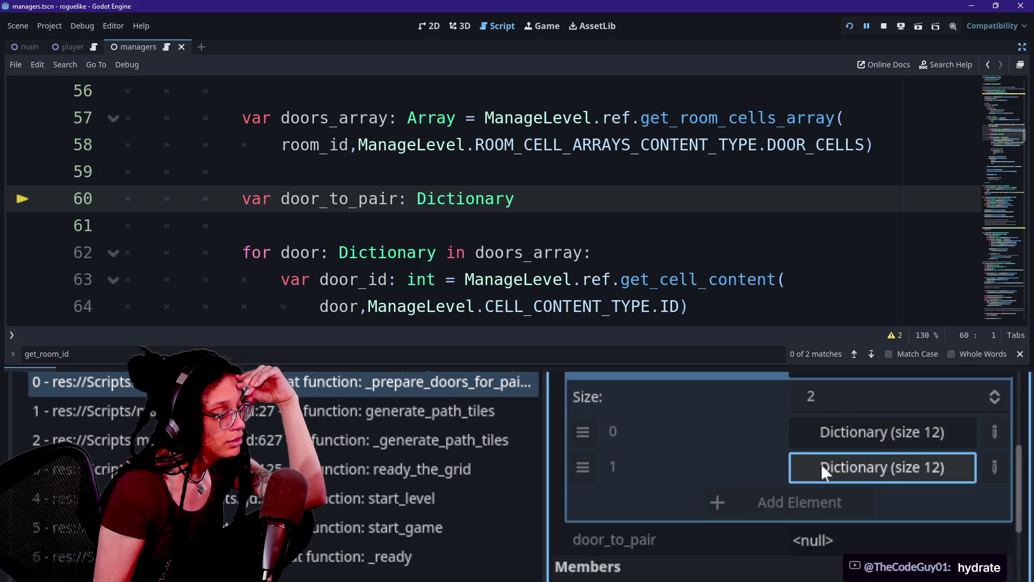
pyautogui.scroll(2, 771, 458)
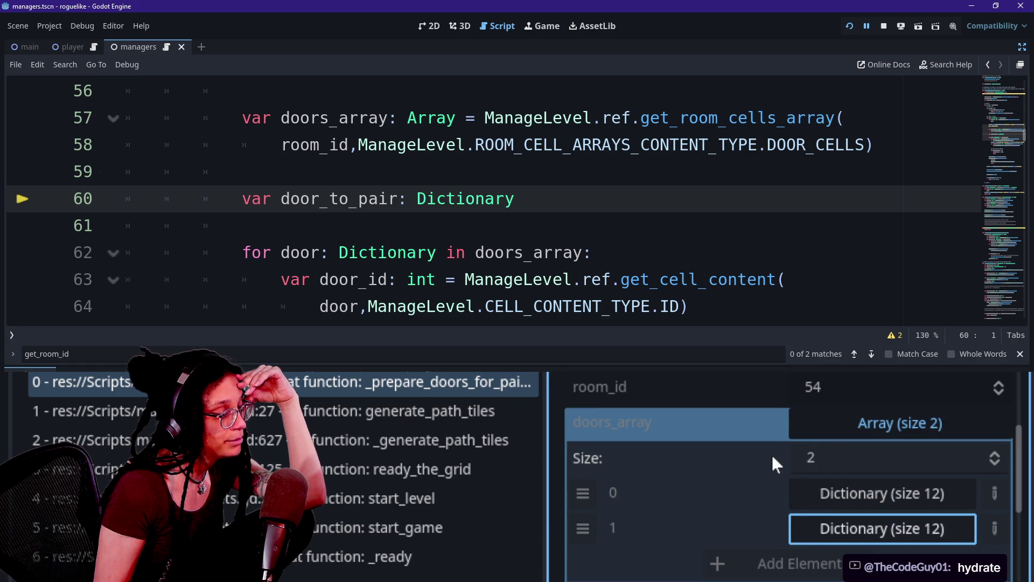
pyautogui.scroll(2, 664, 491)
pyautogui.scroll(-2, 664, 492)
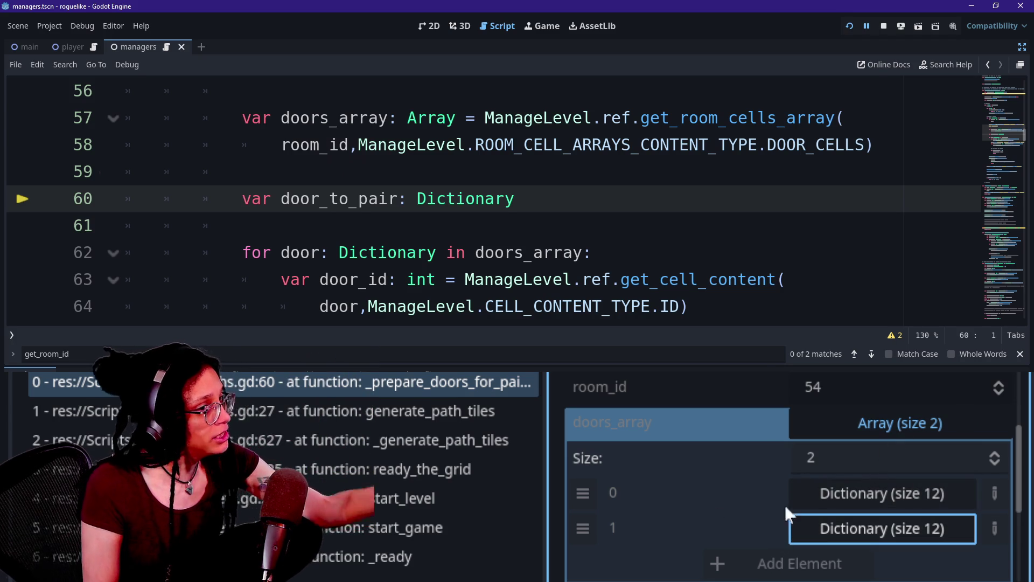
pyautogui.keyDown('ctrl'); pyautogui.click(695, 117); pyautogui.keyUp('ctrl')
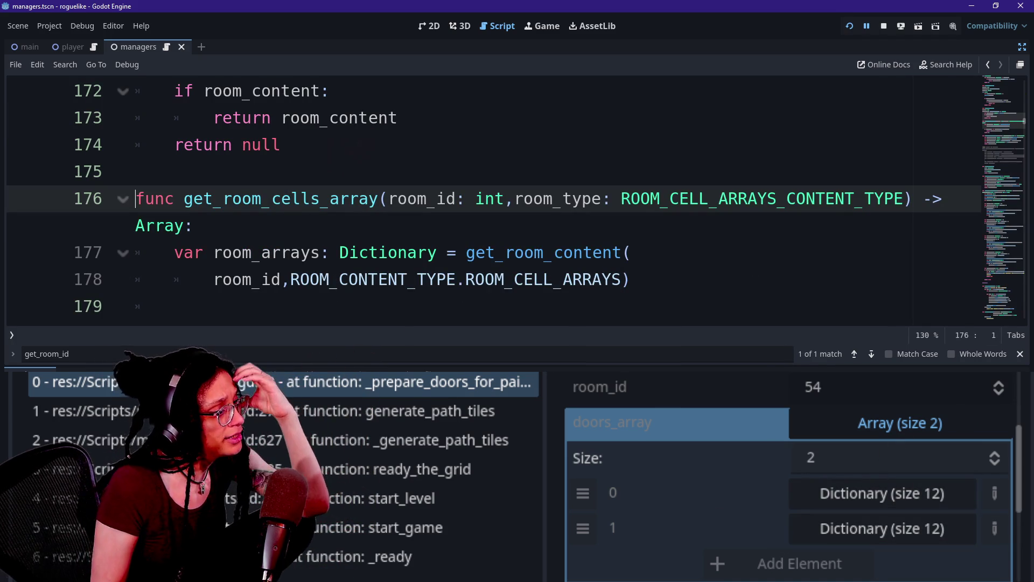
# Step: Read through get_room_cells_array, enlarge the code view above the debugger, and restart the project
pyautogui.press('Down')
pyautogui.press('Down')
pyautogui.press('Down')
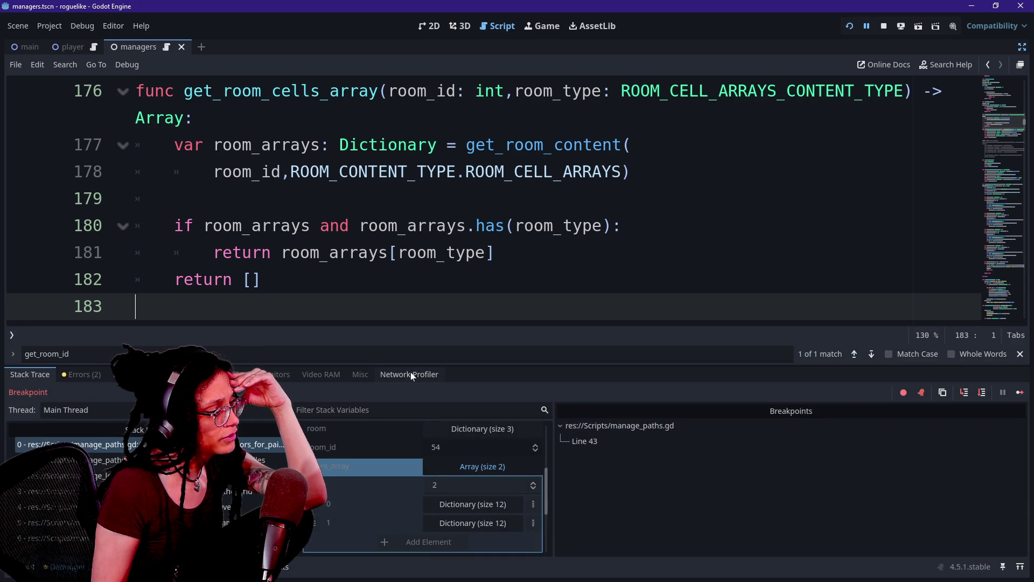
pyautogui.moveTo(411, 368); pyautogui.dragTo(410, 424)
pyautogui.click(438, 226)
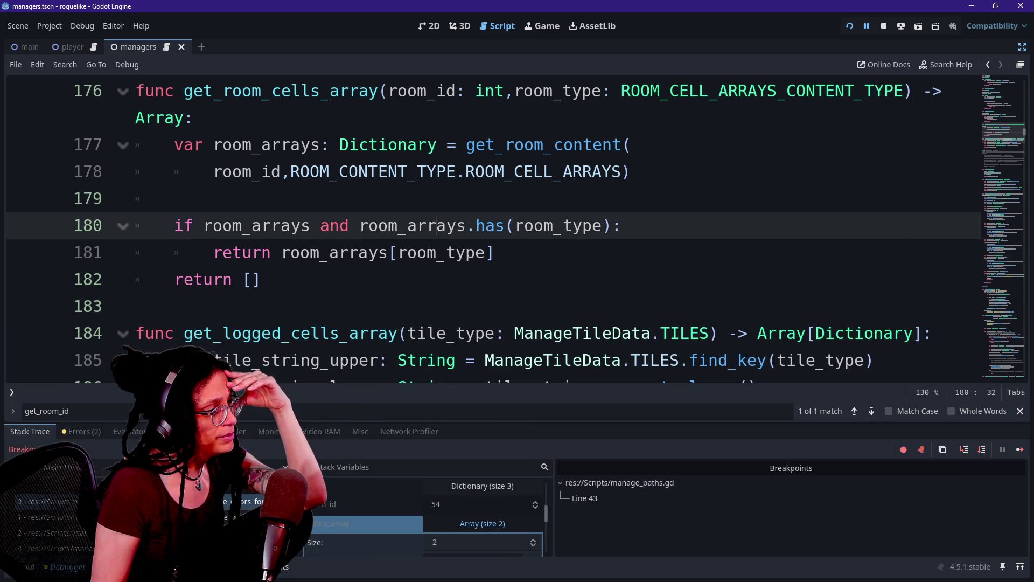
pyautogui.press('Up')
pyautogui.press('Up')
pyautogui.press('Up')
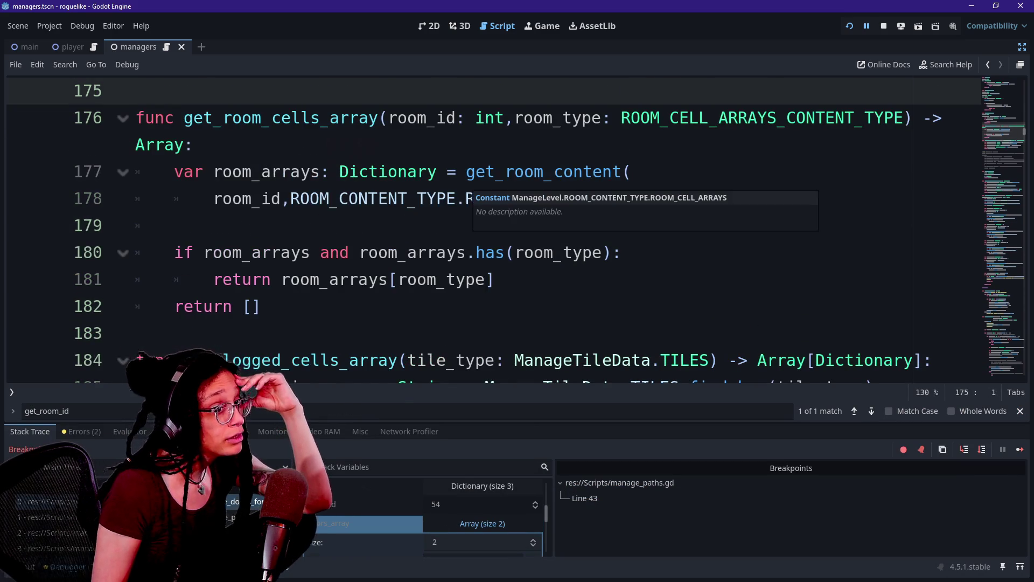
pyautogui.press('Up')
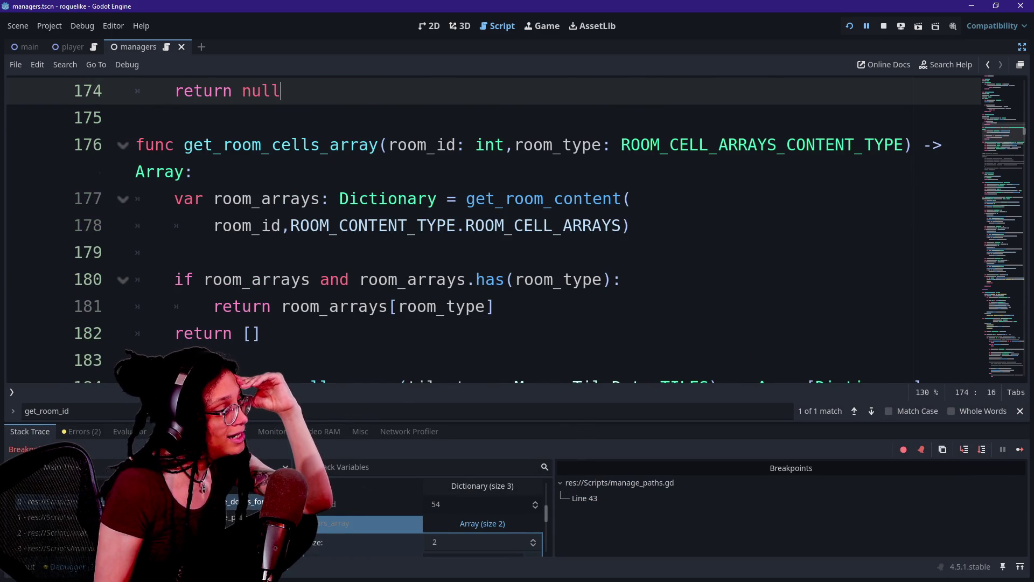
pyautogui.click(854, 27)
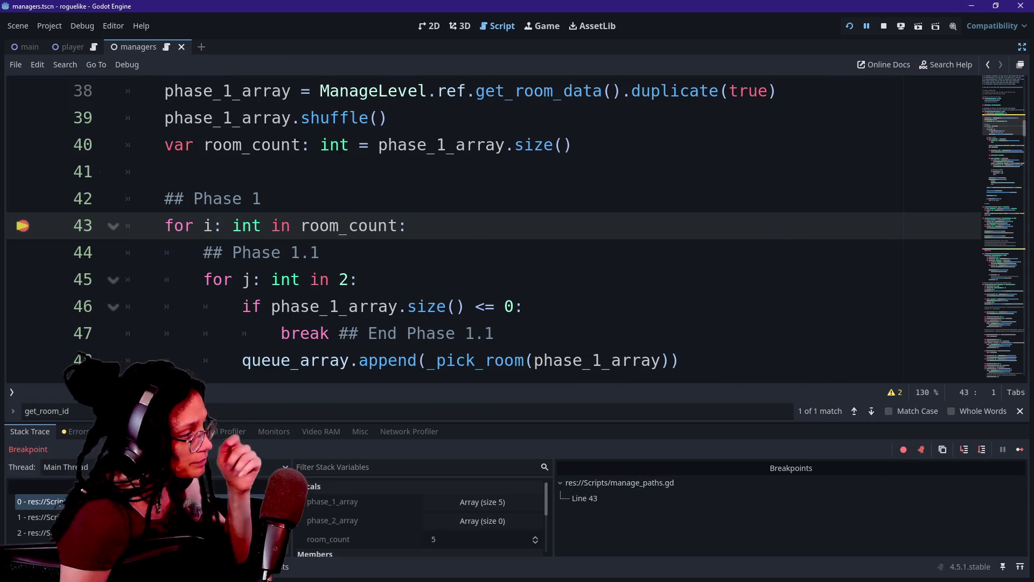
# Step: Step through the loop into _pick_room and get_room_id_from_room for the first chosen room
pyautogui.click(965, 450)
pyautogui.click(965, 450)
pyautogui.click(965, 450)
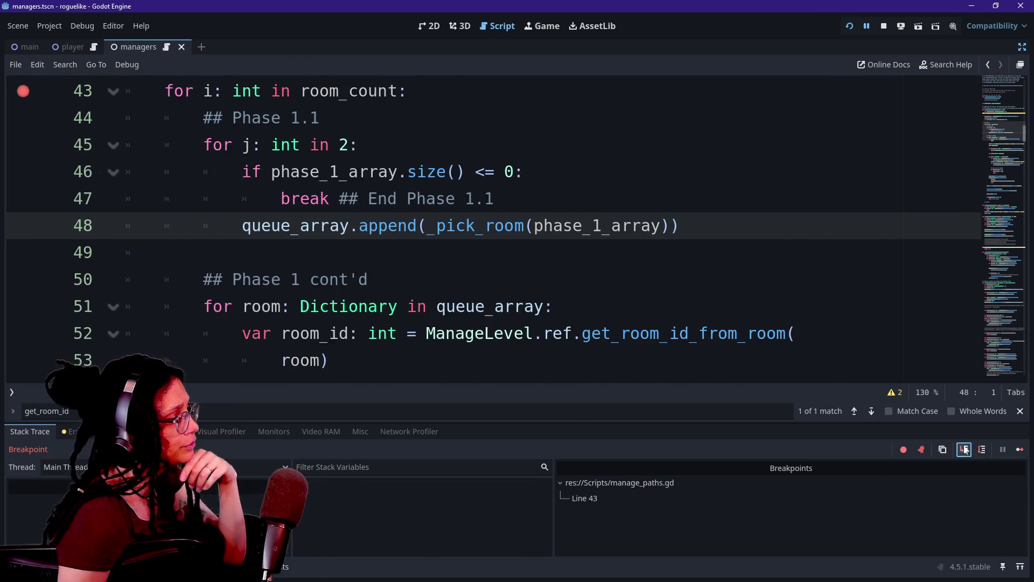
pyautogui.click(965, 450)
pyautogui.click(965, 450)
pyautogui.click(965, 451)
pyautogui.click(965, 450)
pyautogui.click(965, 450)
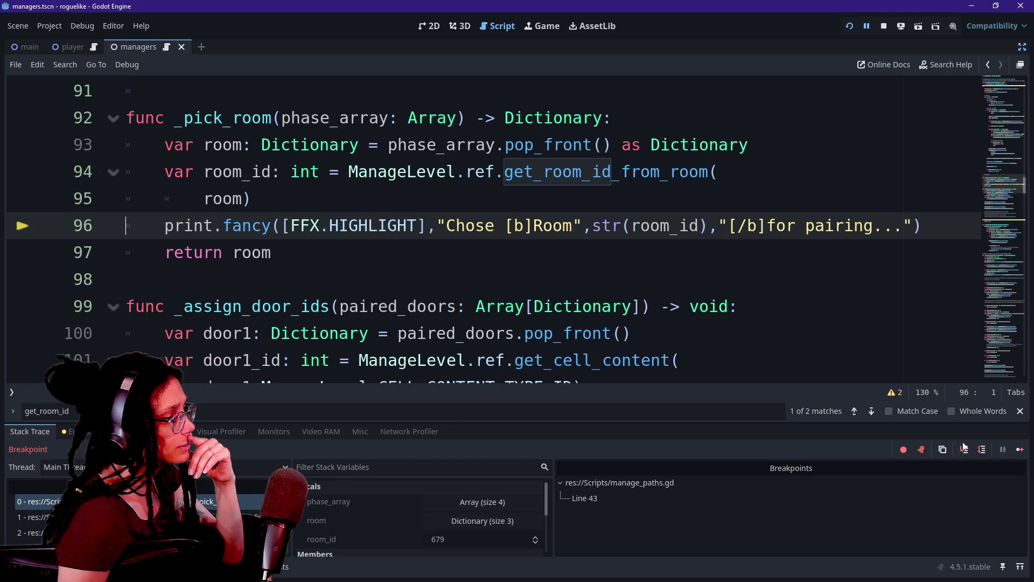
pyautogui.click(967, 451)
pyautogui.click(964, 450)
# Step: Step through the second _pick_room call, then into get_room_id_from_room from line 52
pyautogui.click(964, 451)
pyautogui.click(965, 450)
pyautogui.click(965, 451)
pyautogui.click(965, 450)
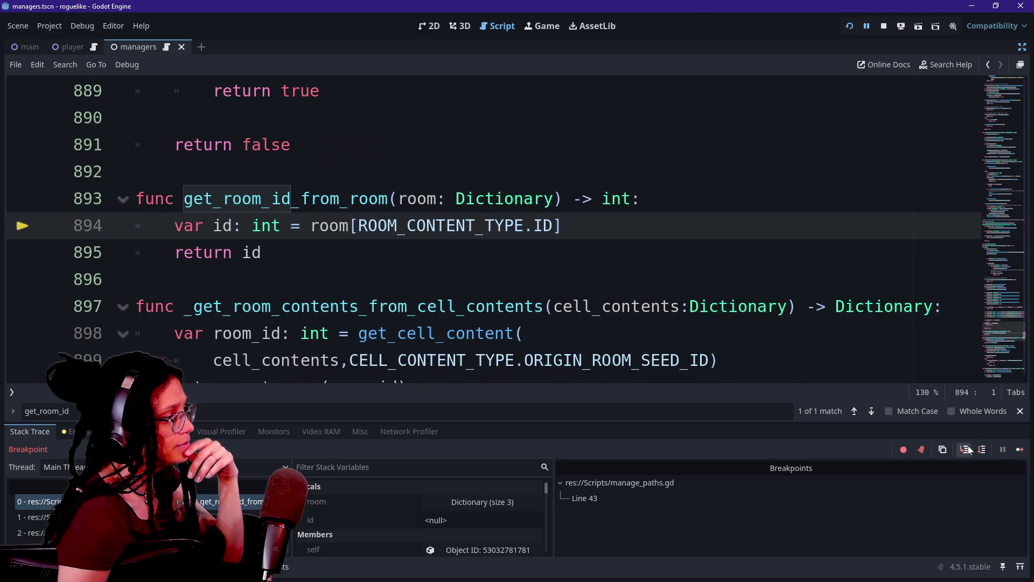
pyautogui.click(965, 450)
pyautogui.click(964, 450)
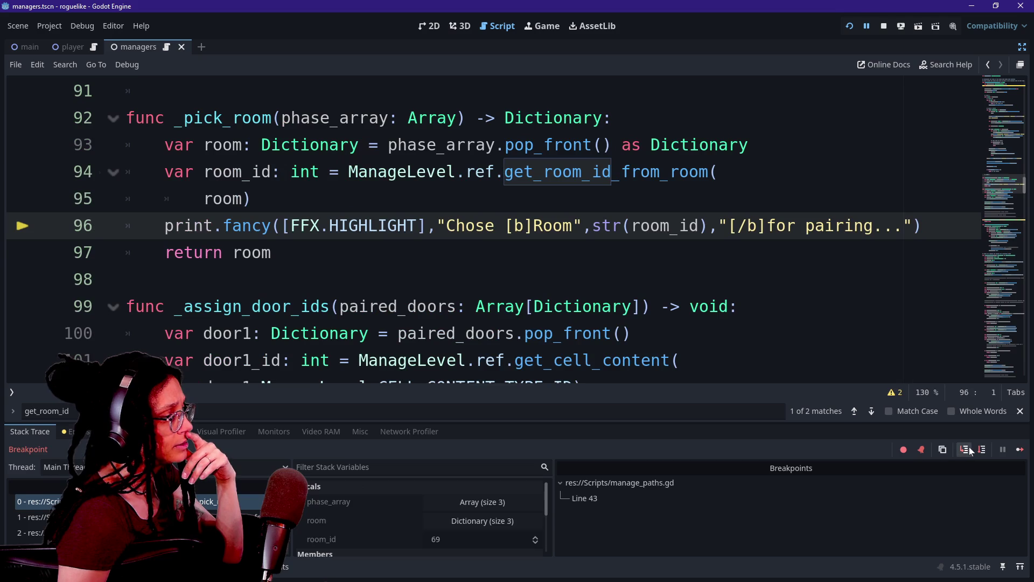
pyautogui.click(982, 449)
pyautogui.click(964, 451)
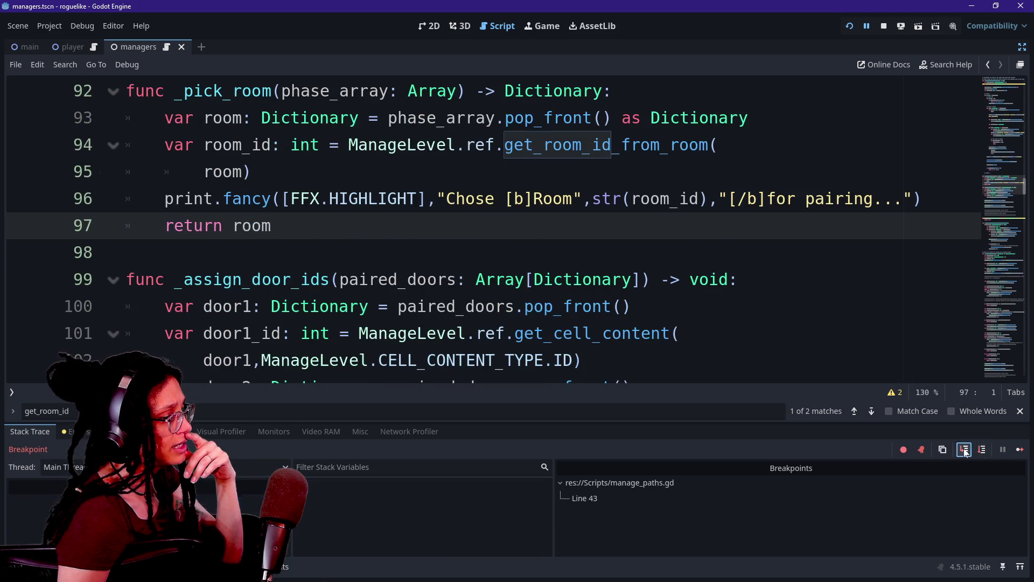
pyautogui.click(965, 451)
pyautogui.click(965, 451)
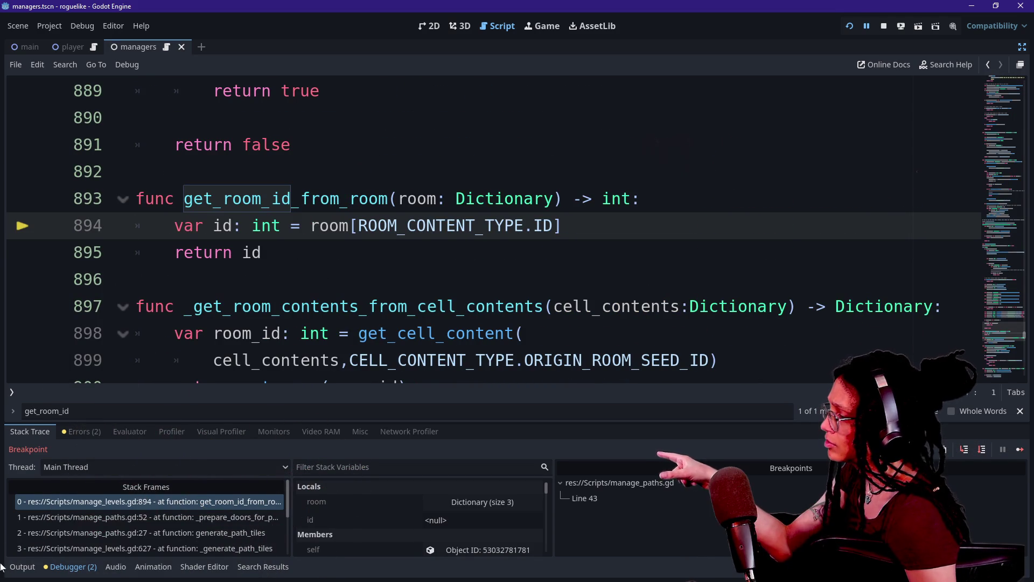
# Step: Check the Output log for chosen Room 679, then step out of the room-ID lookup
pyautogui.click(22, 566)
pyautogui.moveTo(158, 499)
pyautogui.mouseDown()
pyautogui.moveTo(73, 516)
pyautogui.moveTo(93, 528)
pyautogui.mouseUp()
pyautogui.click(112, 523)
pyautogui.click(92, 532)
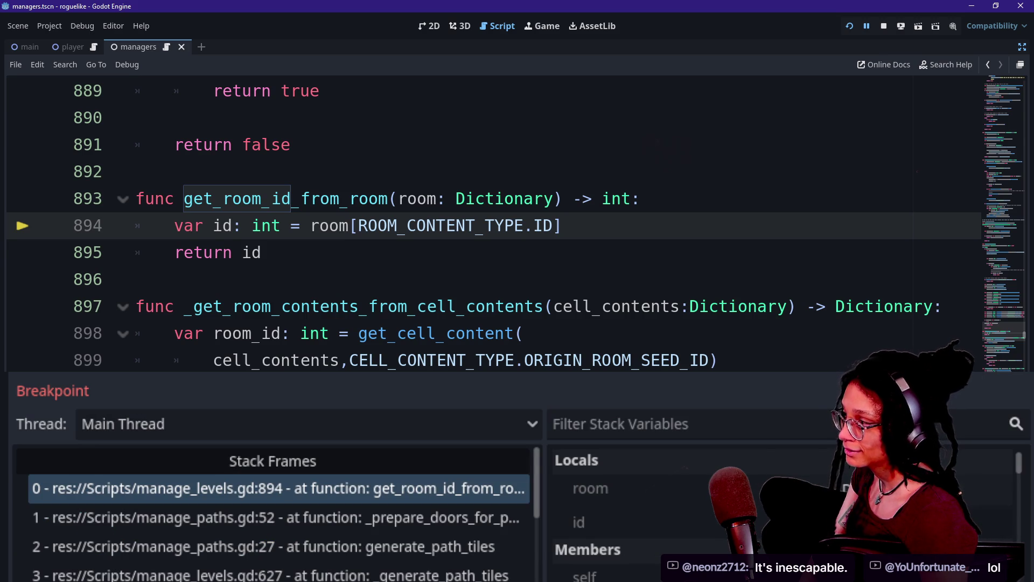
pyautogui.press('F10')
# Step: Step into get_room_cells_array with room_id 679 and view the ROOM_CELL_ARRAYS_CONTENT_TYPE enum definition
pyautogui.press('F10')
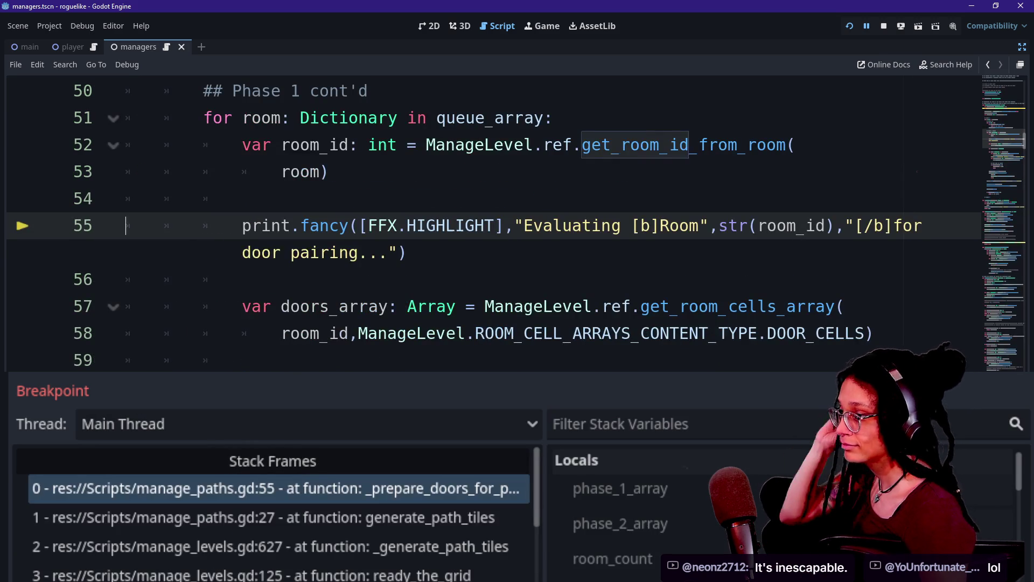
pyautogui.press('F10')
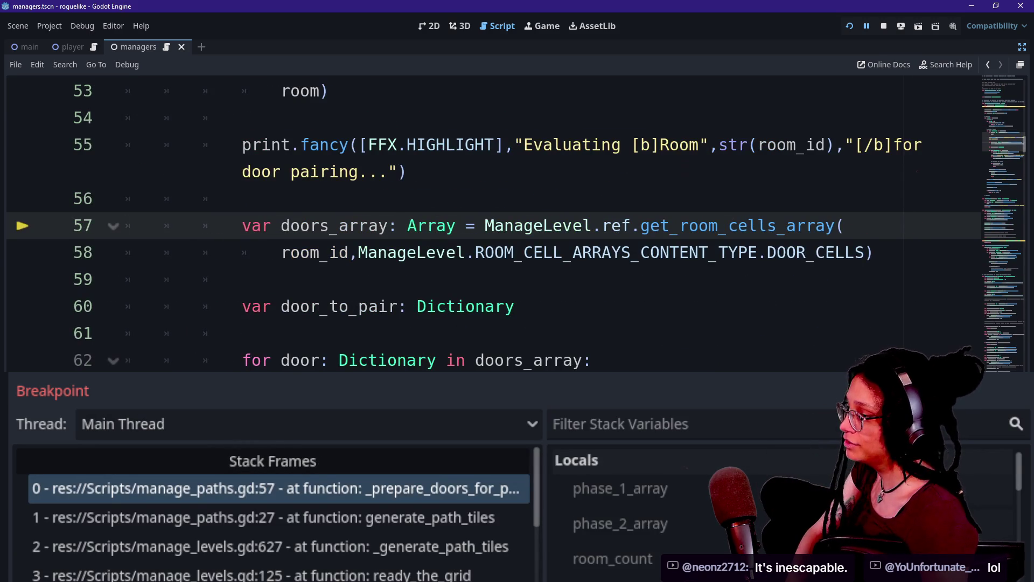
pyautogui.press('F11')
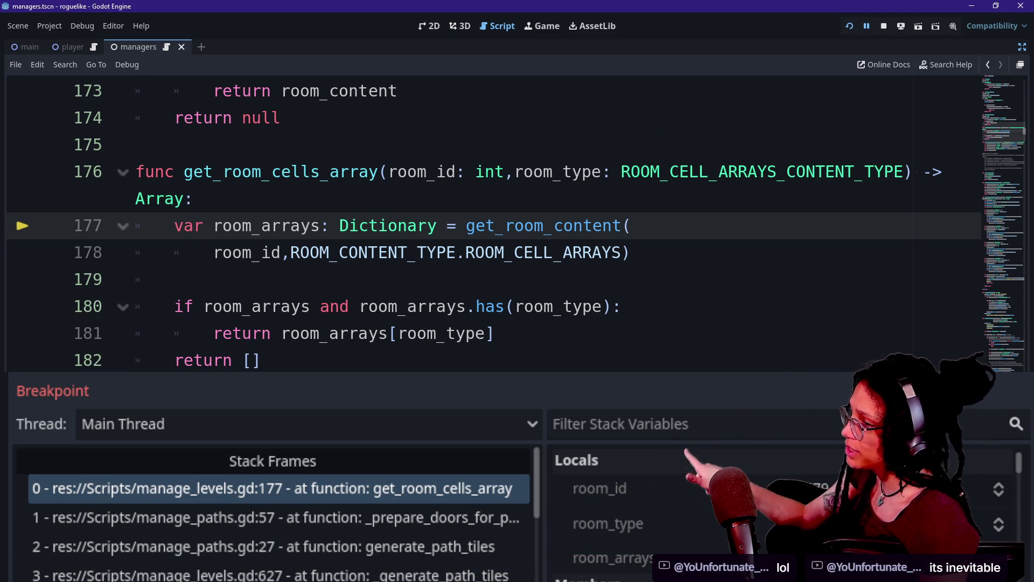
pyautogui.moveTo(667, 174)
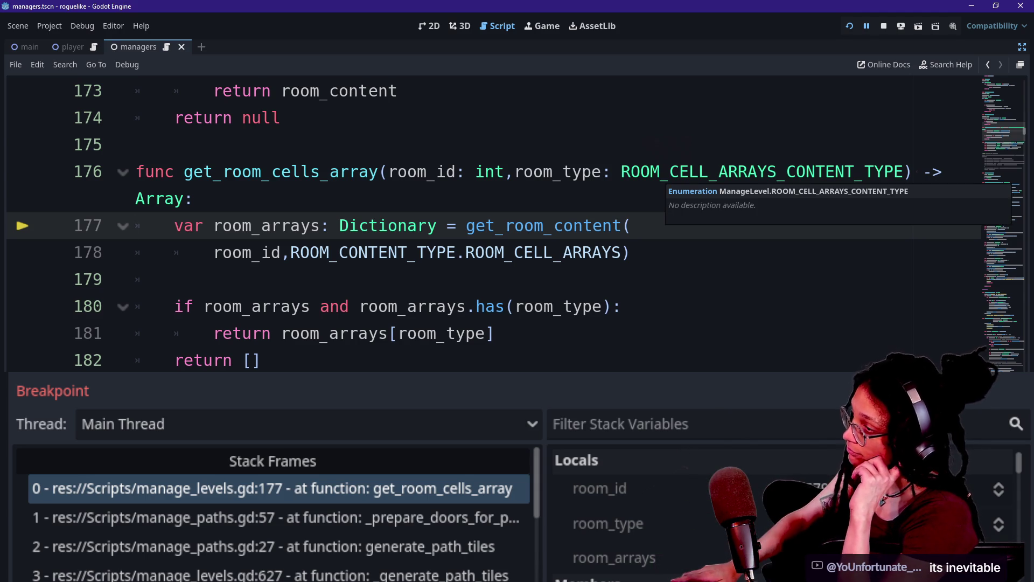
pyautogui.keyDown('ctrl'); pyautogui.click(701, 172); pyautogui.keyUp('ctrl')
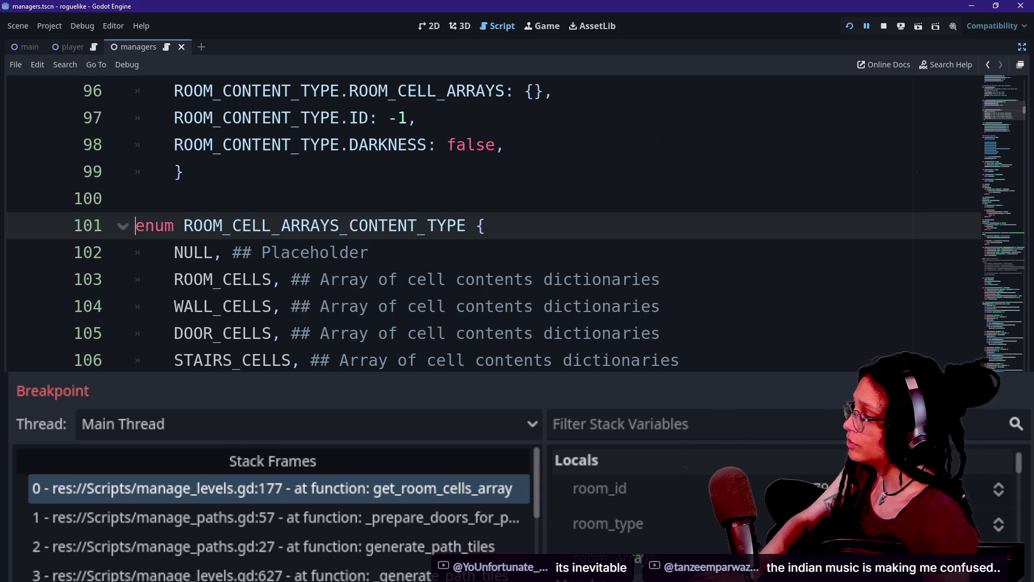
# Step: Select the DOOR_CELLS enum value, then return to paused line 177 and place the caret on line 179
pyautogui.moveTo(183, 306); pyautogui.dragTo(262, 306)
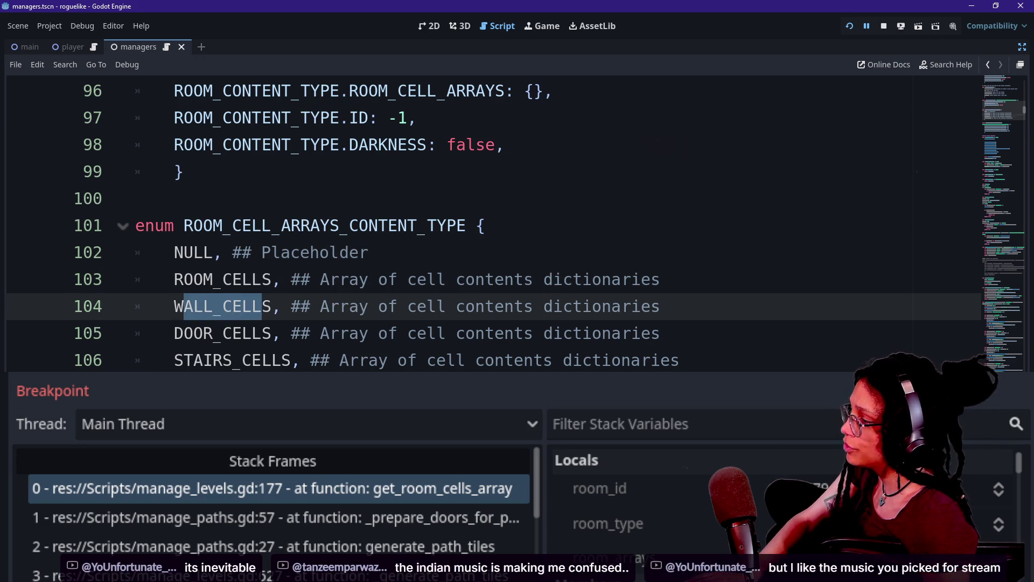
pyautogui.click(272, 333)
pyautogui.moveTo(174, 333); pyautogui.dragTo(272, 333)
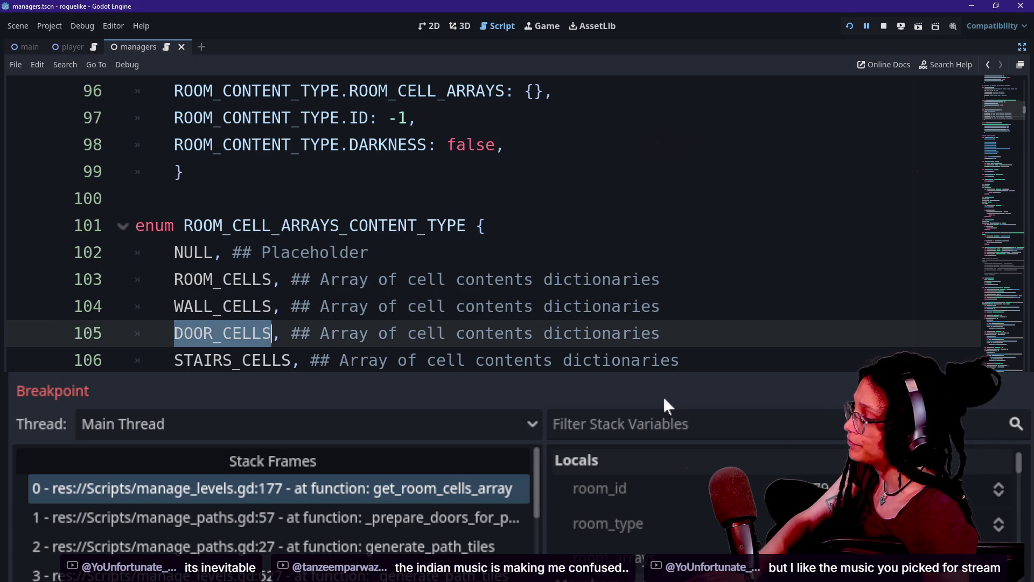
pyautogui.click(474, 489)
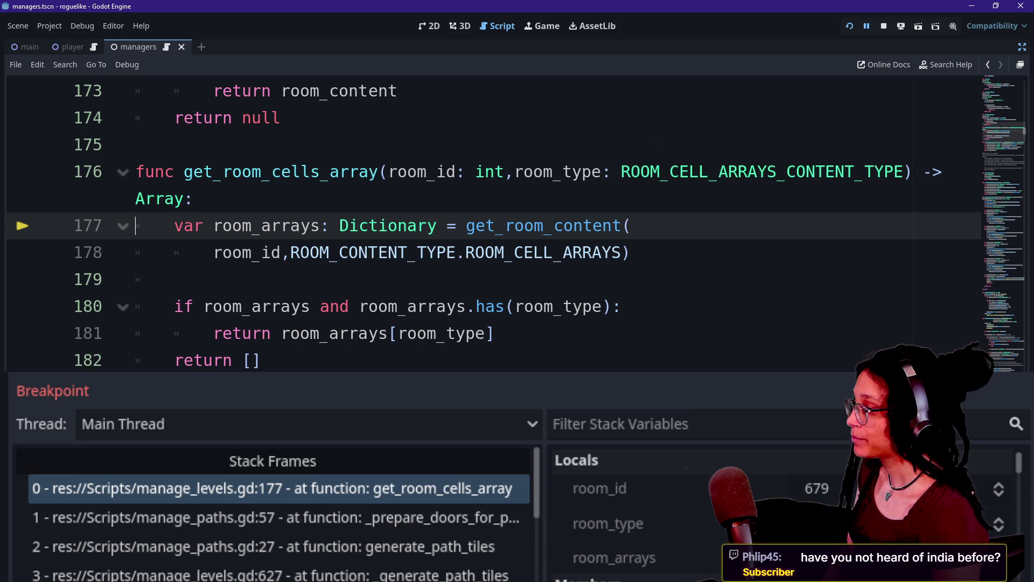
pyautogui.click(174, 279)
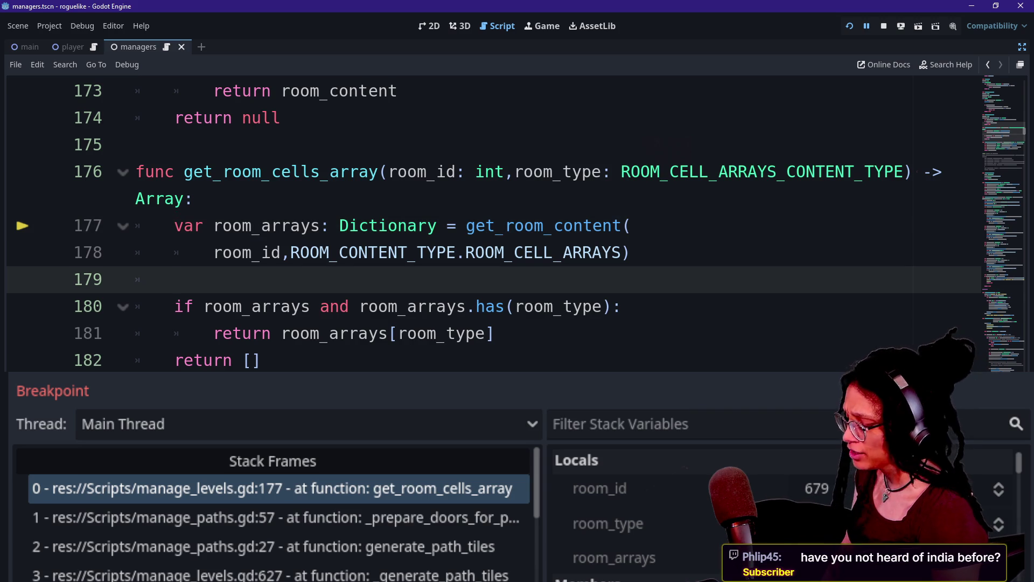
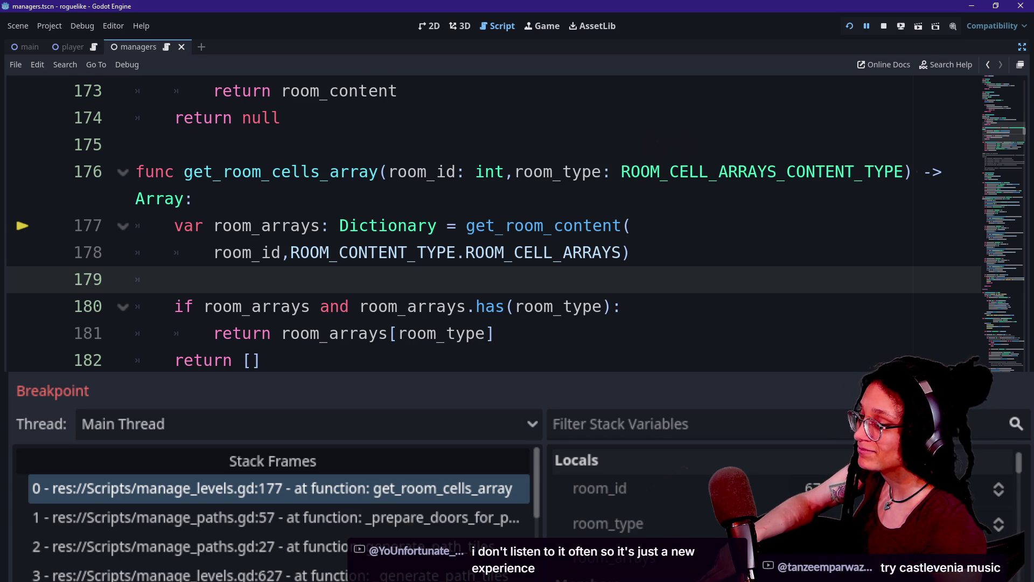
# Step: Review the return statements on lines 179–183, then step into get_room_content from line 177
pyautogui.click(175, 306)
pyautogui.click(175, 279)
pyautogui.click(174, 333)
pyautogui.click(175, 360)
pyautogui.click(175, 333)
pyautogui.click(174, 360)
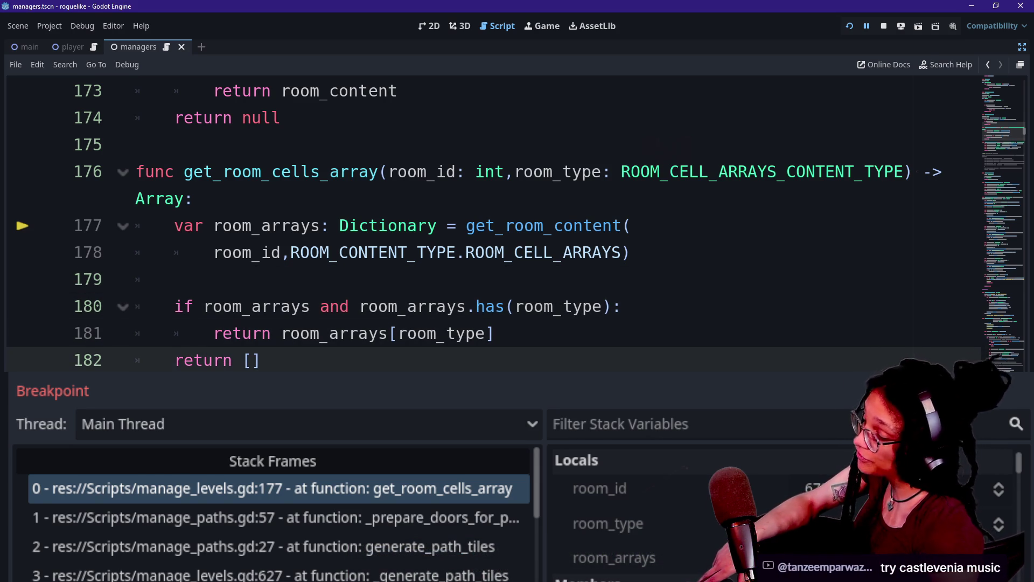
pyautogui.press('Down')
pyautogui.press('Up')
pyautogui.press('Down')
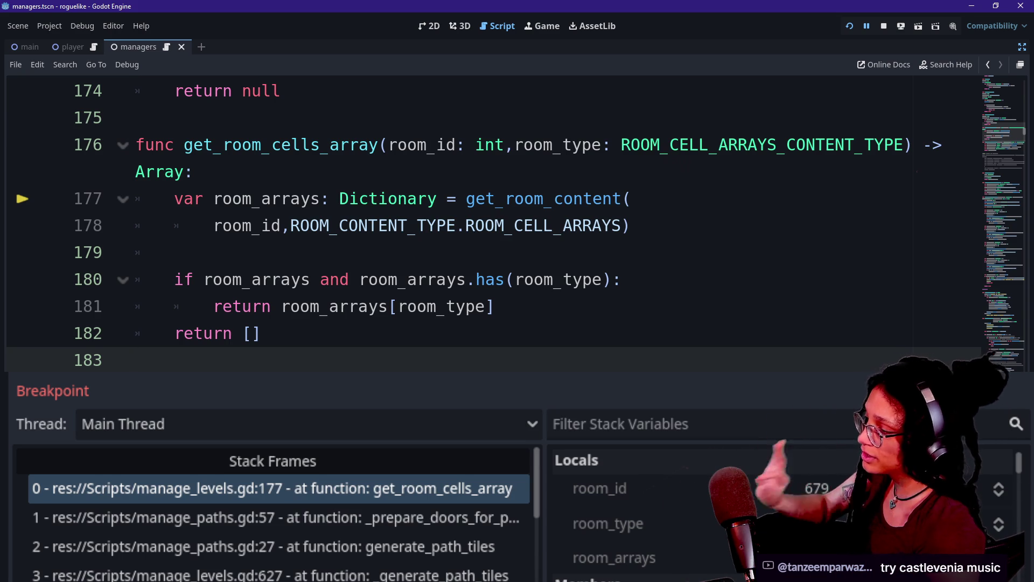
pyautogui.press('F11')
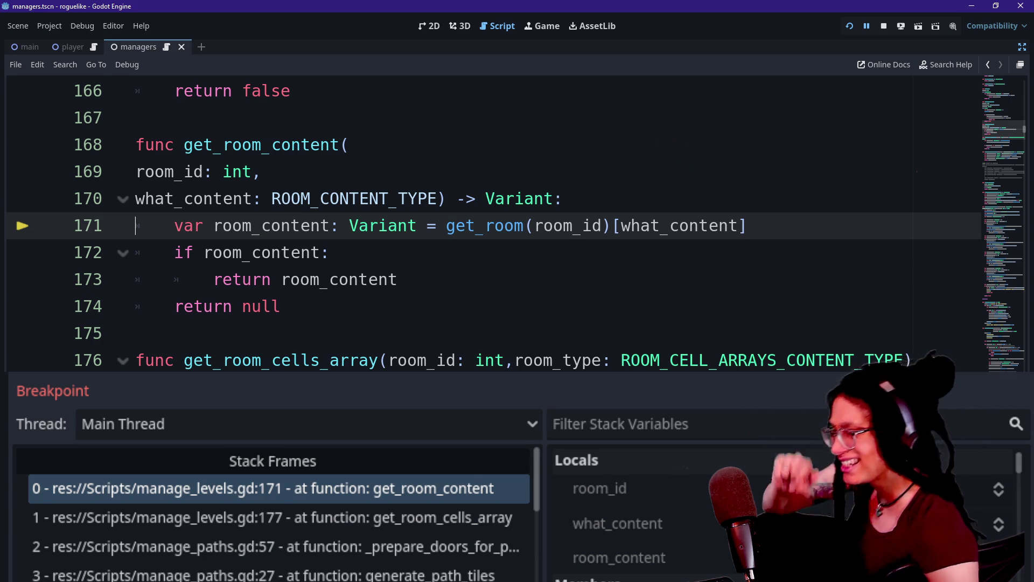
# Step: Go back to get_room_cells_array and inspect the ROOM_CONTENT_TYPE enum definition
pyautogui.click(991, 64)
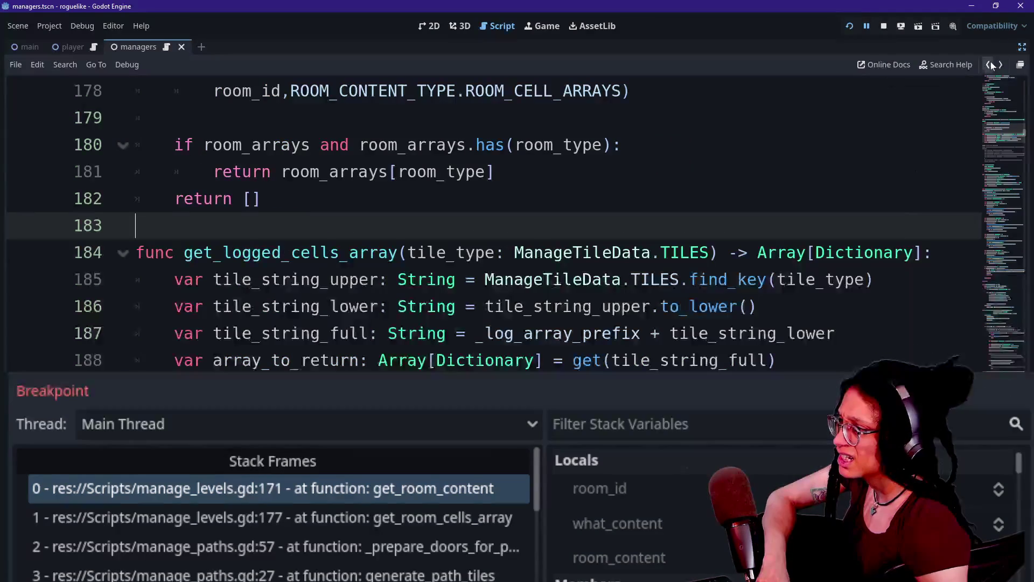
pyautogui.click(991, 64)
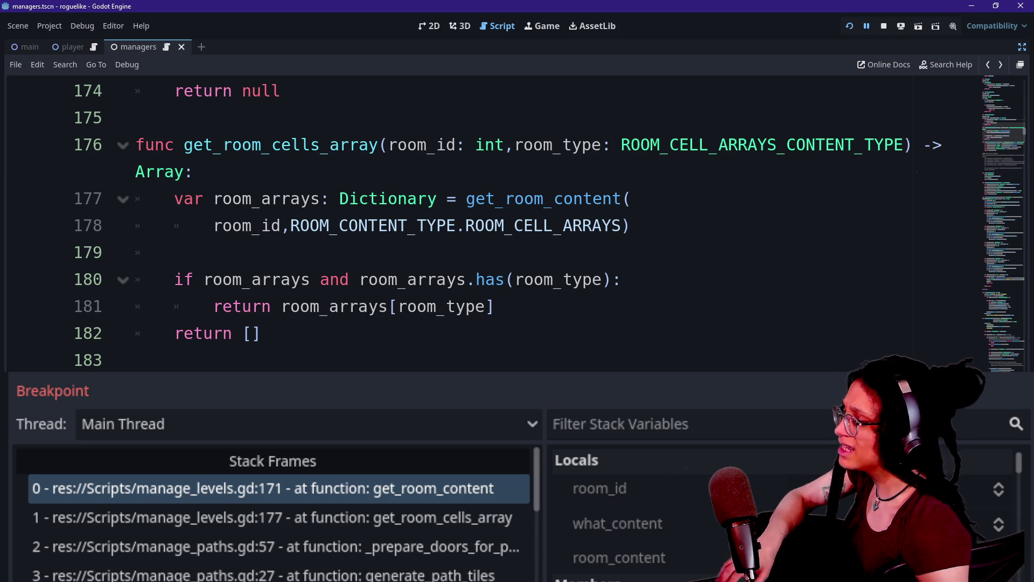
pyautogui.keyDown('ctrl'); pyautogui.click(488, 226); pyautogui.keyUp('ctrl')
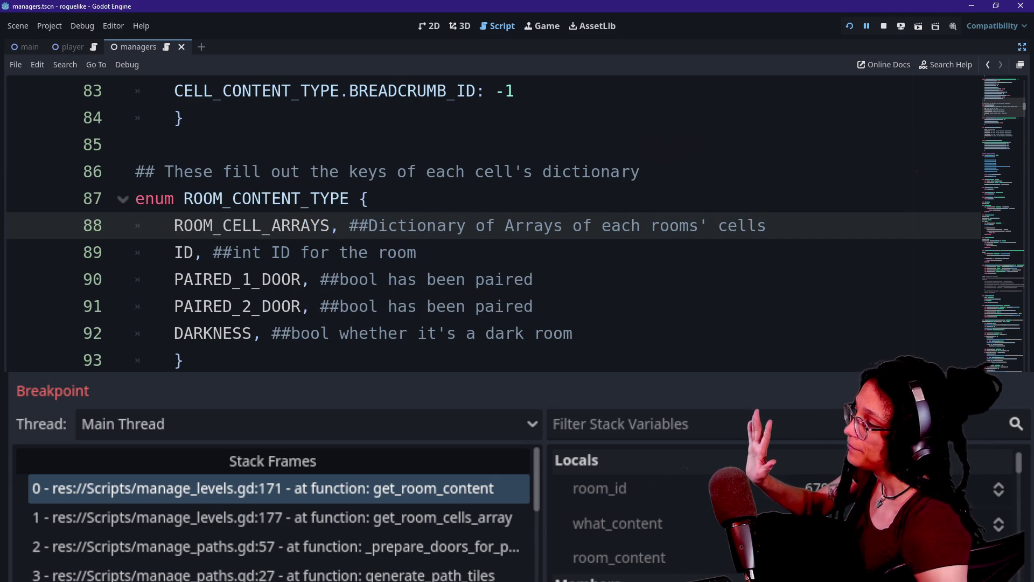
pyautogui.hotkey('shift', 'Right')
pyautogui.hotkey('shift', 'Right')
pyautogui.hotkey('shift', 'Right')
pyautogui.press('Right')
pyautogui.hotkey('shift', 'Home')
pyautogui.press('Right')
pyautogui.hotkey('shift', 'Home')
pyautogui.press('Right')
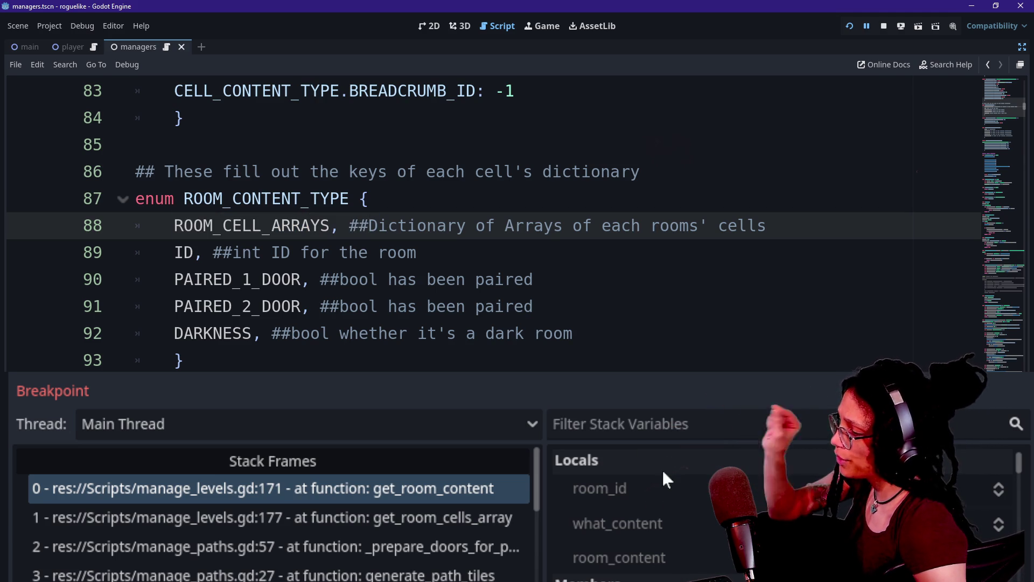
# Step: Return to paused line 171 in get_room_content and step into get_room
pyautogui.click(454, 487)
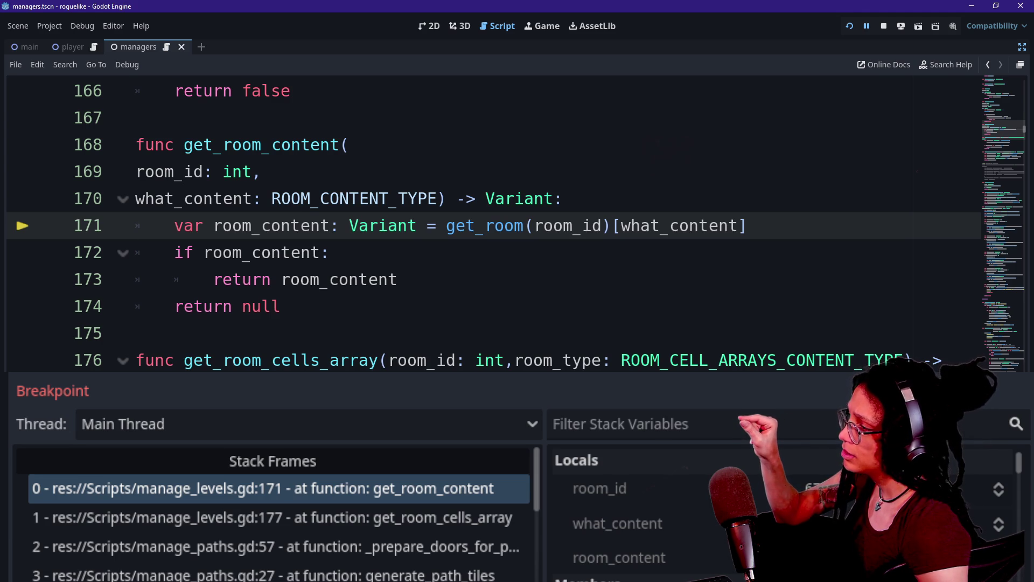
pyautogui.moveTo(486, 228)
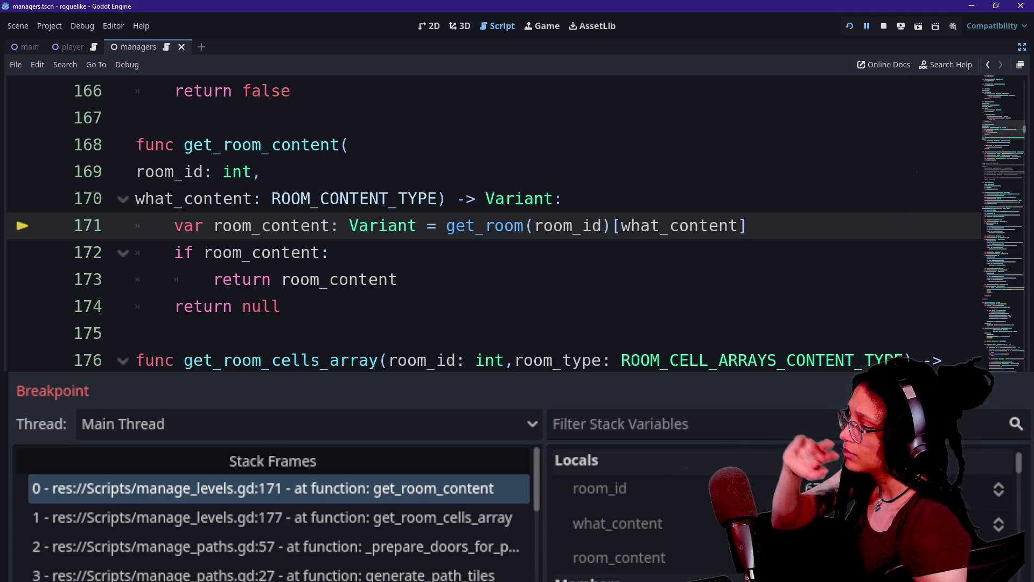
pyautogui.press('F11')
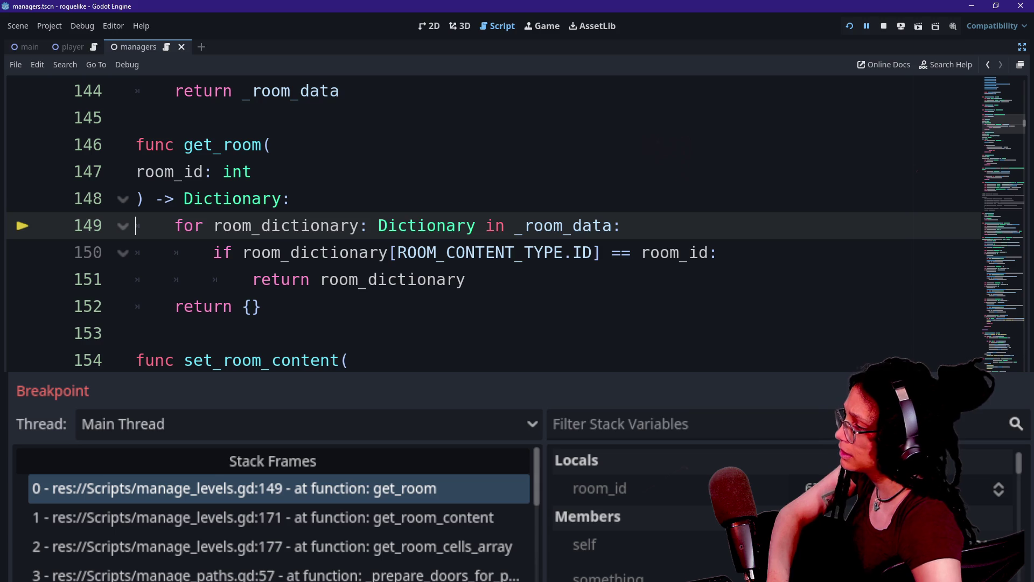
# Step: Step over to the room ID check on line 150 and start a 'var room' line inside the loop
pyautogui.click(466, 279)
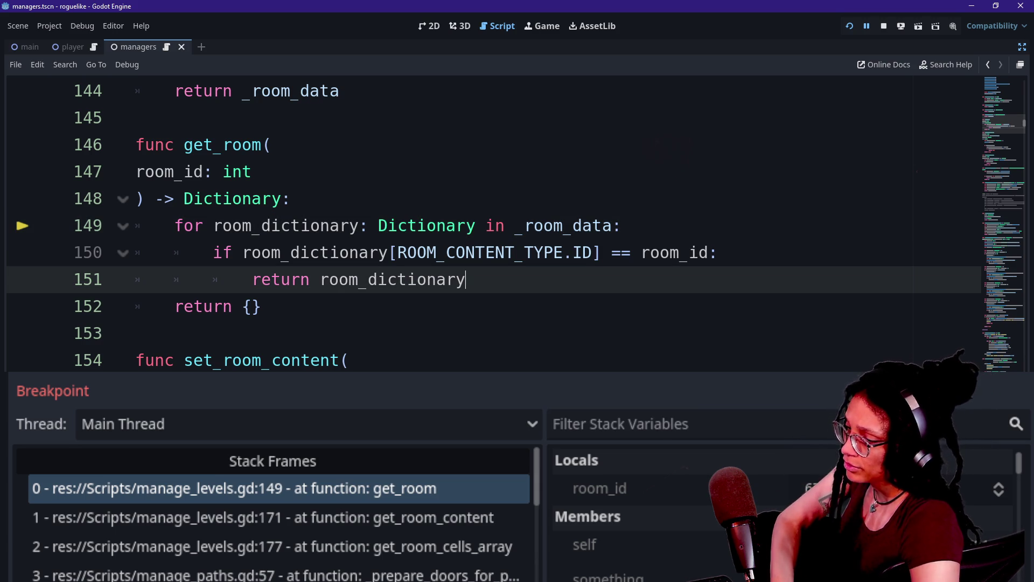
pyautogui.press('F10')
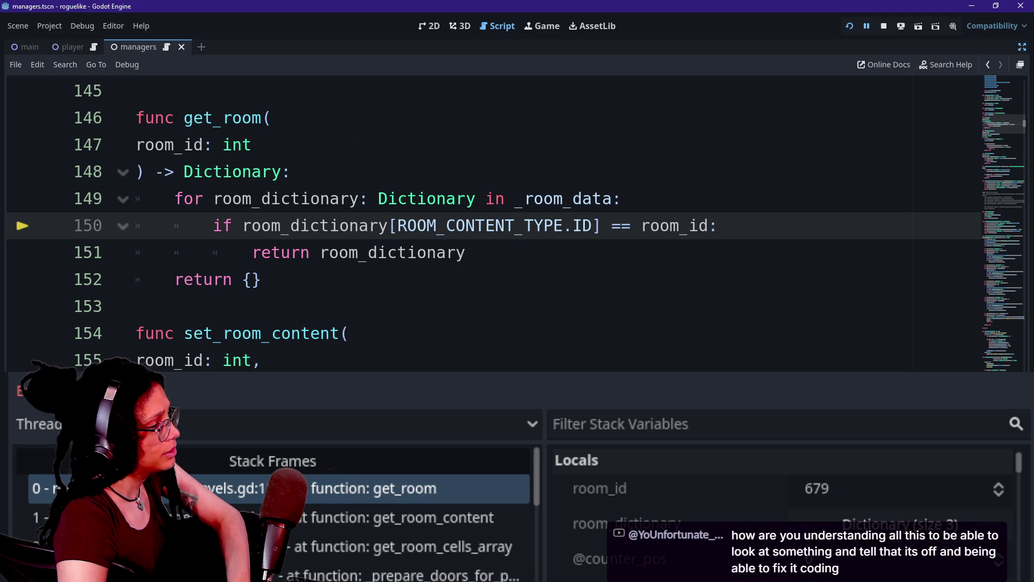
pyautogui.press('Left')
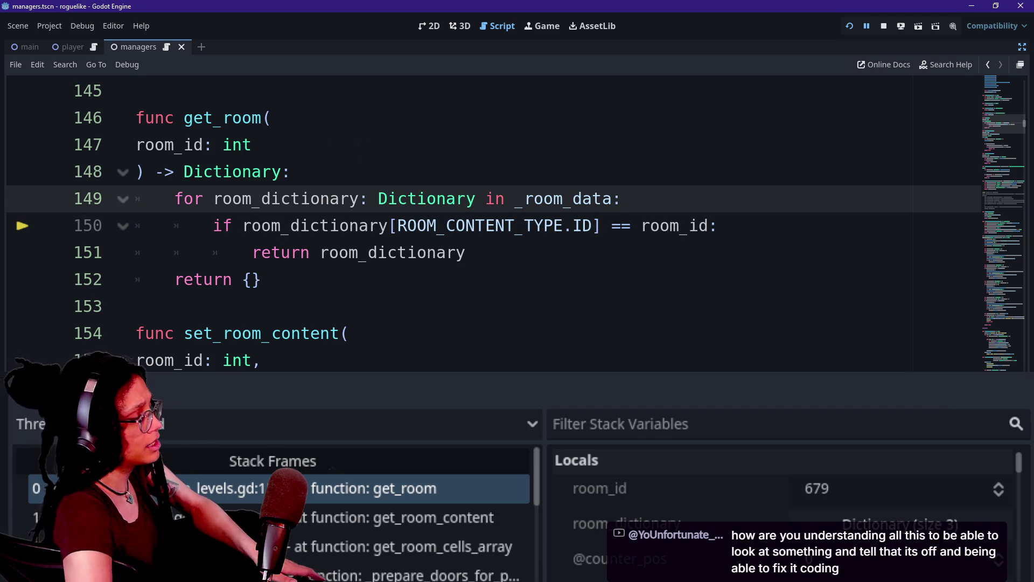
pyautogui.press('Return')
pyautogui.write('var')
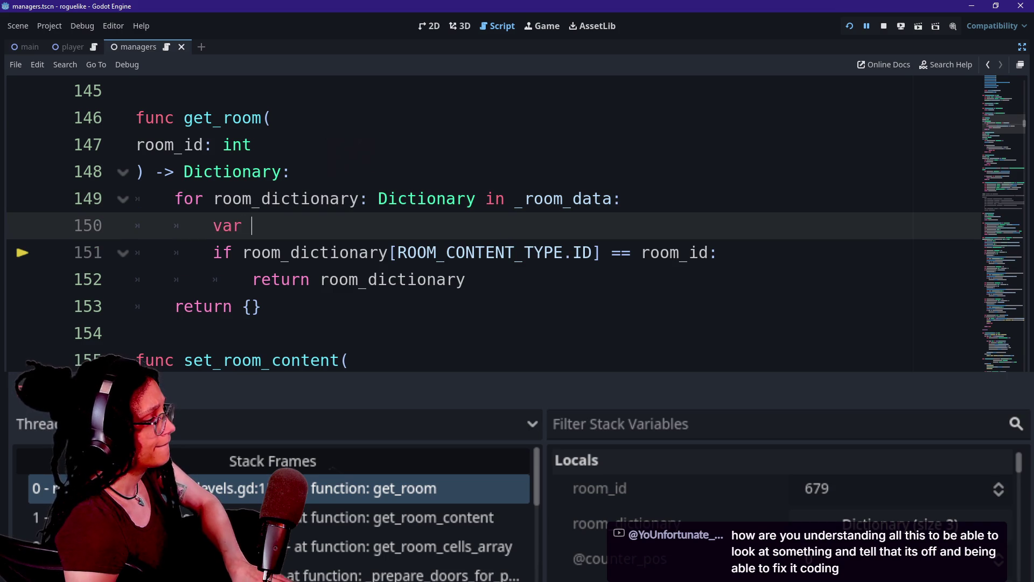
pyautogui.write(' room')
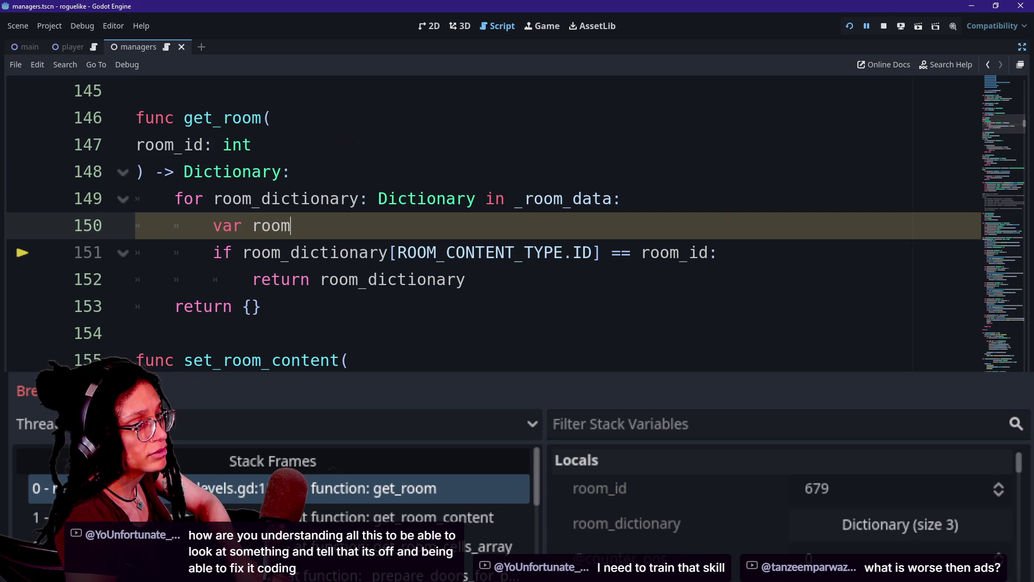
# Step: Extend a selection upward from the unfinished 'var room' line toward line 133
pyautogui.hotkey('shift', 'Up')
pyautogui.hotkey('shift', 'Up')
pyautogui.hotkey('shift', 'Up')
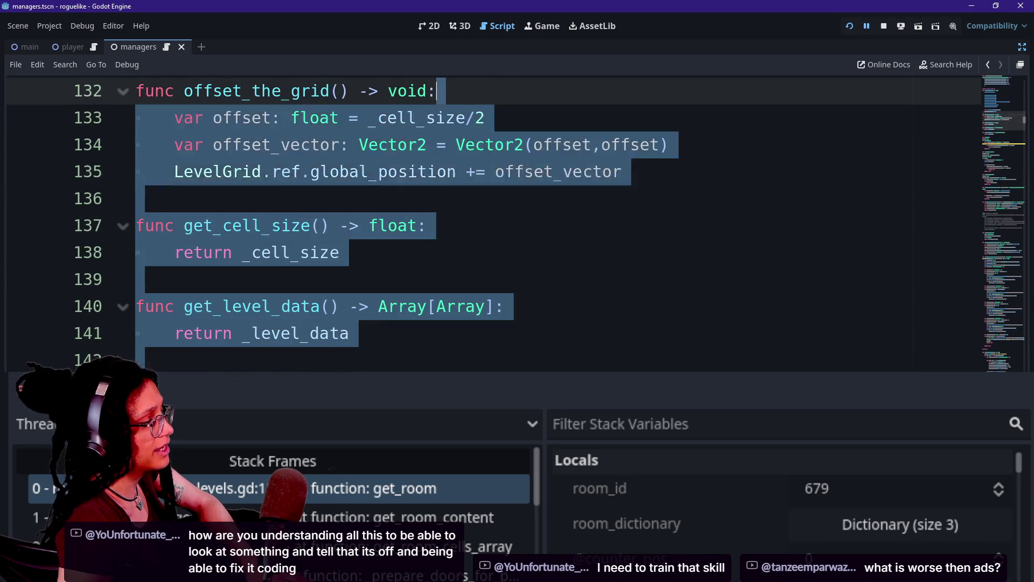
pyautogui.hotkey('shift', 'Down')
pyautogui.hotkey('shift', 'Down')
pyautogui.hotkey('shift', 'Down')
pyautogui.press('Left')
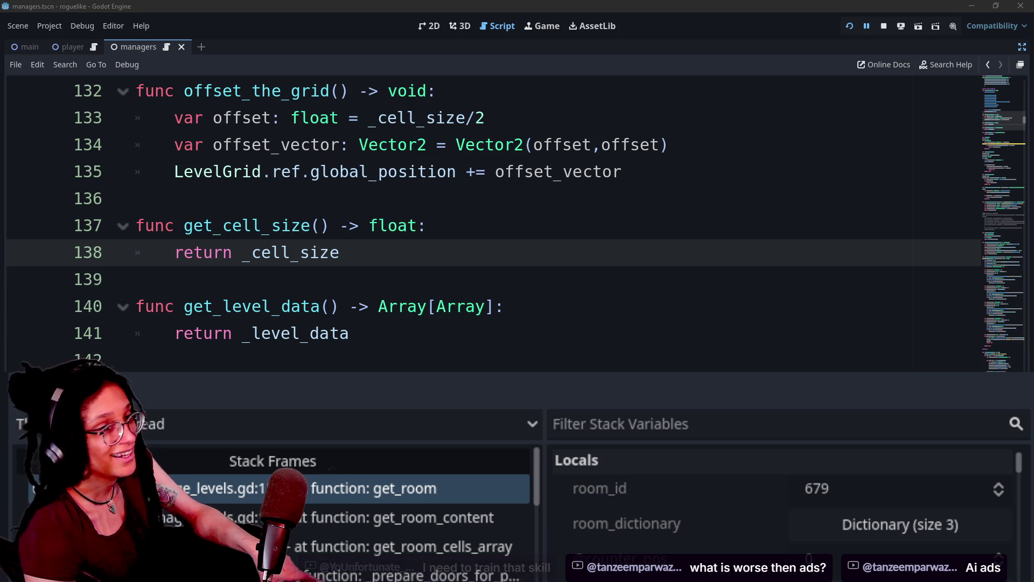
pyautogui.hotkey('alt', 'Tab')
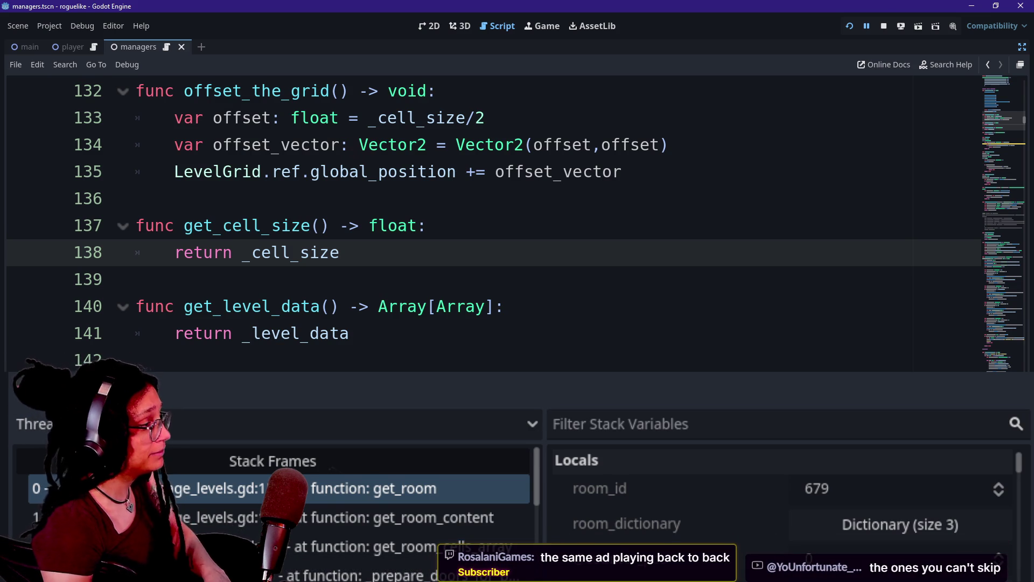
pyautogui.click(135, 279)
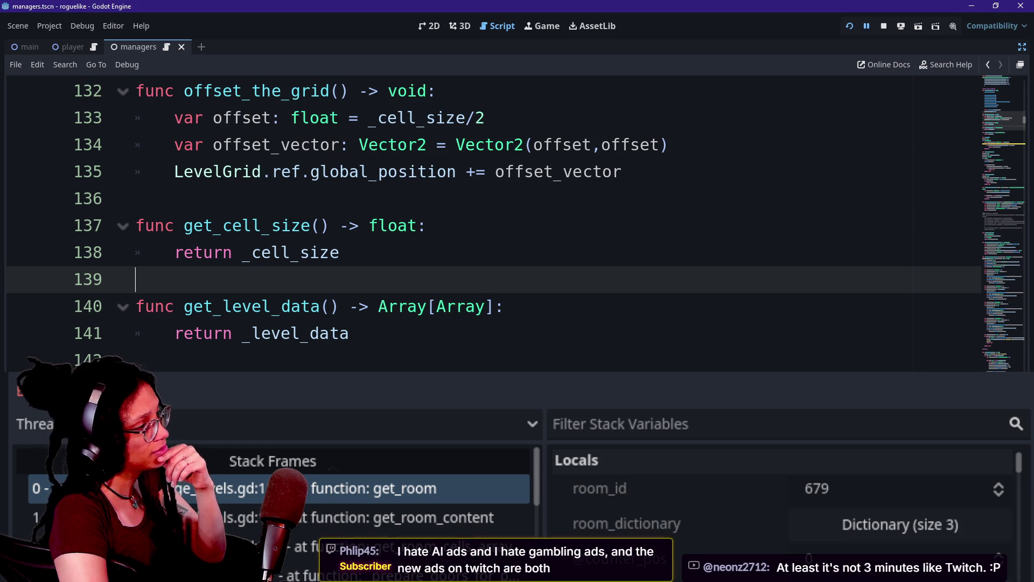
pyautogui.press('Down')
pyautogui.press('Up')
pyautogui.press('Up')
pyautogui.press('Down')
pyautogui.press('Down')
pyautogui.press('Up')
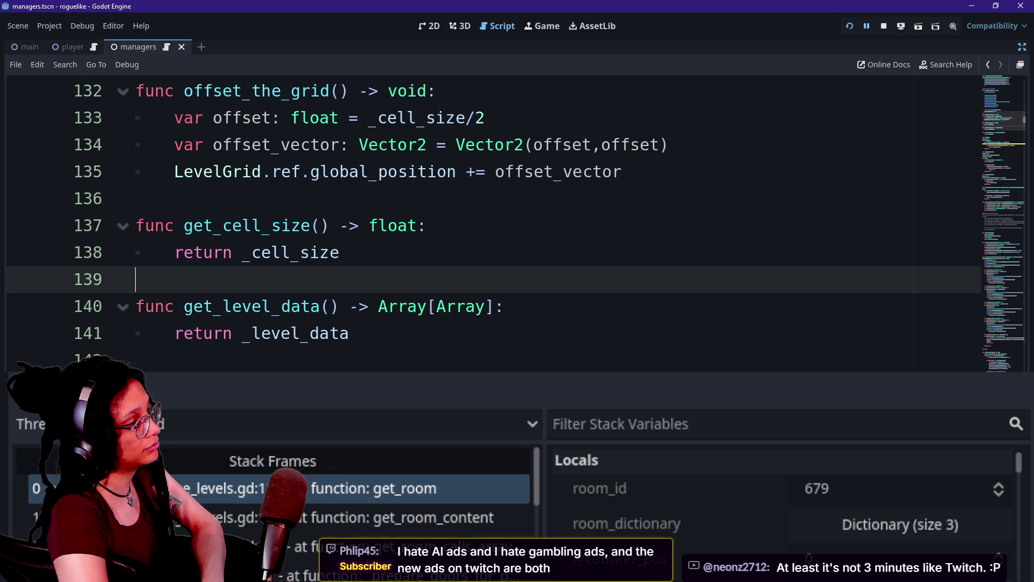
pyautogui.click(339, 306)
pyautogui.press('Up')
pyautogui.press('Down')
pyautogui.press('Down')
pyautogui.press('Up')
pyautogui.press('Down')
pyautogui.press('Down')
pyautogui.press('Down')
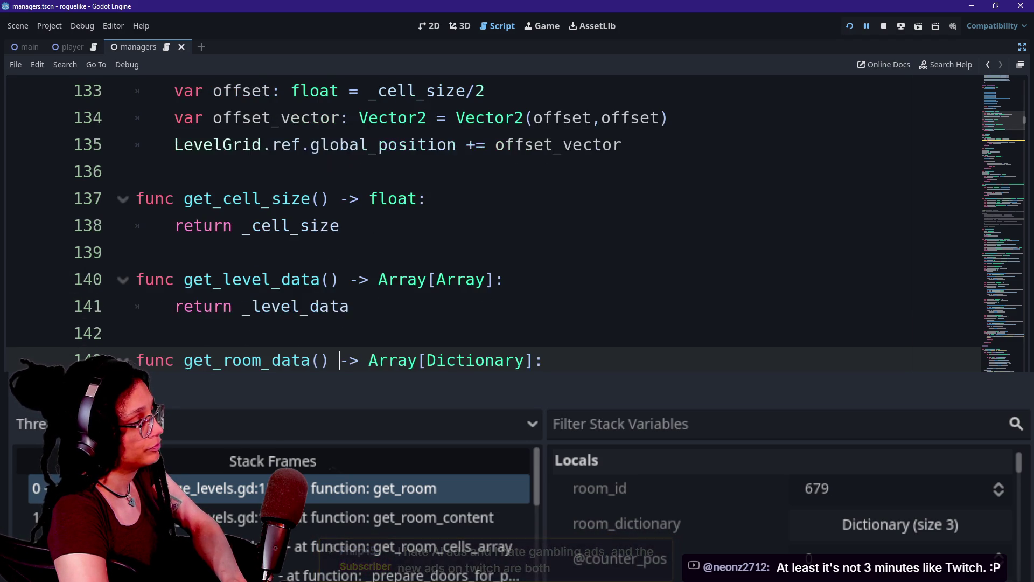
pyautogui.press('Up')
pyautogui.press('Up')
pyautogui.press('Up')
pyautogui.press('Up')
pyautogui.press('Down')
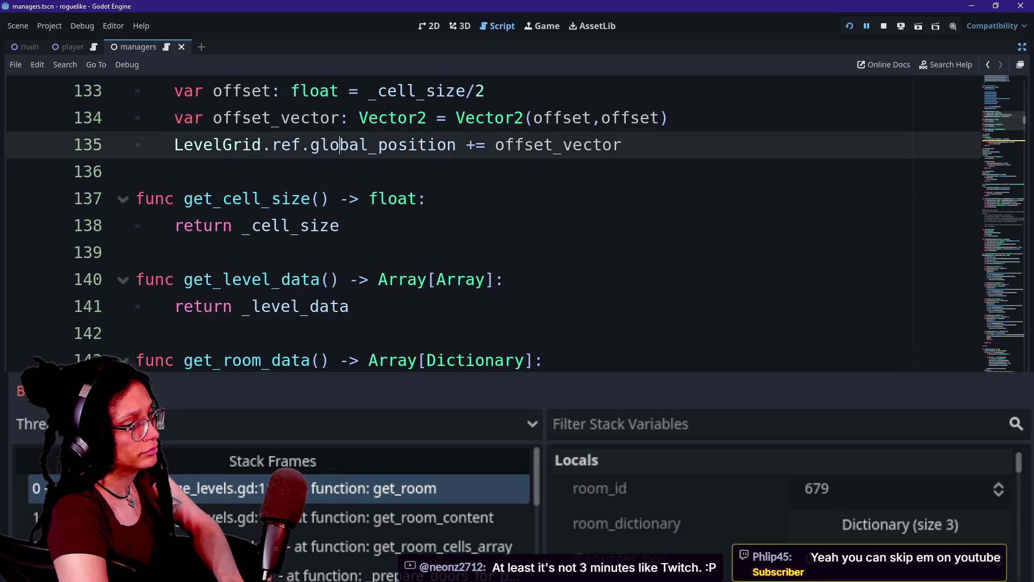
pyautogui.press('Up')
pyautogui.press('Up')
pyautogui.press('Up')
pyautogui.press('Up')
pyautogui.press('Up')
pyautogui.press('Down')
pyautogui.press('Down')
pyautogui.press('Down')
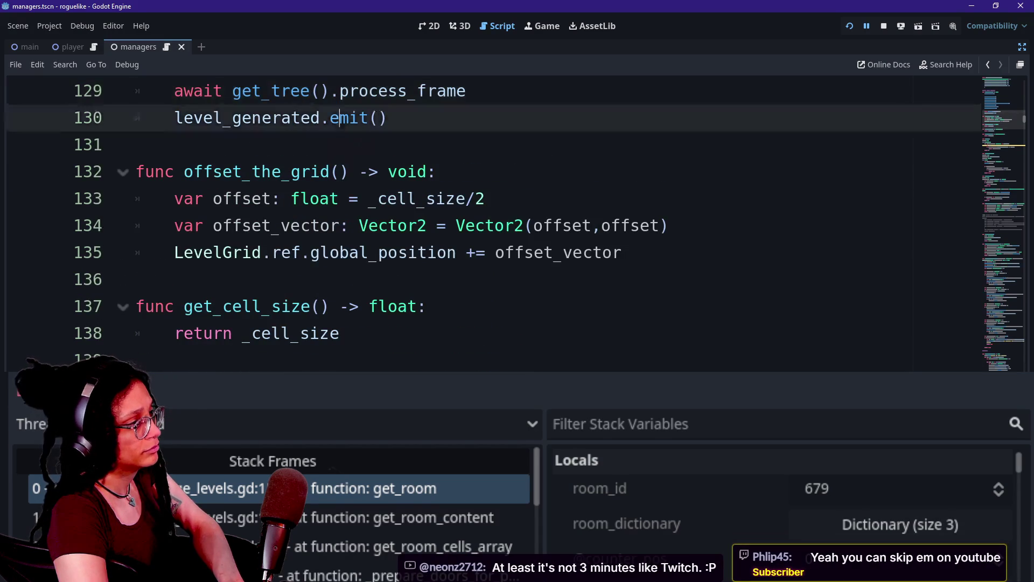
pyautogui.press('Down')
pyautogui.press('Down')
pyautogui.press('Up')
pyautogui.press('Up')
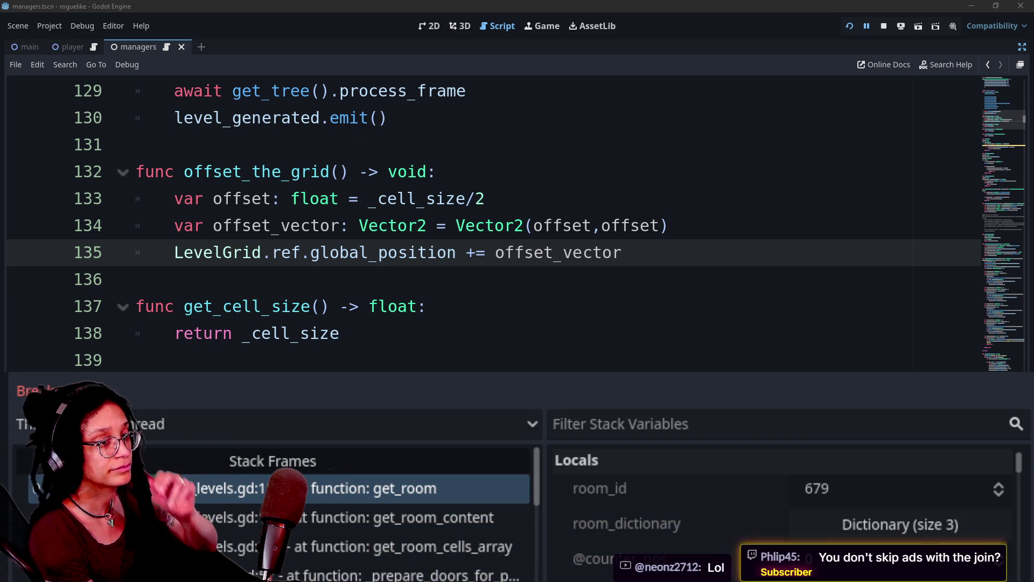
pyautogui.click(427, 306)
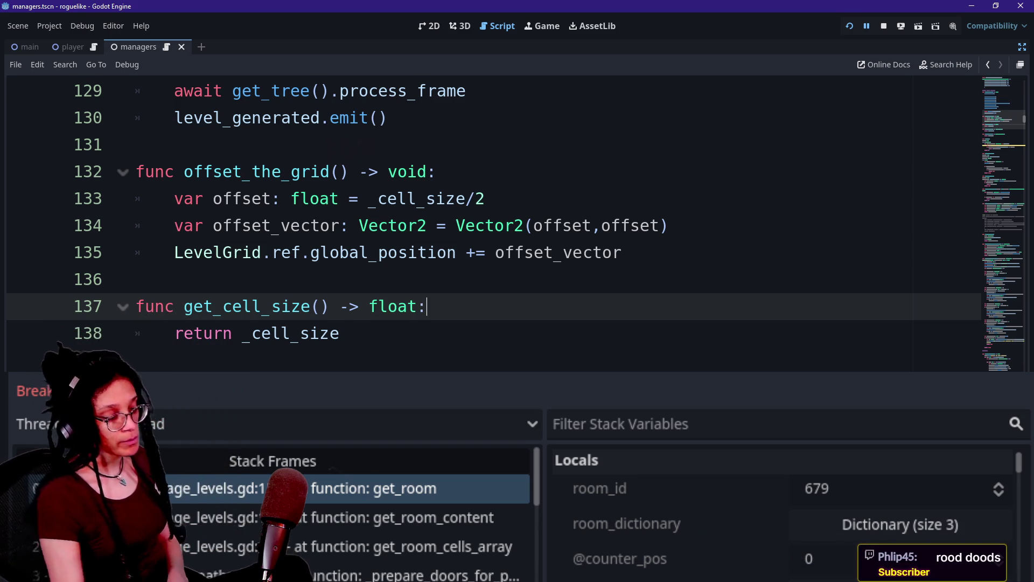
pyautogui.moveTo(485, 227)
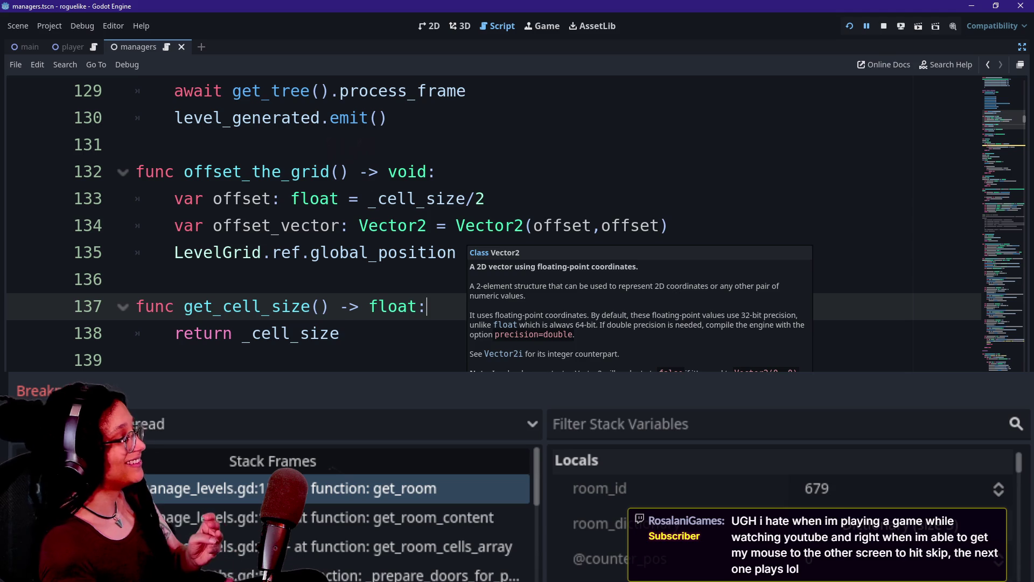
pyautogui.press('Up')
pyautogui.press('Up')
pyautogui.press('Down')
pyautogui.press('Down')
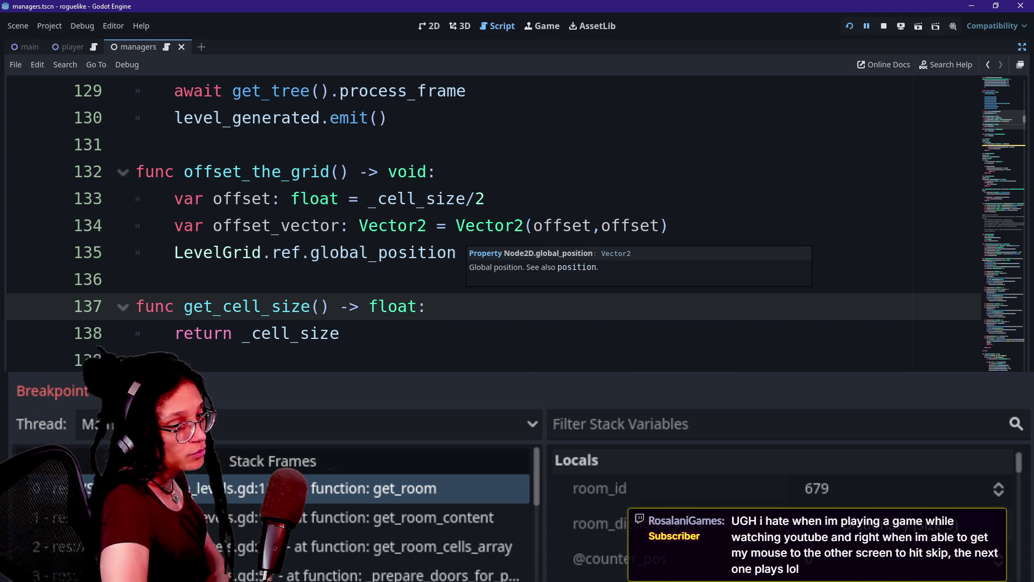
pyautogui.press('Down')
pyautogui.press('Down')
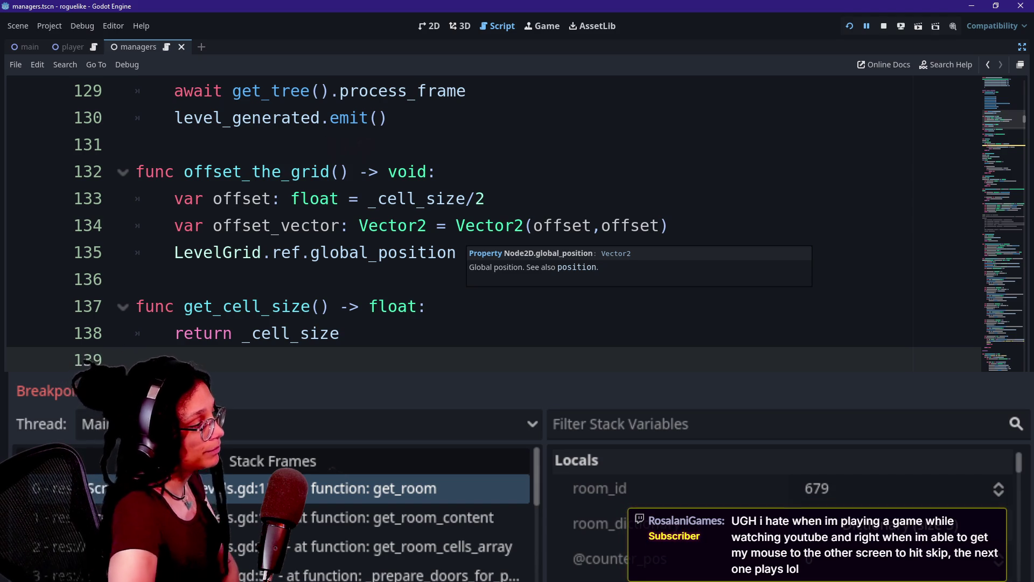
pyautogui.click(215, 279)
pyautogui.click(339, 333)
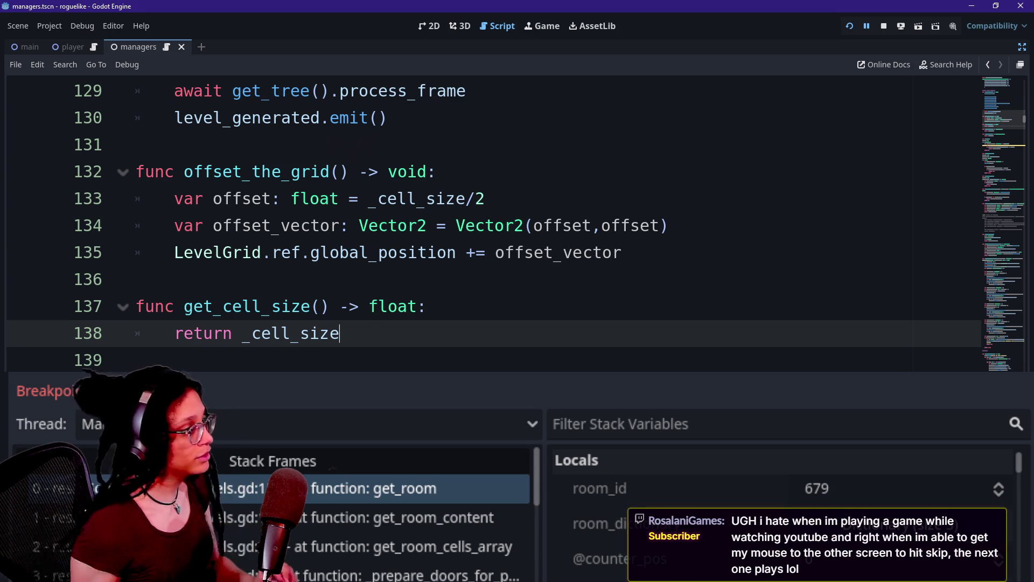
# Step: Complete line 150 as var room_dictionary_id: int = room_dictionary[ROOM_CONTENT_TYPE.ID], reusing line 151's expression
pyautogui.click(426, 488)
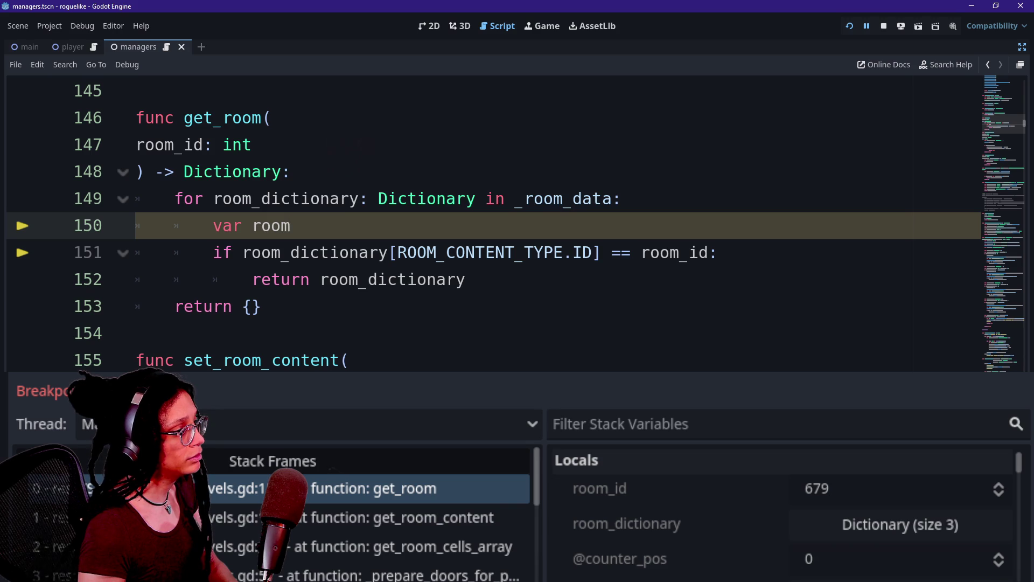
pyautogui.write('_dictionary')
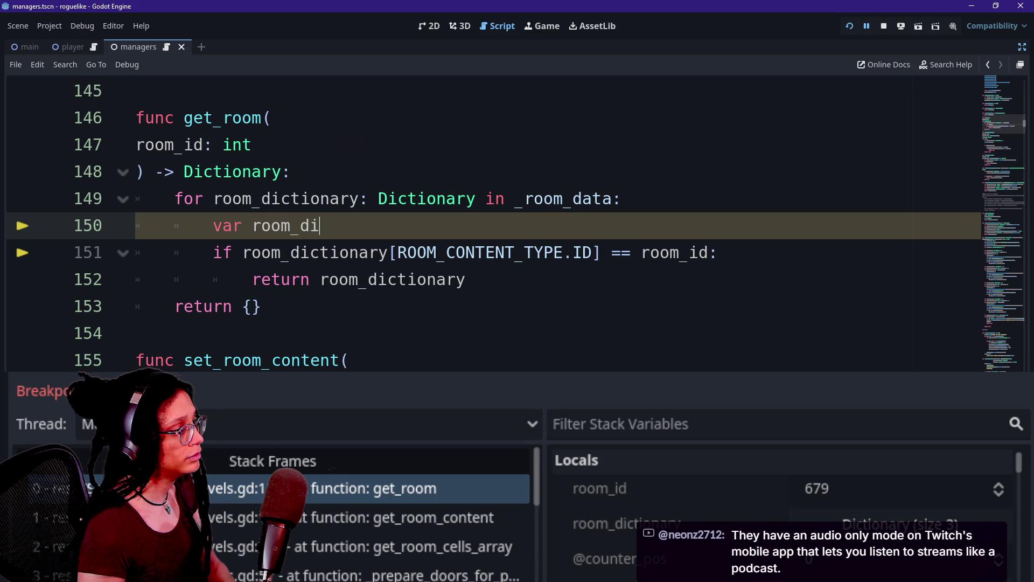
pyautogui.write('_id')
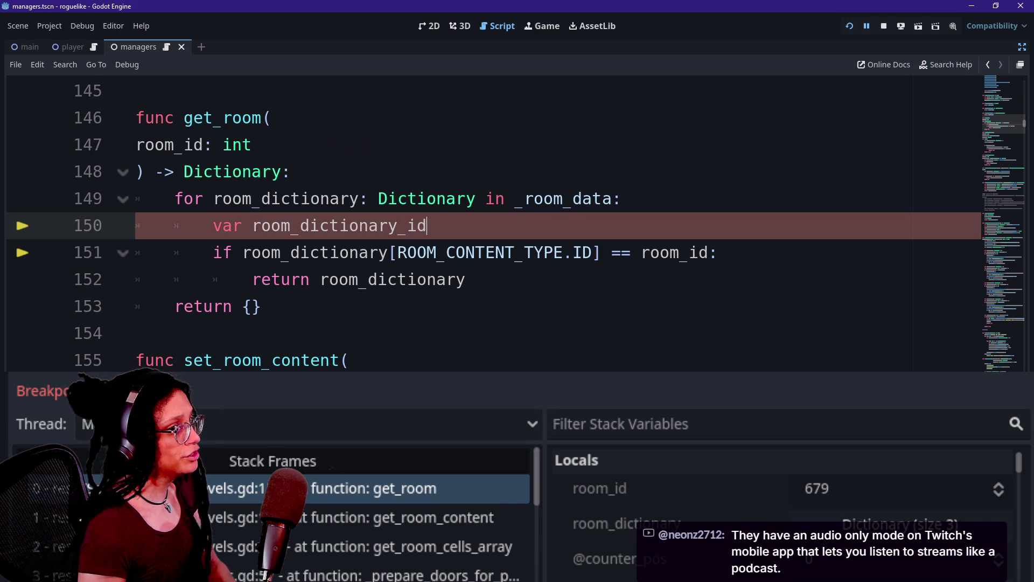
pyautogui.write(': int =')
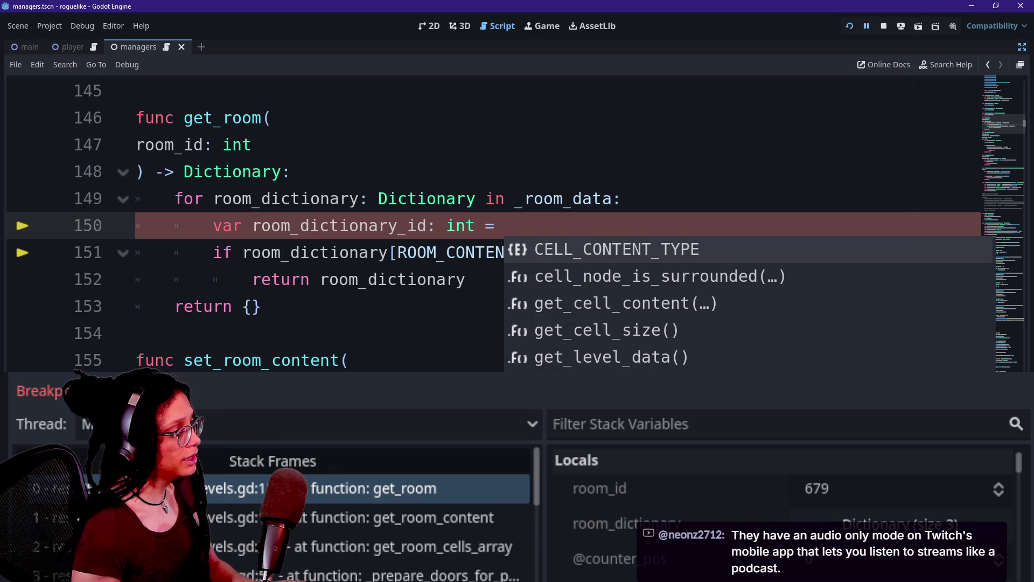
pyautogui.moveTo(243, 252); pyautogui.dragTo(602, 252)
pyautogui.hotkey('ctrl', 'c')
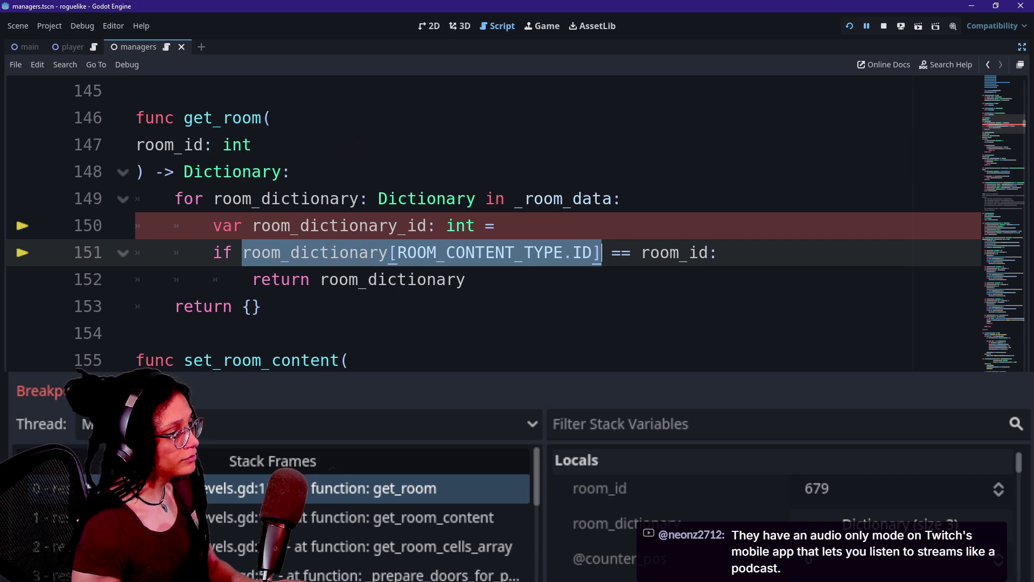
pyautogui.click(505, 226)
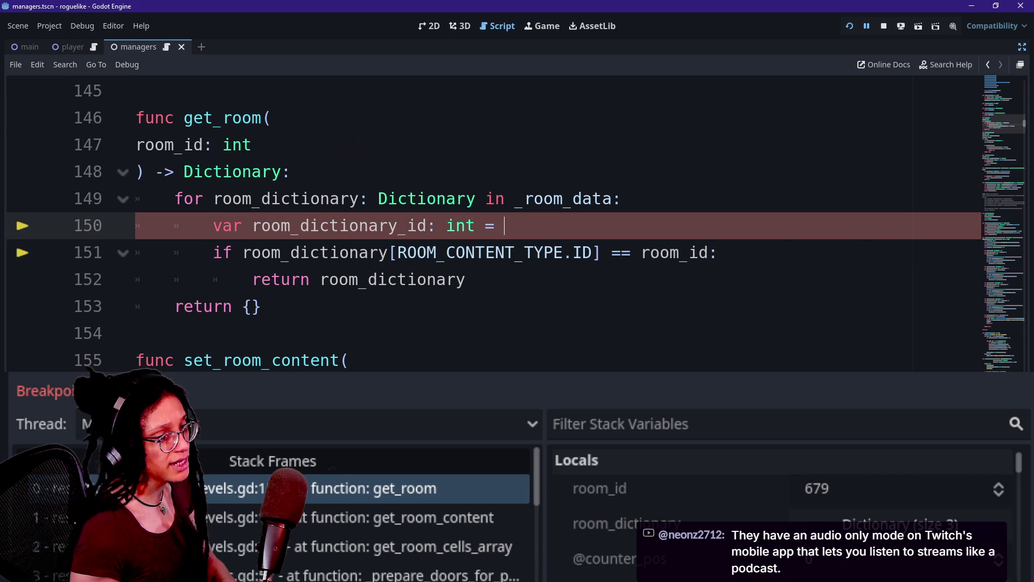
pyautogui.hotkey('ctrl', 'v')
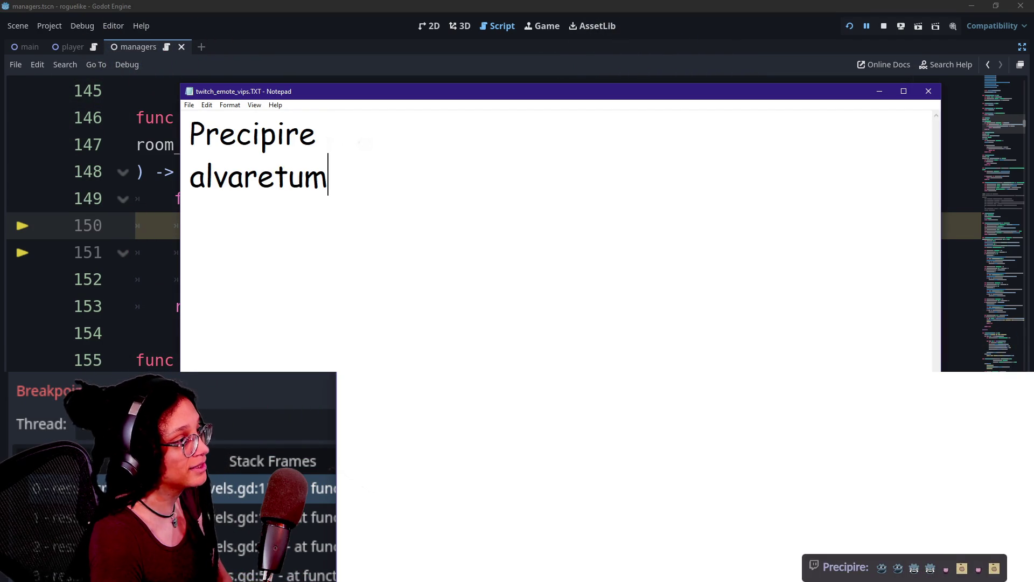
# Step: Drag the Notepad emote list window aside to uncover Godot's script editor
pyautogui.moveTo(472, 95)
pyautogui.mouseDown()
pyautogui.moveTo(592, 254)
pyautogui.moveTo(539, 196)
pyautogui.moveTo(499, 180)
pyautogui.mouseUp()
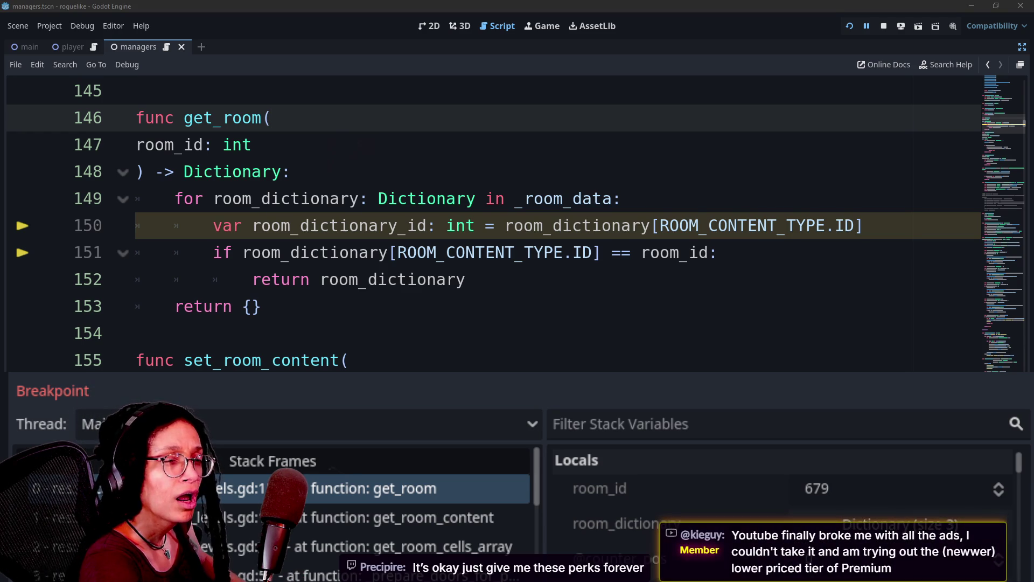
# Step: Switch from the Godot editor to the browser showing the Twitch and YouTube Studio chats
pyautogui.hotkey('alt', 'Tab')
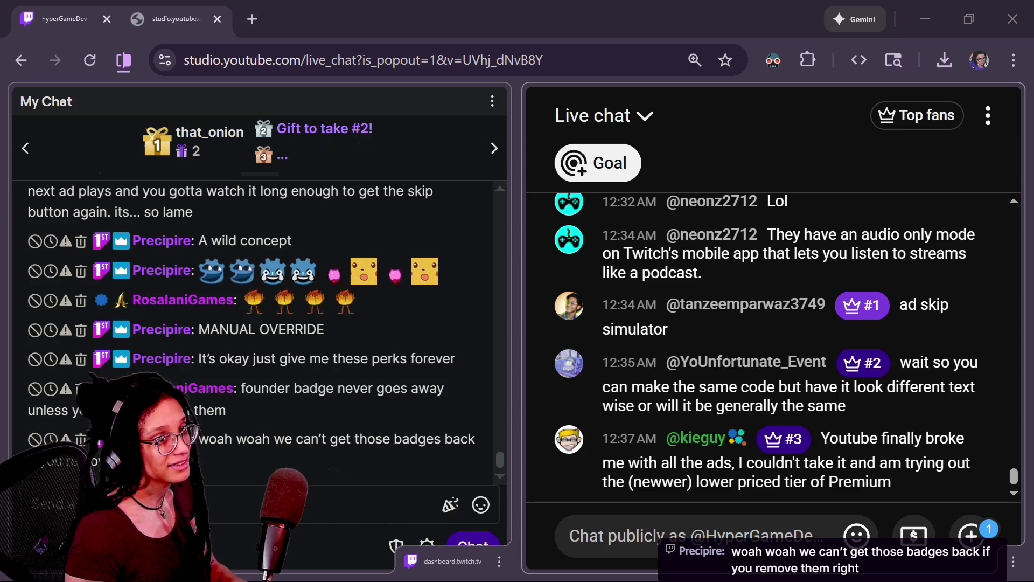
# Step: Switch back to Godot briefly, then move from the chat windows over to Firefox
pyautogui.hotkey('alt', 'Tab')
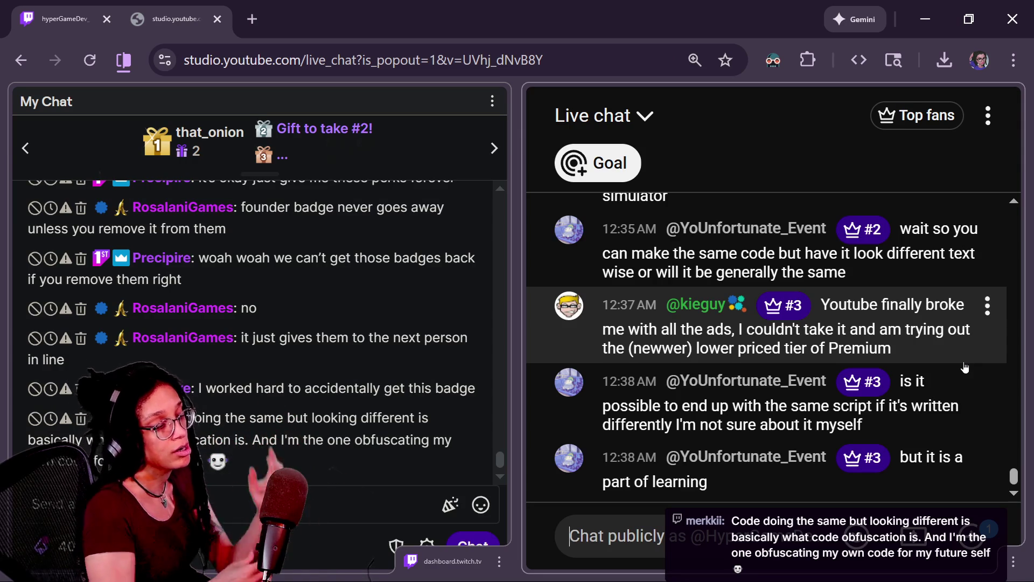
pyautogui.moveTo(965, 367)
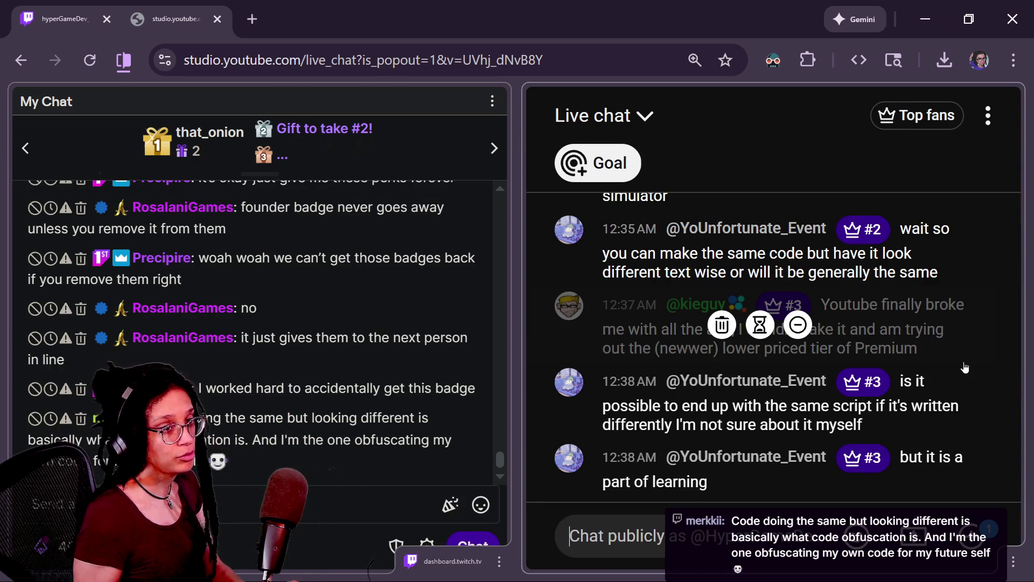
pyautogui.hotkey('alt', 'Tab')
# Step: Load youtube.com in a new Firefox tab and zoom the page out to 80%
pyautogui.click(874, 52)
pyautogui.write('youtube.com')
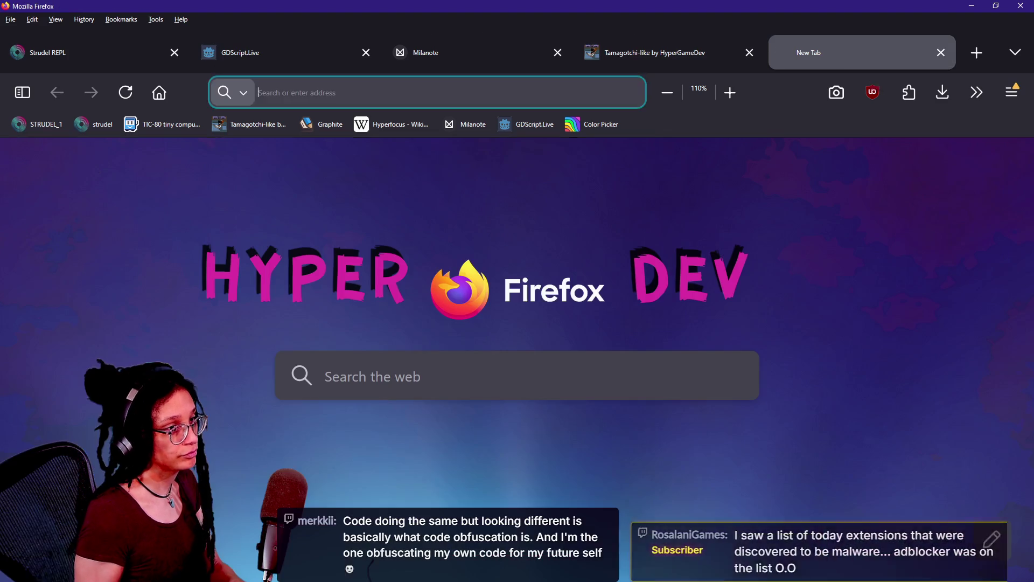
pyautogui.press('Return')
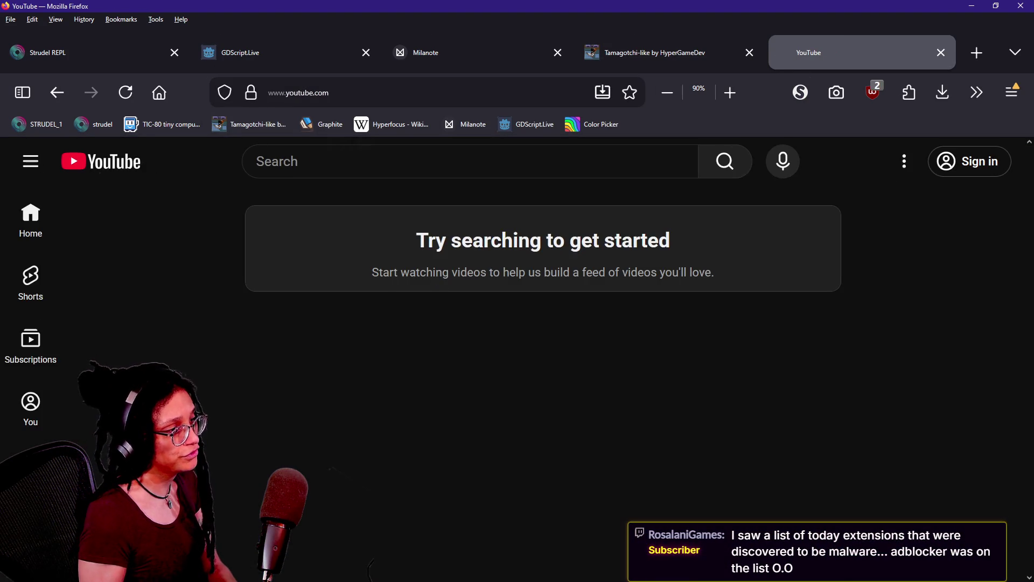
pyautogui.hotkey('ctrl', '-')
pyautogui.hotkey('ctrl', '-')
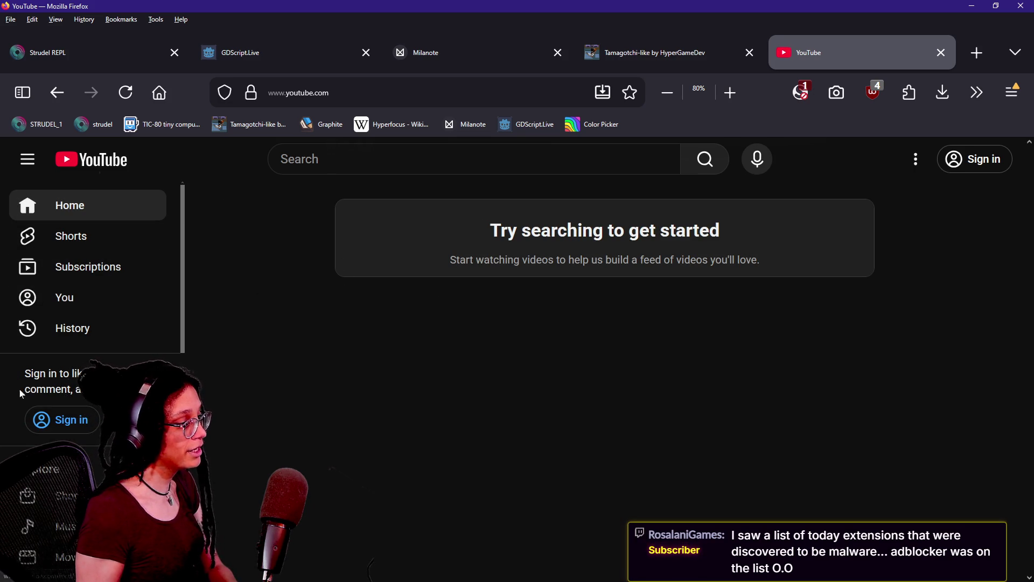
pyautogui.scroll(-2, 98, 451)
# Step: Browse the YouTube Shopping channel at 30% and 80% zoom, then return to Home
pyautogui.click(98, 451)
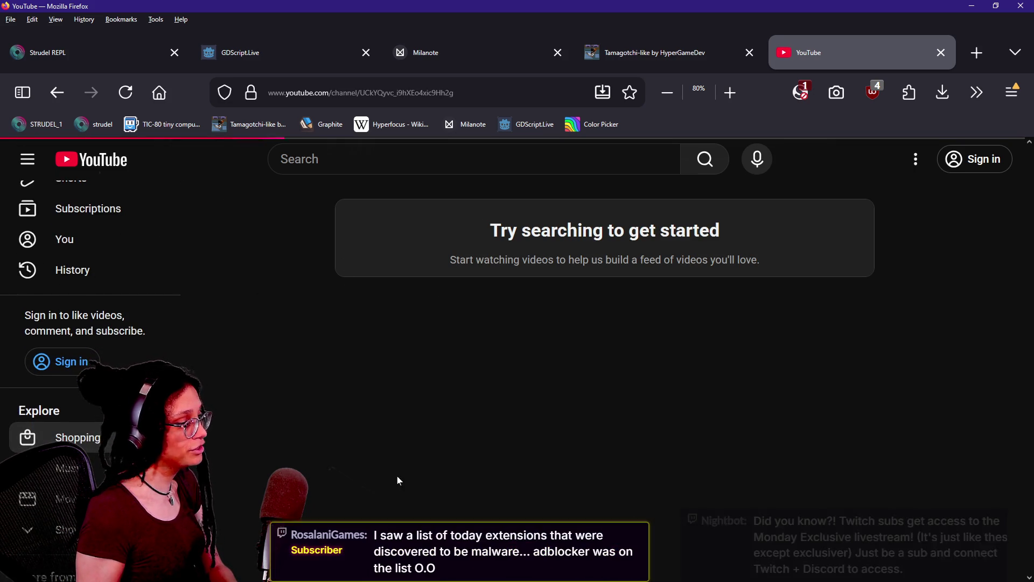
pyautogui.scroll(-7, 232, 459)
pyautogui.hotkey('ctrl', '-')
pyautogui.hotkey('ctrl', '-')
pyautogui.hotkey('ctrl', '-')
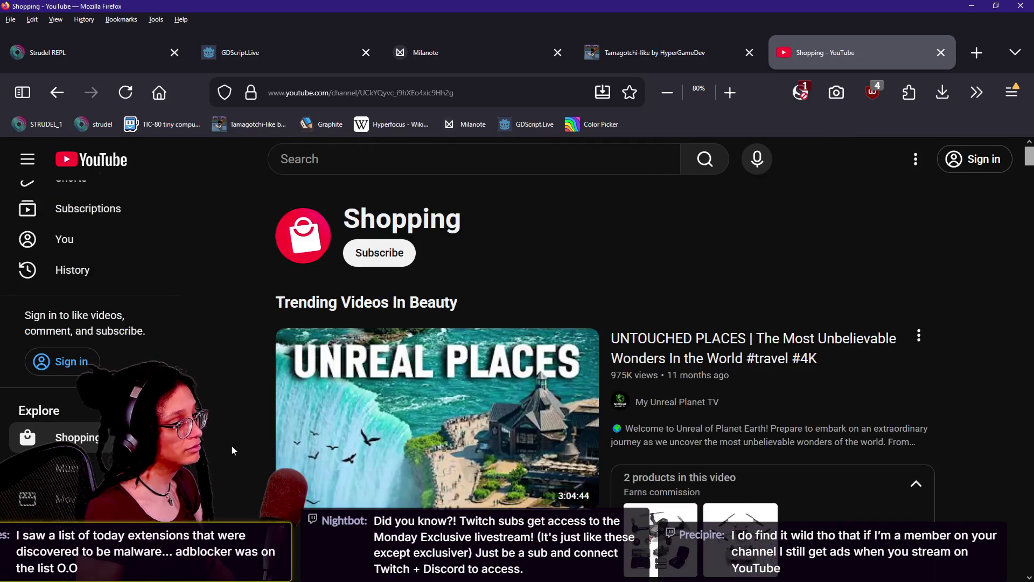
pyautogui.scroll(-10, 227, 438)
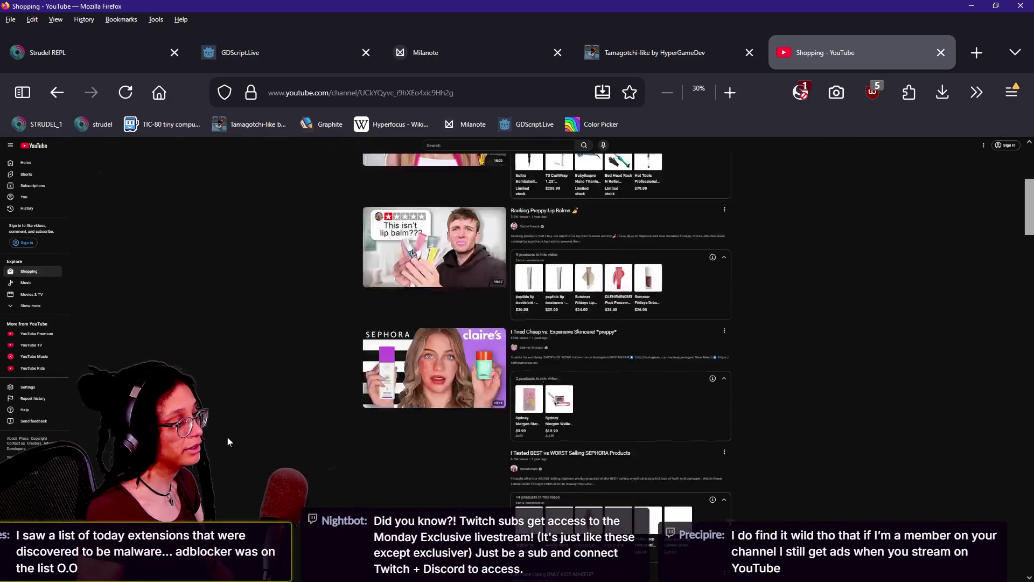
pyautogui.scroll(10, 227, 438)
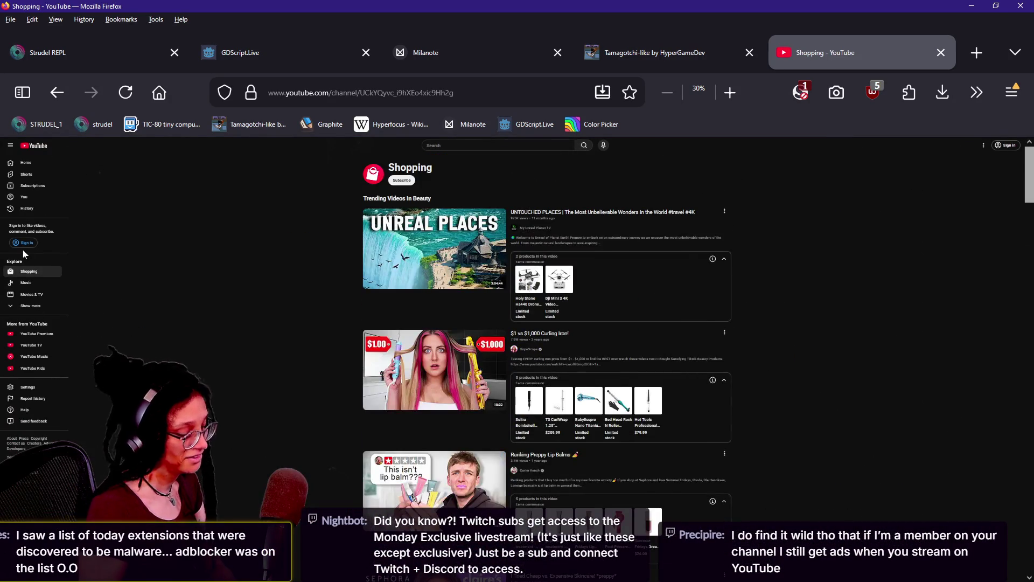
pyautogui.hotkey('ctrl', '+')
pyautogui.hotkey('ctrl', '+')
pyautogui.hotkey('ctrl', '+')
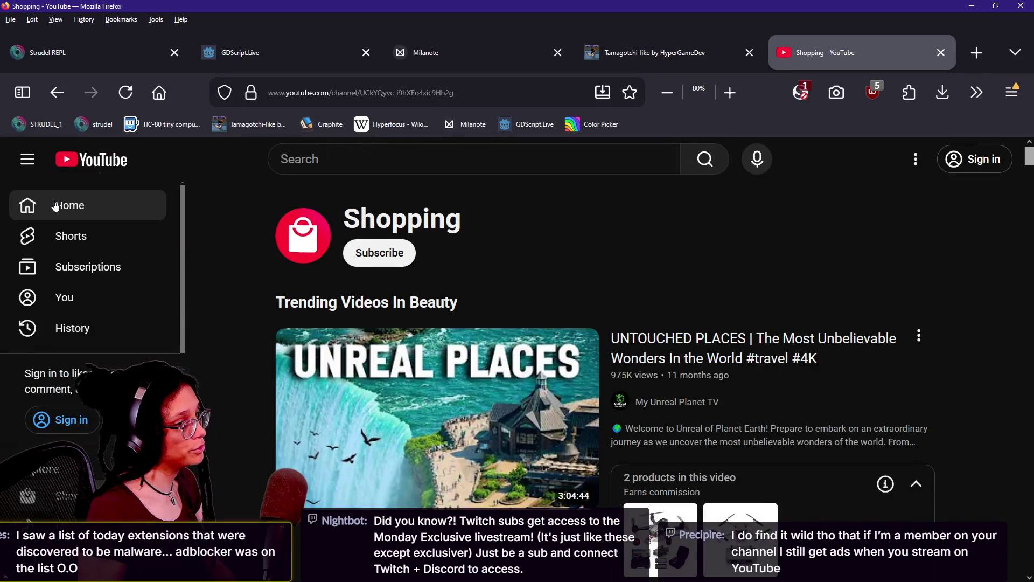
pyautogui.click(56, 205)
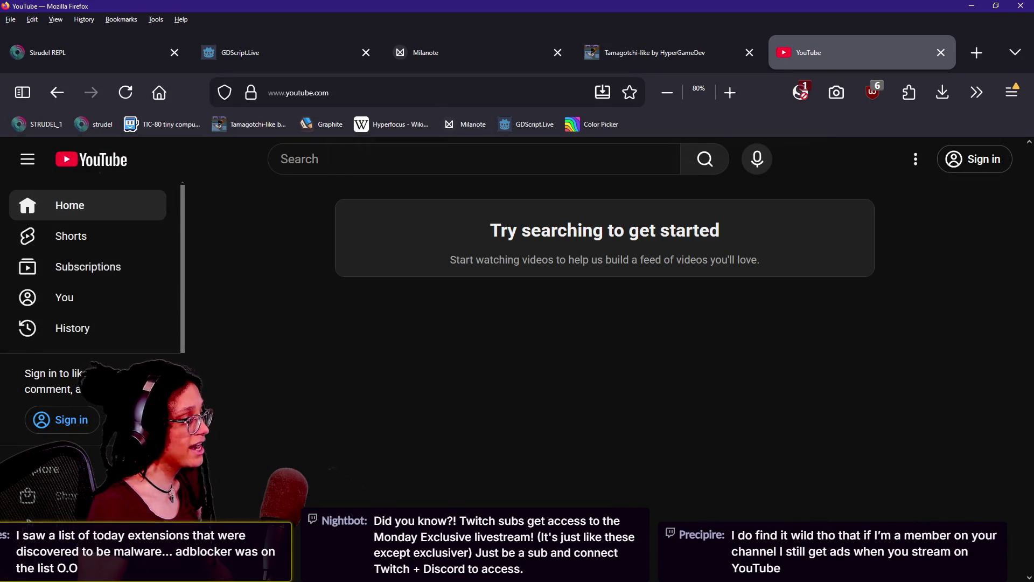
pyautogui.scroll(-2, 107, 377)
pyautogui.scroll(-1, 108, 380)
pyautogui.scroll(3, 107, 377)
# Step: Search YouTube for 'nothing', skim the results, go back Home and minimize Firefox
pyautogui.click(371, 159)
pyautogui.write('nothing')
pyautogui.press('Return')
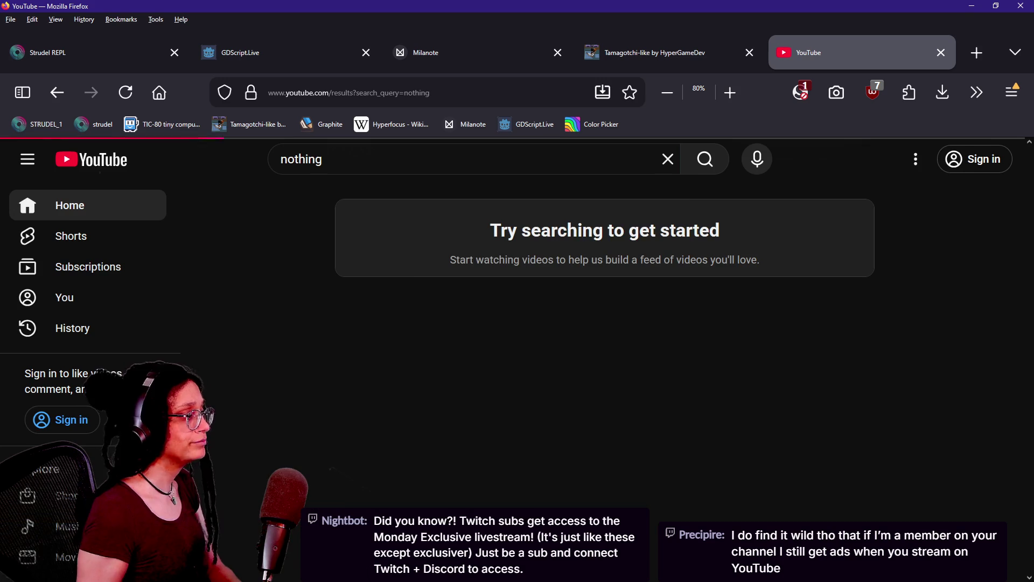
pyautogui.scroll(-5, 364, 220)
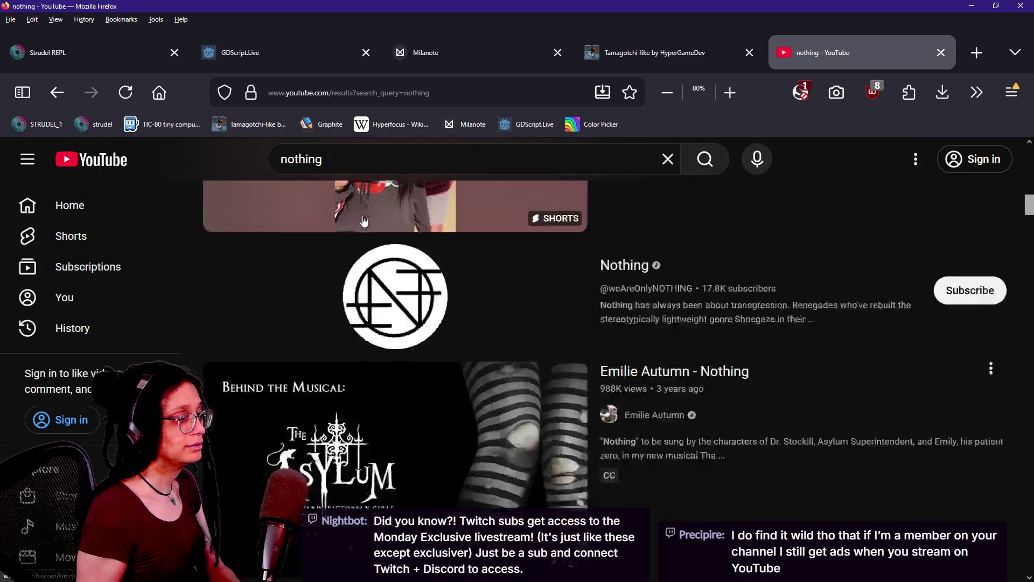
pyautogui.scroll(10, 364, 221)
pyautogui.scroll(-10, 364, 220)
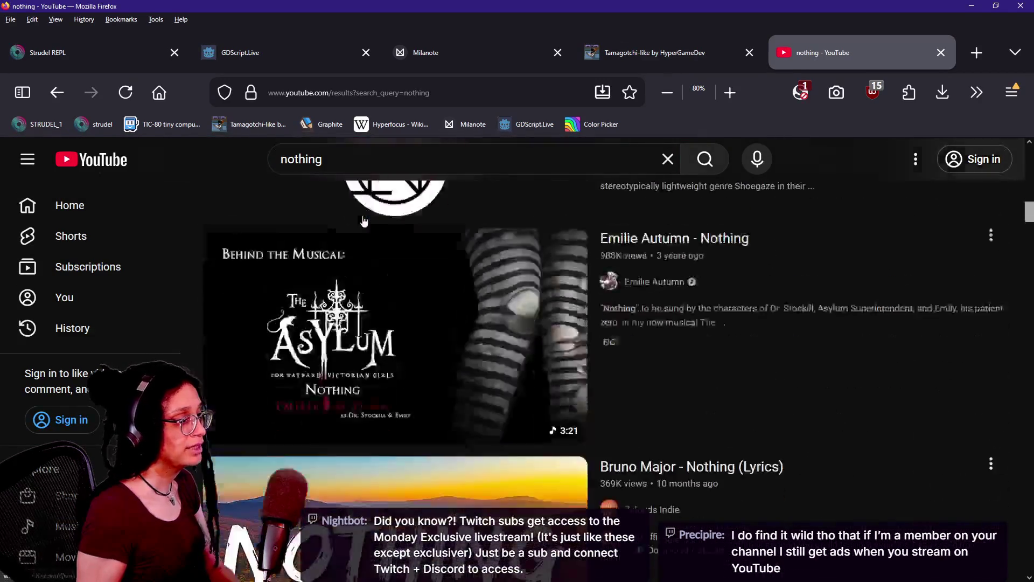
pyautogui.scroll(15, 365, 218)
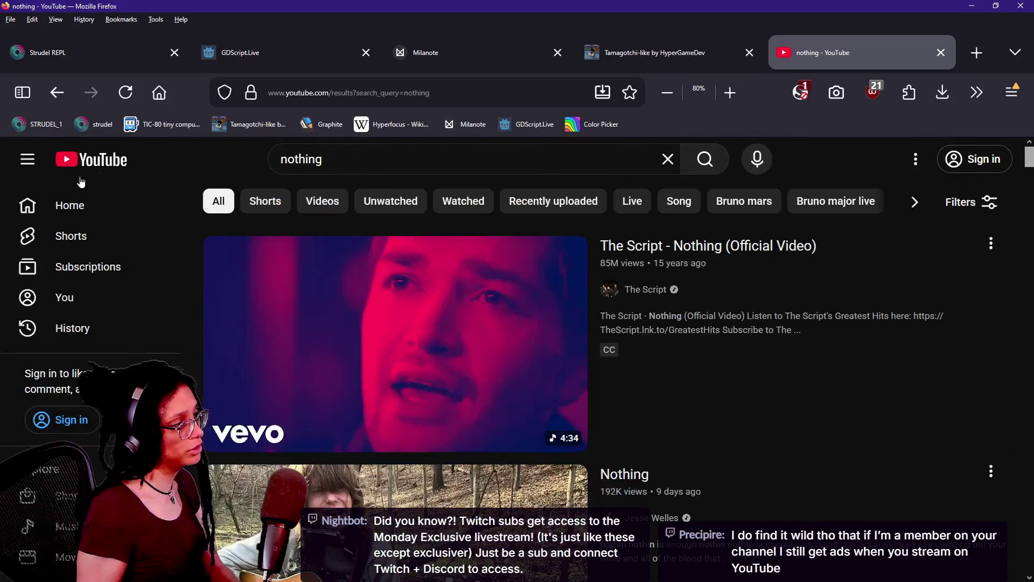
pyautogui.click(68, 206)
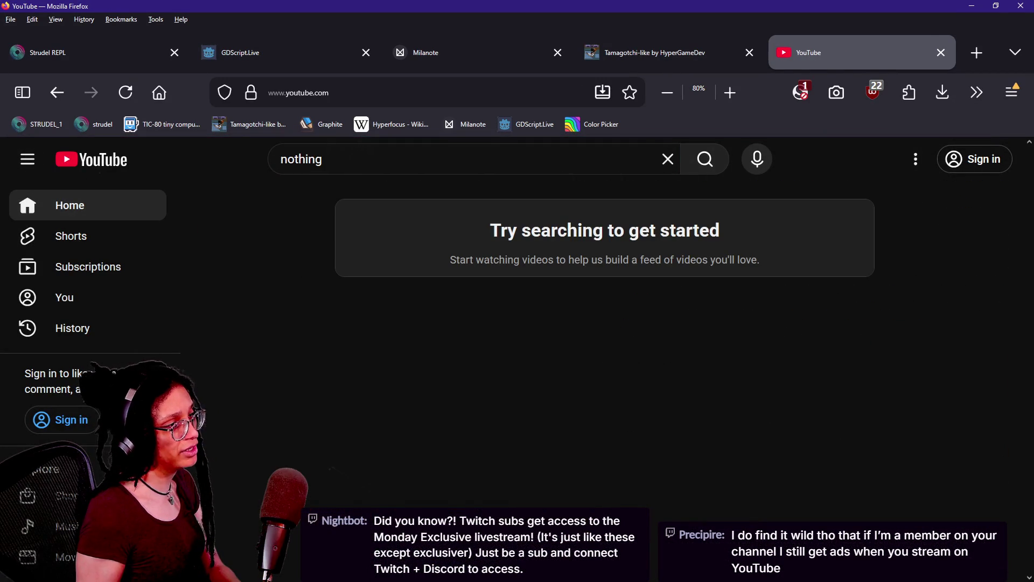
pyautogui.click(974, 6)
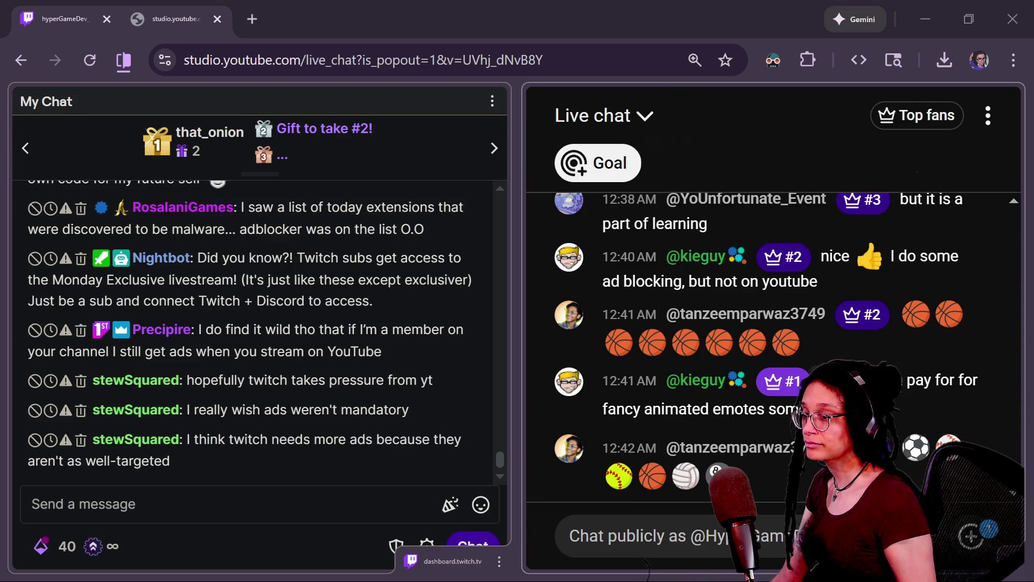
pyautogui.scroll(2, 377, 418)
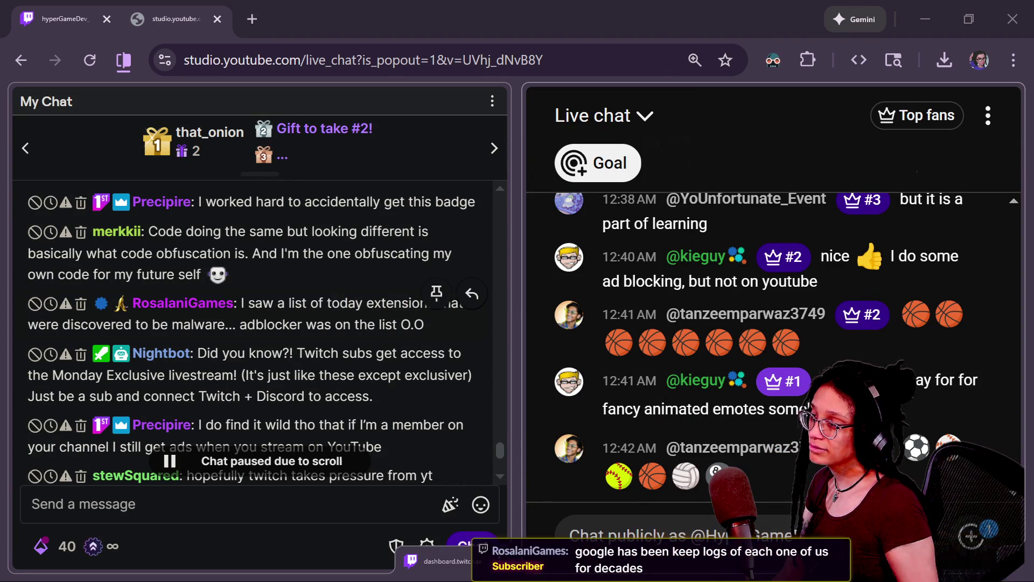
# Step: Copy the viewer's lifehacker link from Twitch chat and load it in the other browser window
pyautogui.moveTo(434, 328); pyautogui.dragTo(241, 302)
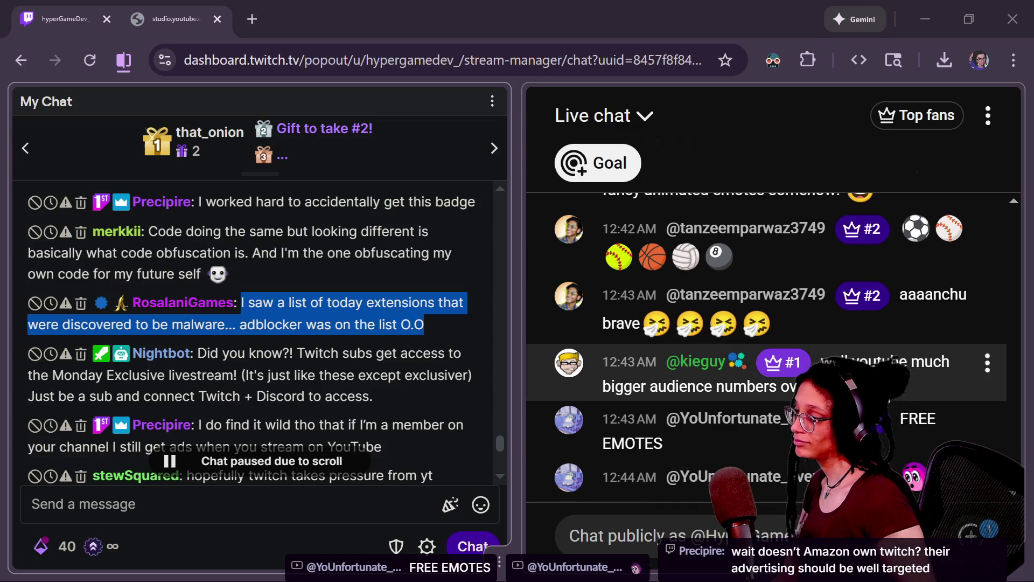
pyautogui.scroll(-5, 259, 331)
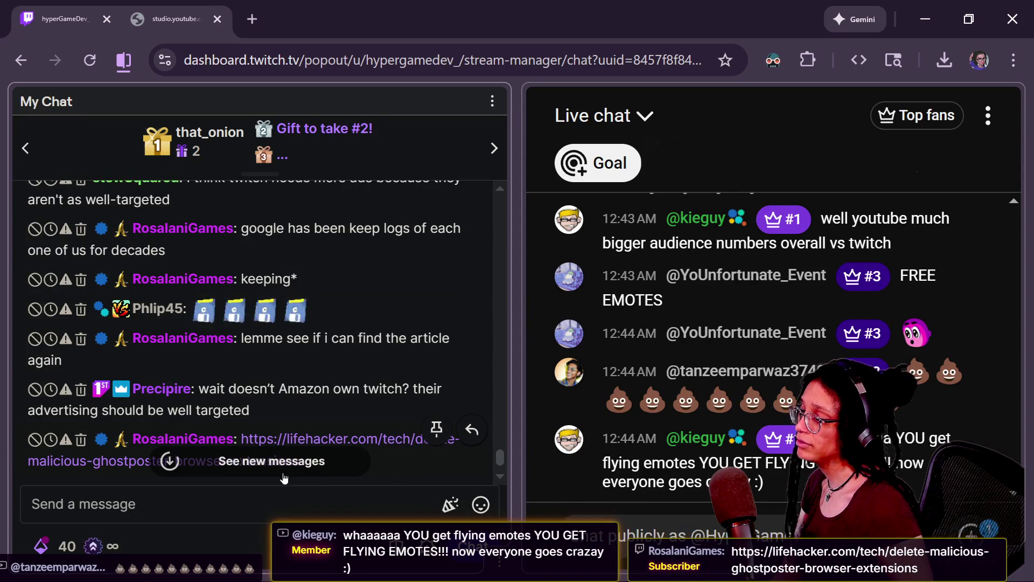
pyautogui.tripleClick(472, 431)
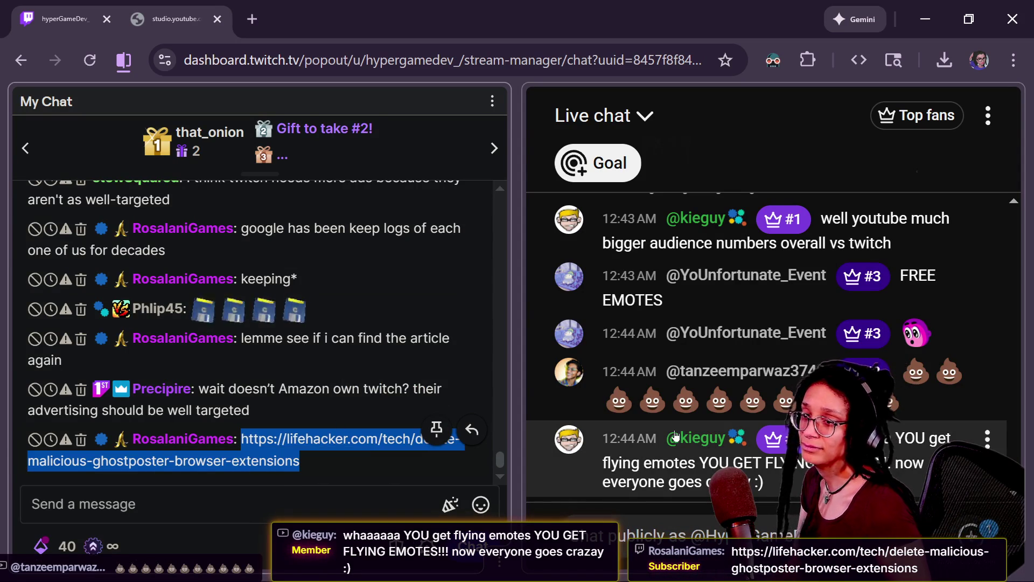
pyautogui.hotkey('alt', 'Tab')
pyautogui.hotkey('ctrl', 'l')
pyautogui.hotkey('ctrl', 'v')
pyautogui.press('Return')
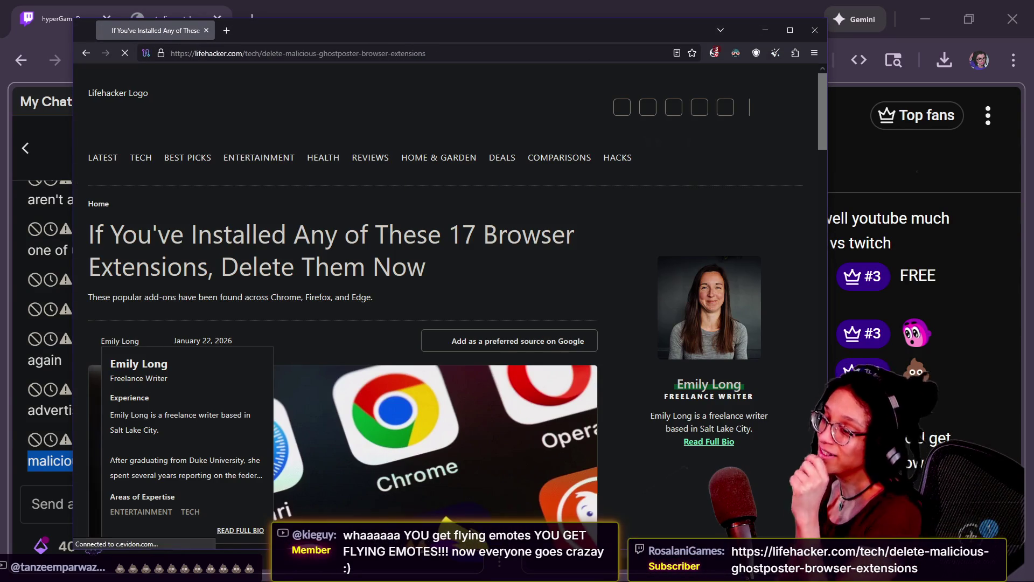
# Step: Scroll the Lifehacker article past Key Takeaways to the malicious extensions list
pyautogui.scroll(-1, 457, 312)
pyautogui.scroll(-10, 430, 331)
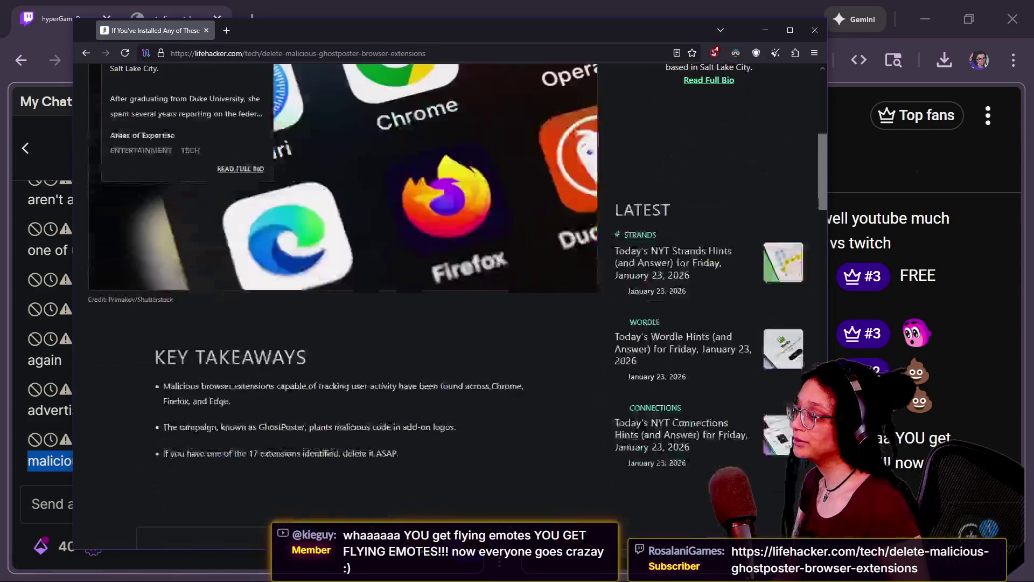
pyautogui.scroll(-4, 429, 327)
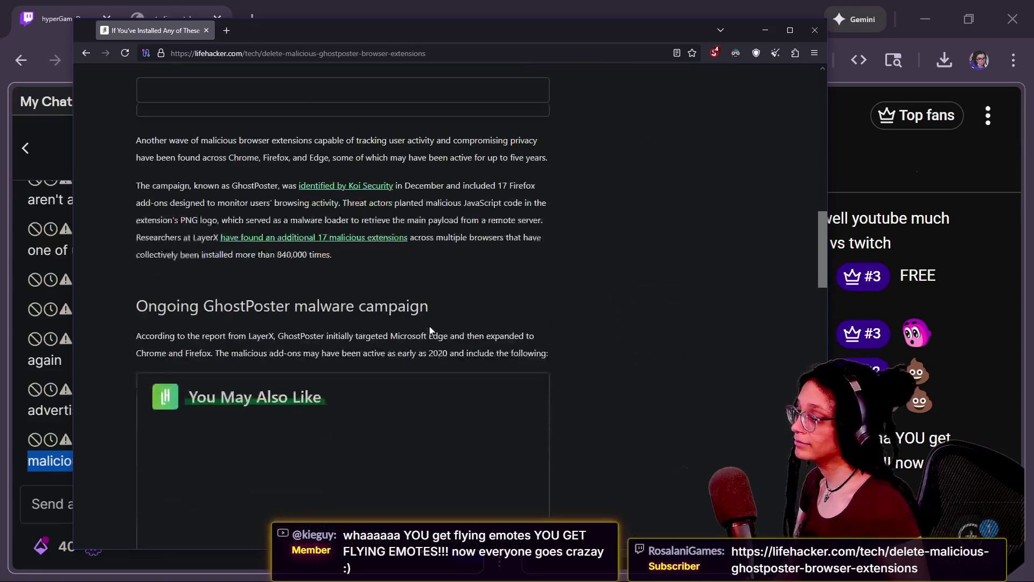
pyautogui.scroll(-8, 526, 319)
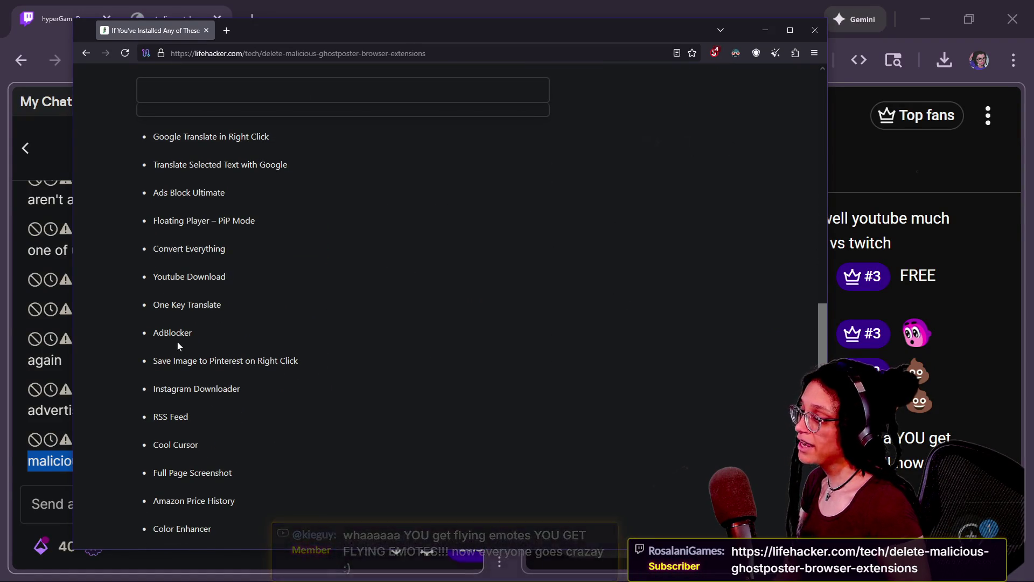
# Step: Zoom the article to 150% and highlight AdBlocker in the extension list
pyautogui.hotkey('ctrl', '+')
pyautogui.hotkey('ctrl', '+')
pyautogui.hotkey('ctrl', '+')
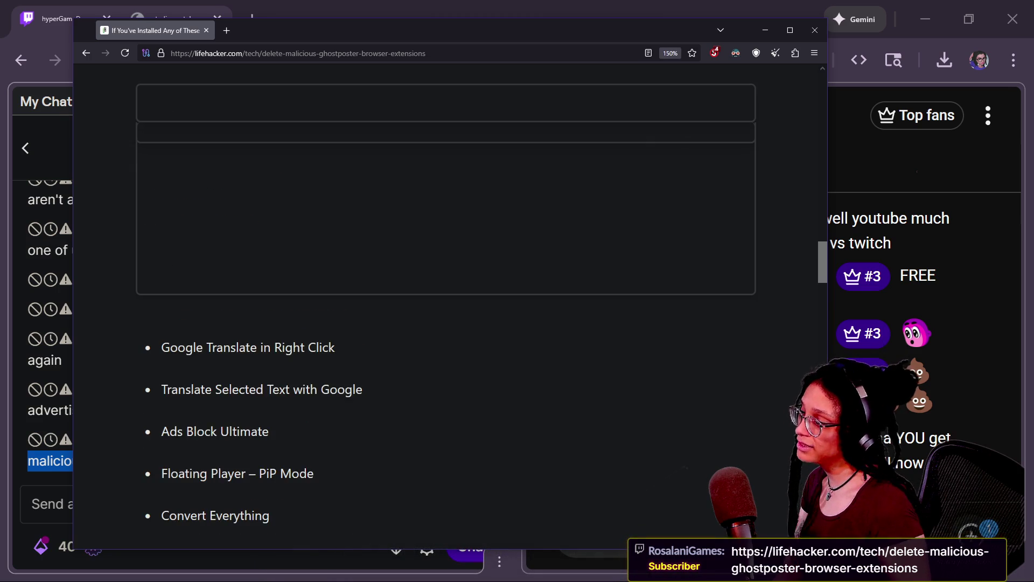
pyautogui.moveTo(240, 230); pyautogui.dragTo(116, 229)
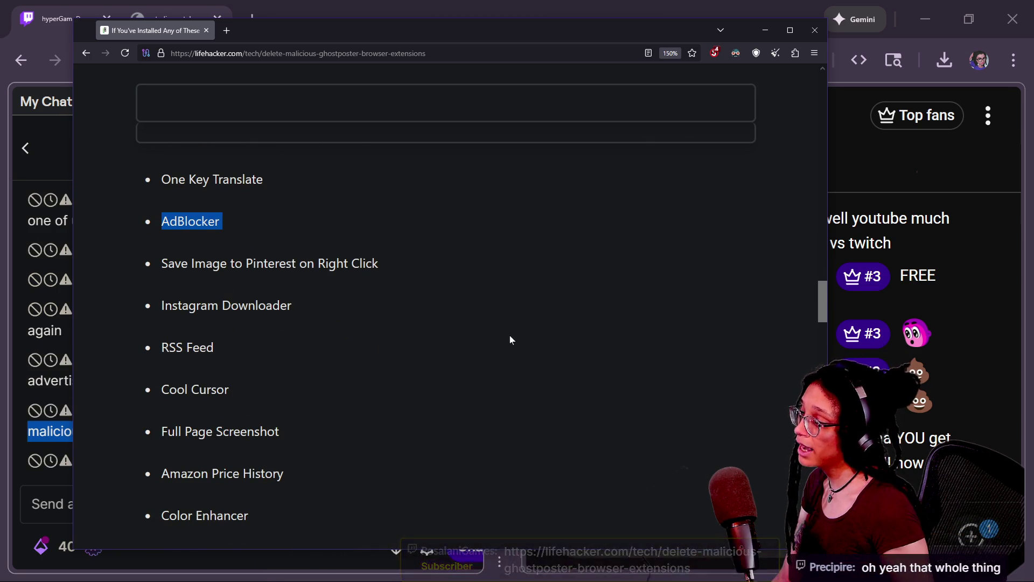
pyautogui.moveTo(221, 218); pyautogui.dragTo(119, 217)
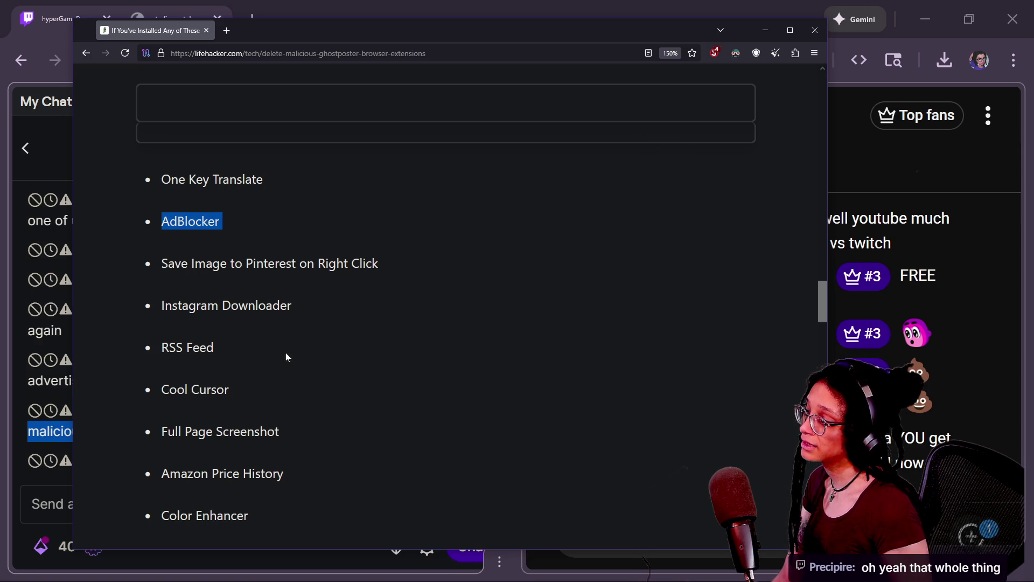
pyautogui.scroll(-8, 285, 353)
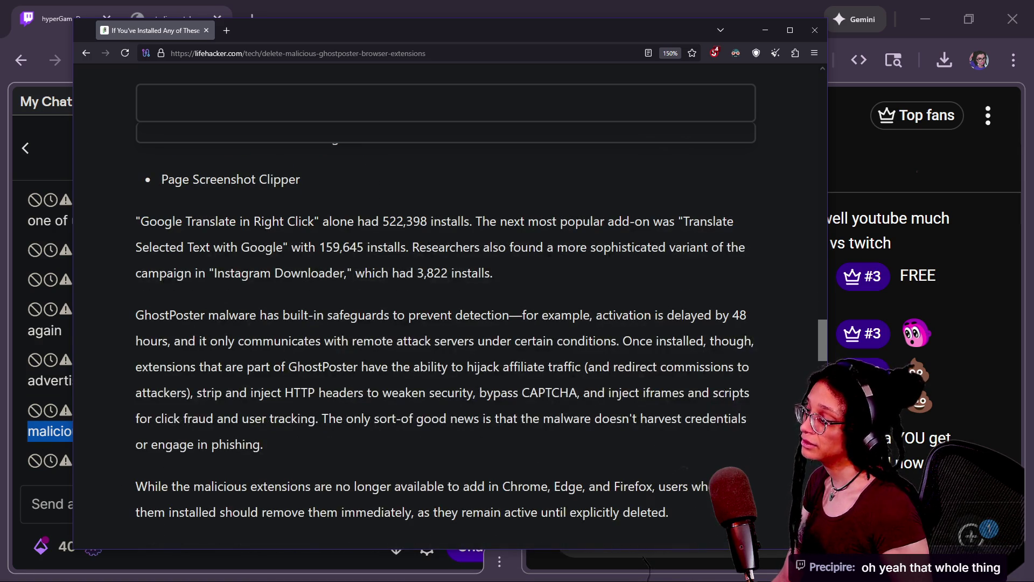
pyautogui.scroll(10, 275, 403)
# Step: Re-highlight and clear the AdBlocker entry, then jump back to the article's top
pyautogui.click(159, 291)
pyautogui.moveTo(159, 291); pyautogui.dragTo(296, 314)
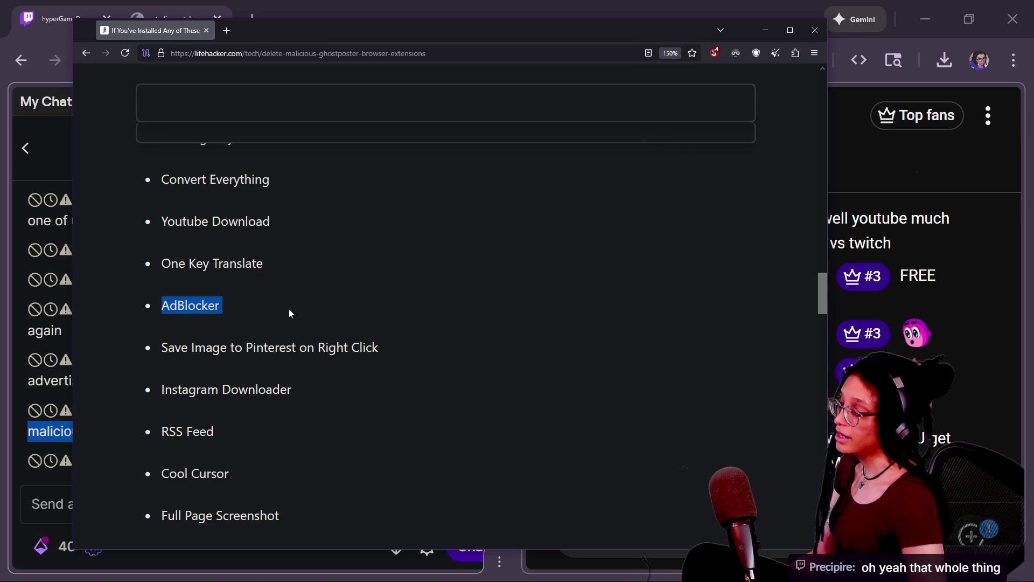
pyautogui.click(246, 301)
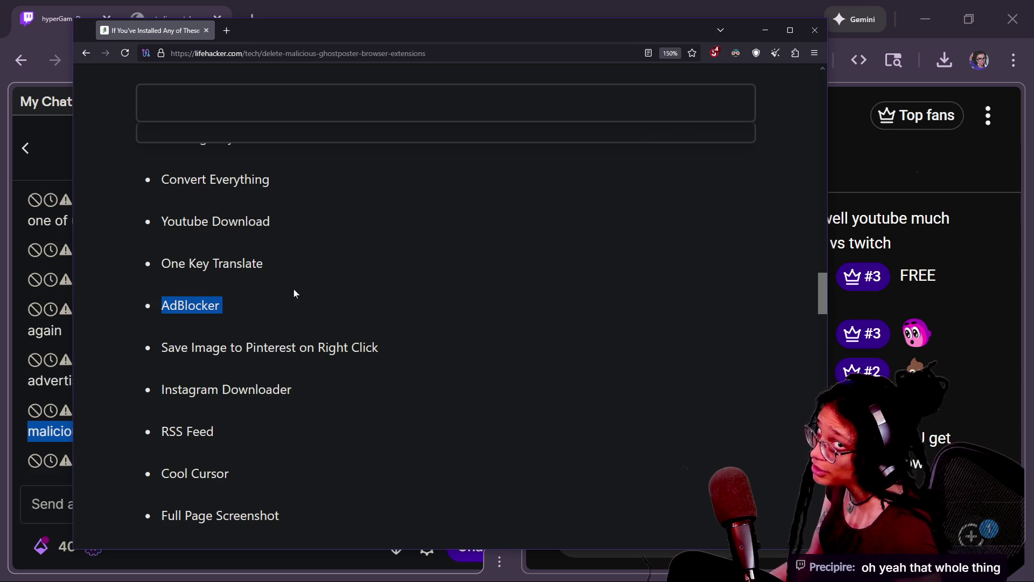
pyautogui.scroll(-1, 300, 323)
pyautogui.scroll(2, 300, 323)
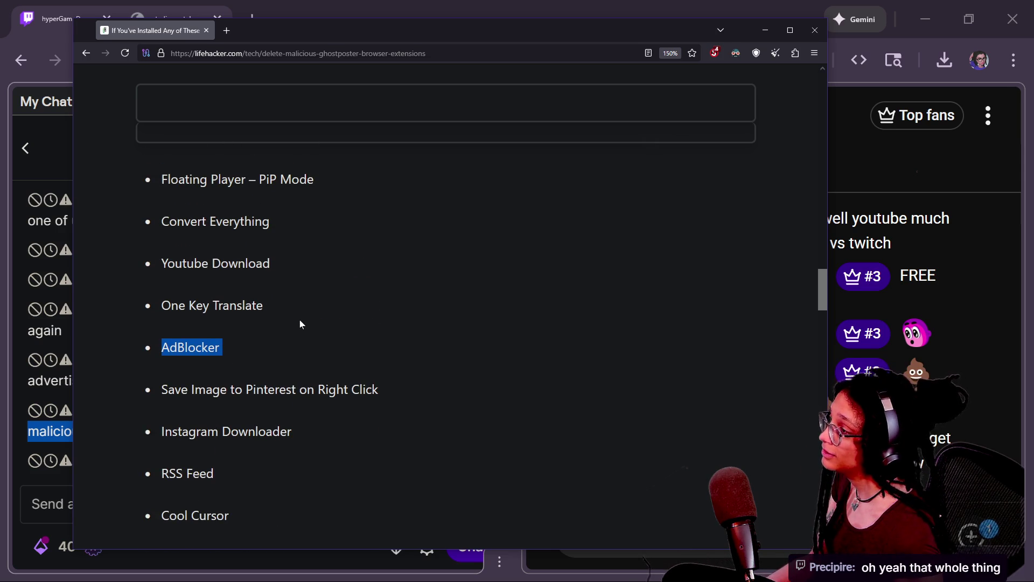
pyautogui.scroll(-1, 299, 324)
pyautogui.scroll(1, 300, 324)
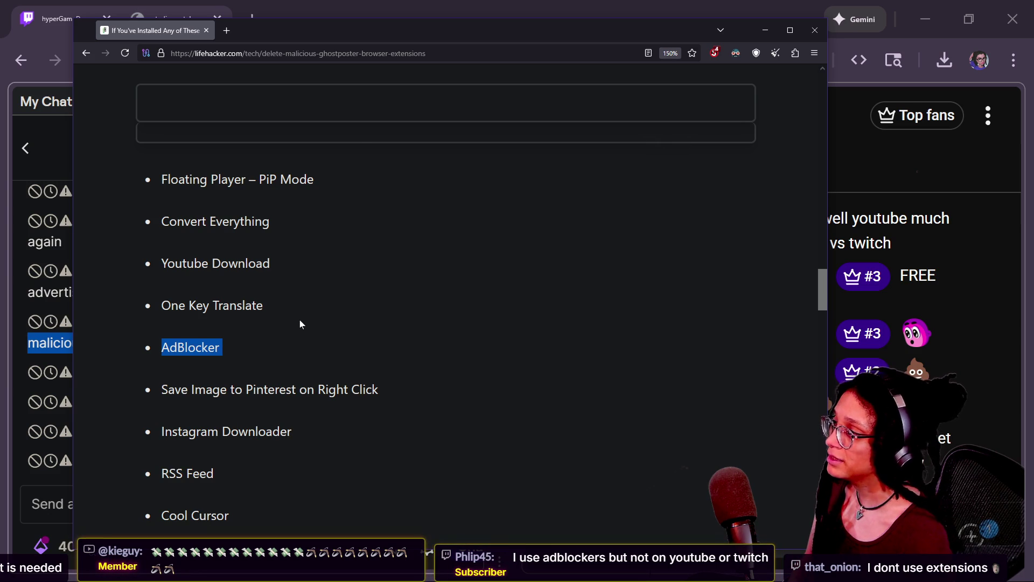
pyautogui.press('Home')
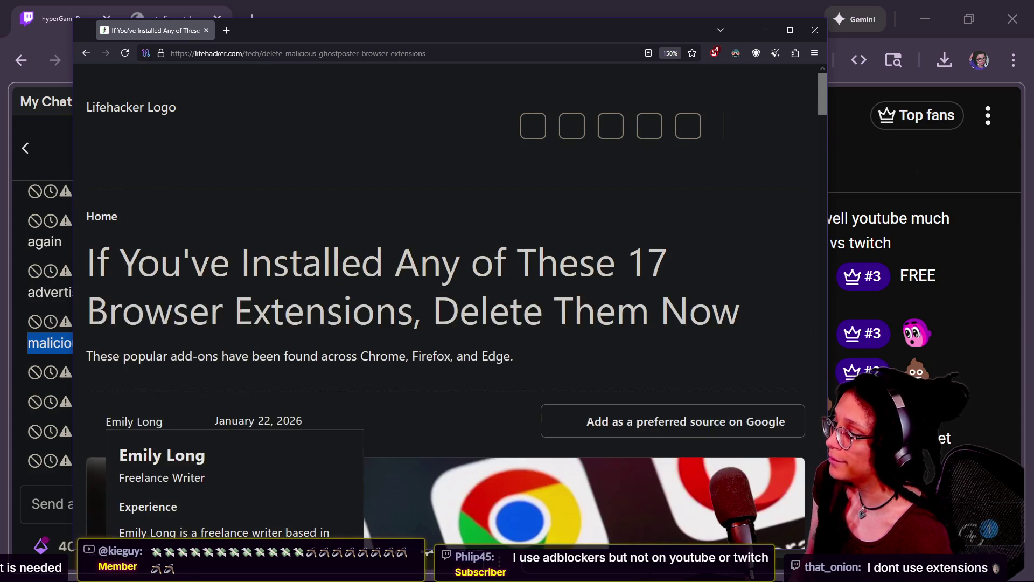
# Step: Move the Lifehacker article window aside and bring the streaming browser back in front
pyautogui.scroll(-3, 431, 344)
pyautogui.scroll(3, 419, 211)
pyautogui.rightClick(420, 211)
pyautogui.click(618, 219)
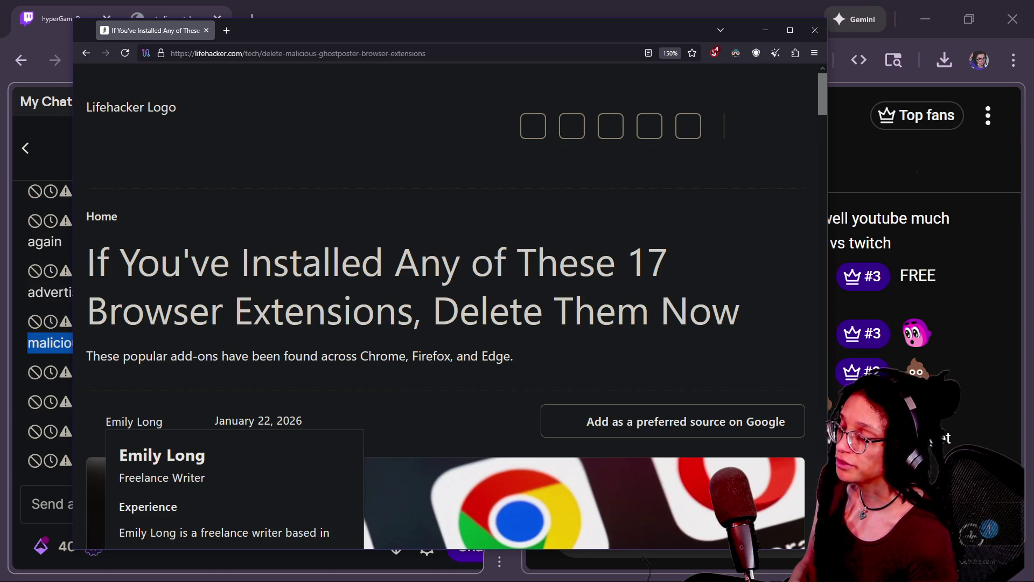
pyautogui.moveTo(273, 41)
pyautogui.mouseDown()
pyautogui.moveTo(332, 51)
pyautogui.moveTo(305, 27)
pyautogui.moveTo(304, 50)
pyautogui.moveTo(305, 7)
pyautogui.moveTo(326, 41)
pyautogui.moveTo(305, 27)
pyautogui.mouseUp()
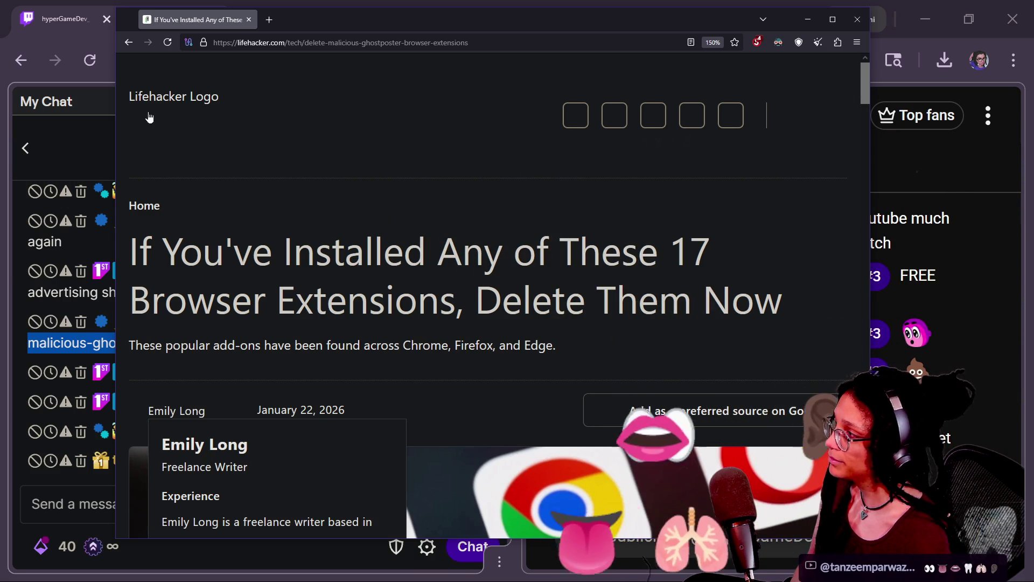
pyautogui.click(38, 18)
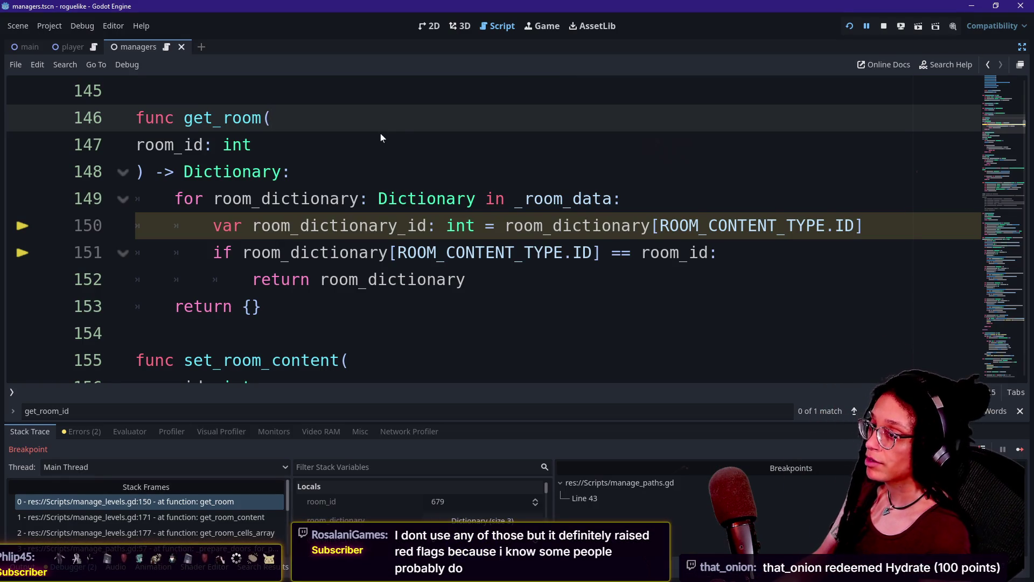
# Step: Replace room_dictionary[ROOM_CONTENT_TYPE.ID] on line 151 with room_dictionary_id and rerun with F5
pyautogui.click(591, 225)
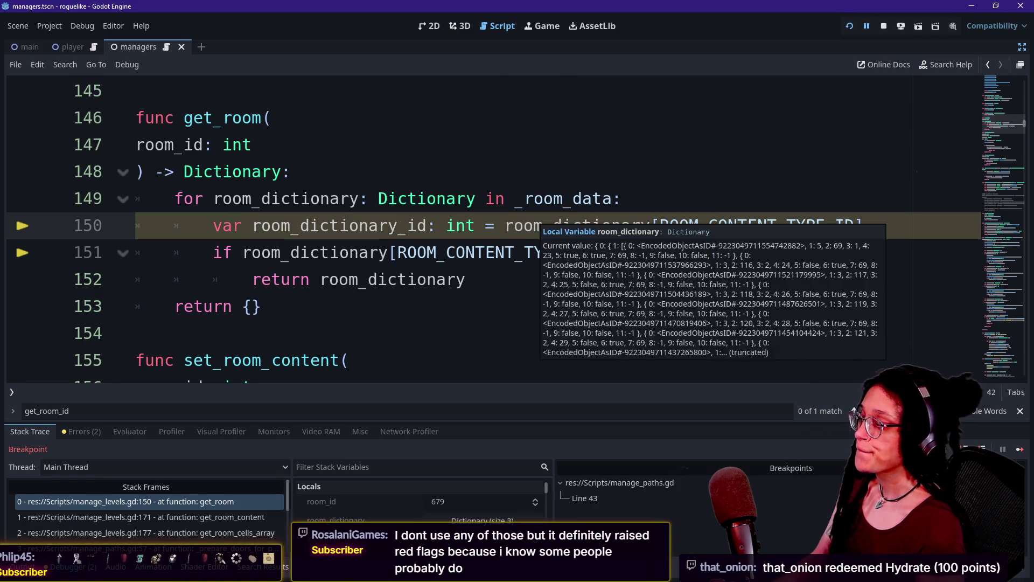
pyautogui.click(398, 279)
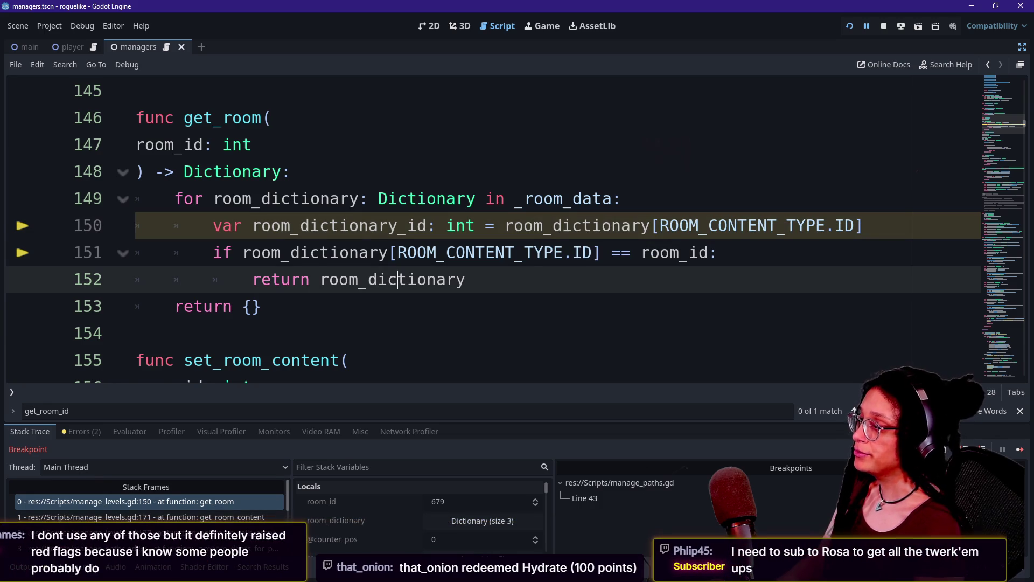
pyautogui.moveTo(242, 252)
pyautogui.mouseDown()
pyautogui.moveTo(464, 279)
pyautogui.moveTo(593, 253)
pyautogui.mouseUp()
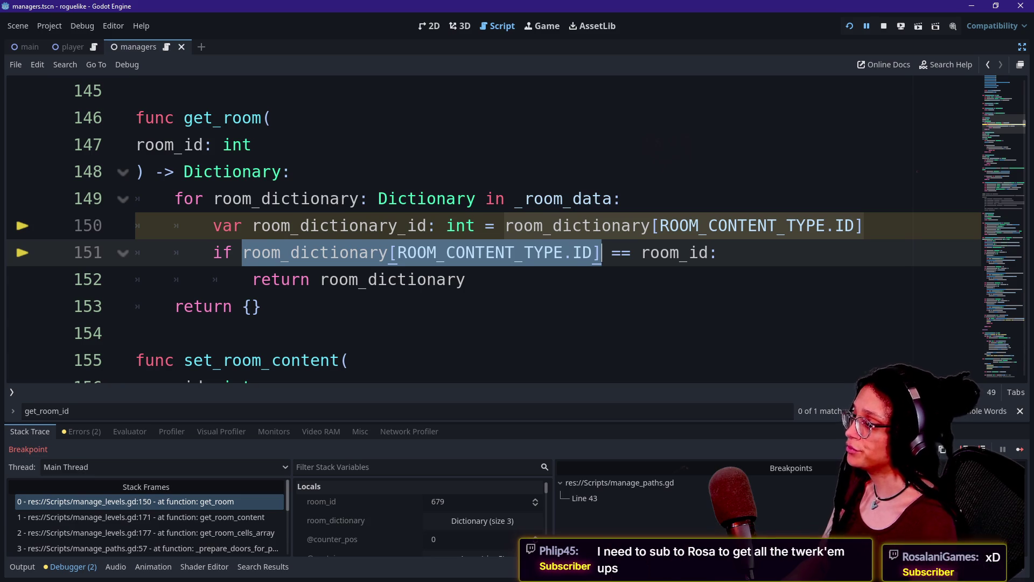
pyautogui.moveTo(455, 252)
pyautogui.write('room_dictionary_')
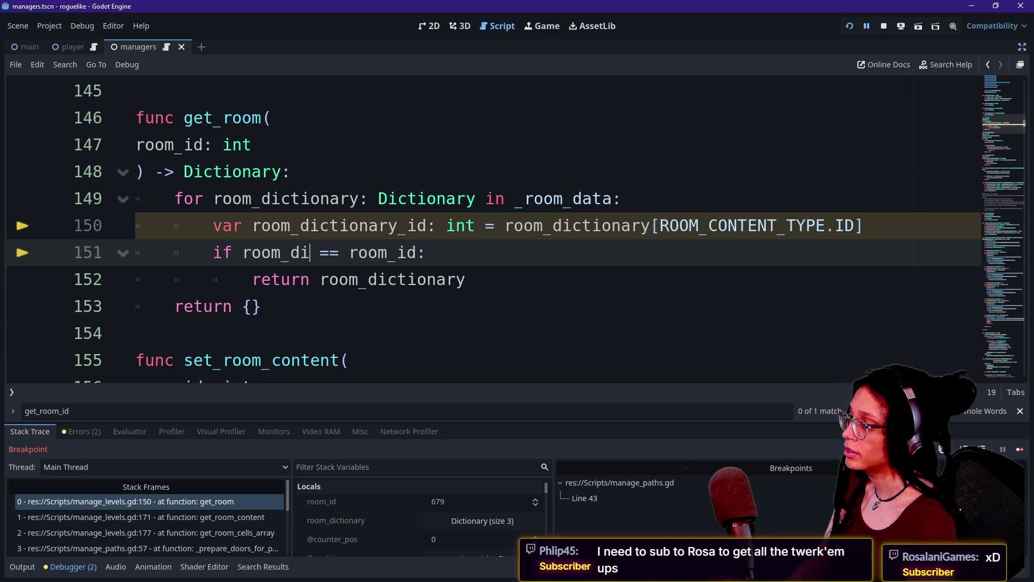
pyautogui.write('id')
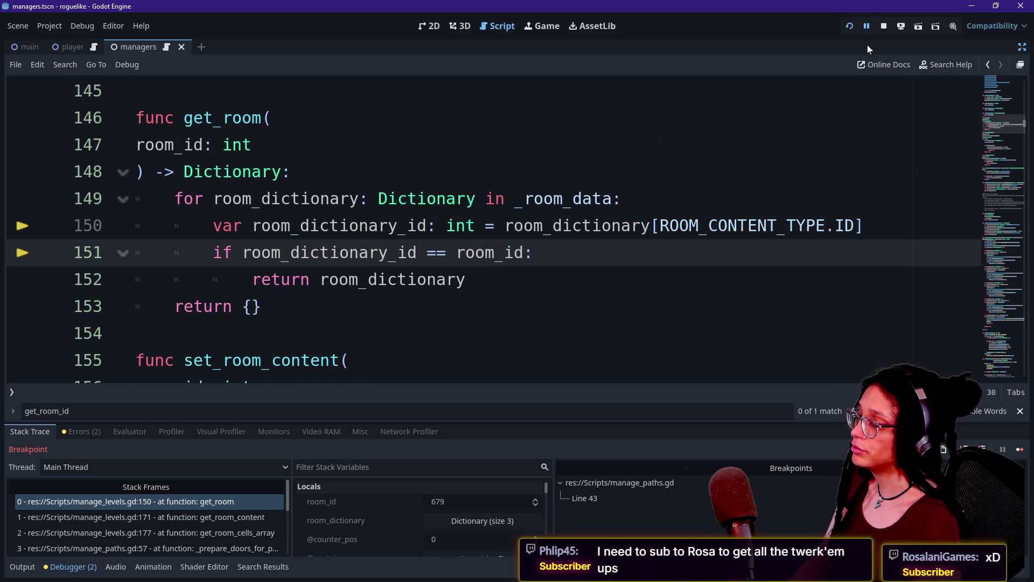
pyautogui.press('F5')
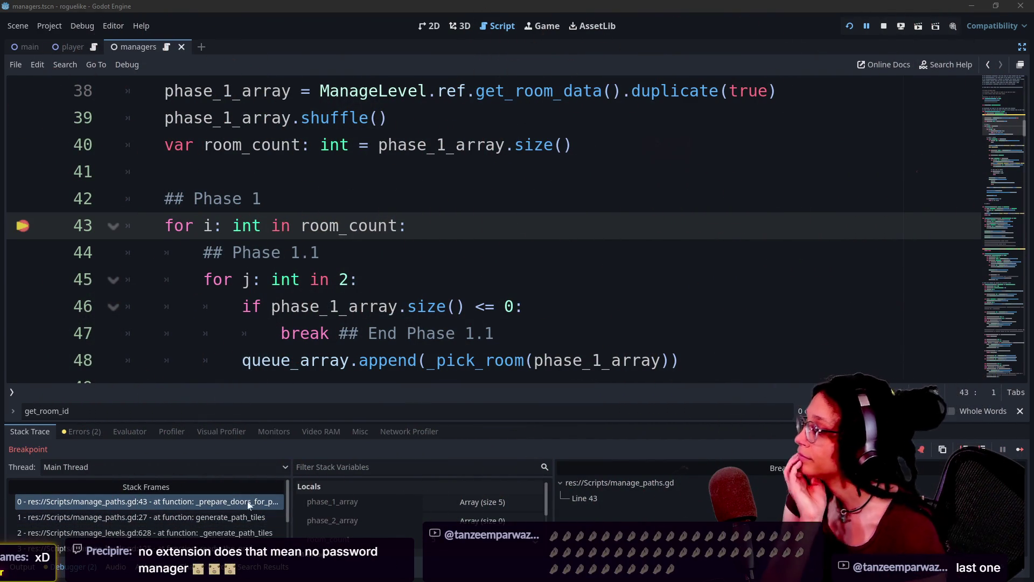
# Step: Step into _pick_room, get_room_id_from_room and the fancy print function, then continue execution
pyautogui.click(966, 449)
pyautogui.click(966, 449)
pyautogui.click(966, 448)
pyautogui.click(966, 449)
pyautogui.click(966, 449)
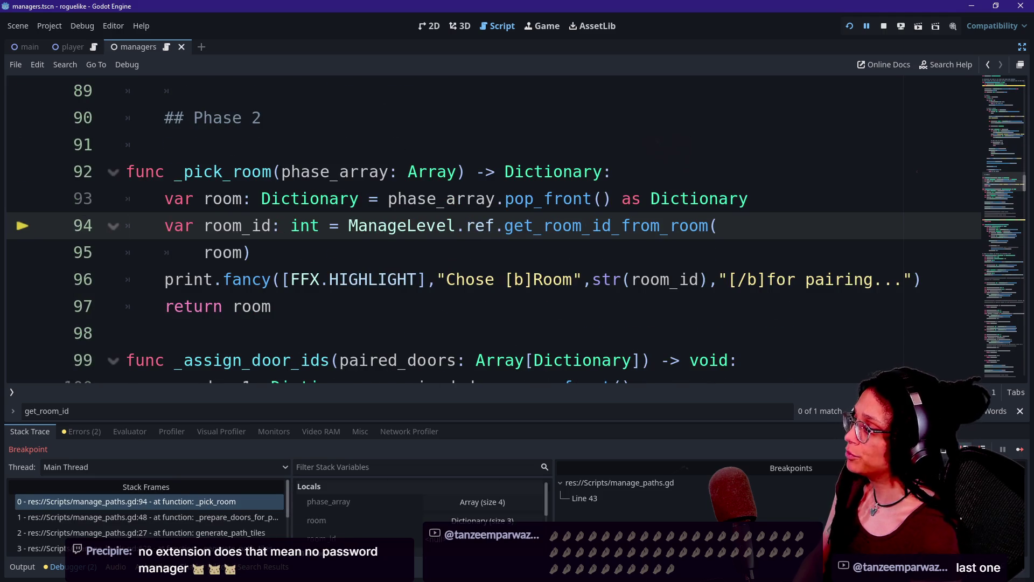
pyautogui.click(966, 449)
pyautogui.click(966, 449)
pyautogui.click(966, 449)
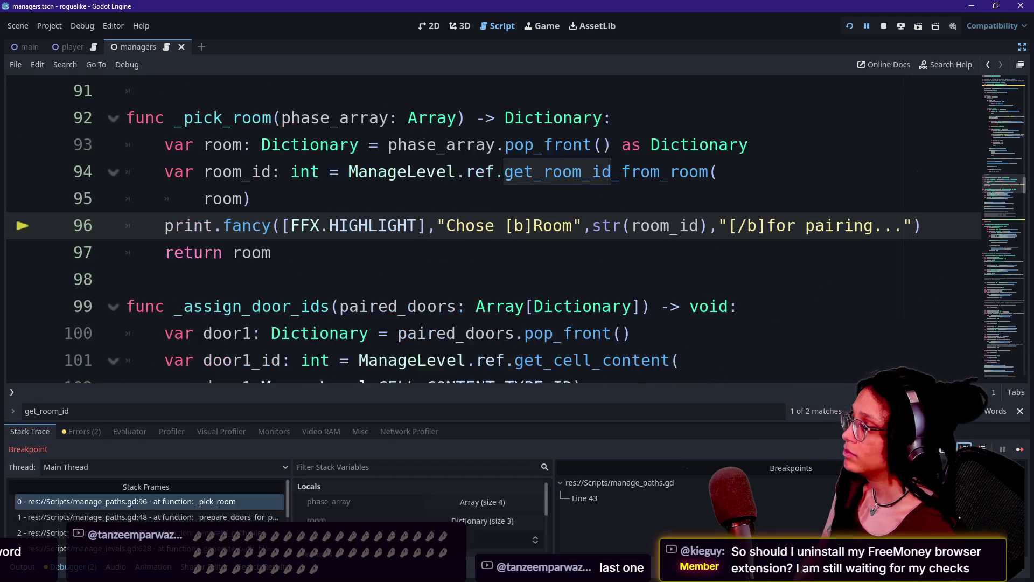
pyautogui.click(966, 448)
pyautogui.click(966, 449)
pyautogui.click(966, 449)
pyautogui.click(1019, 450)
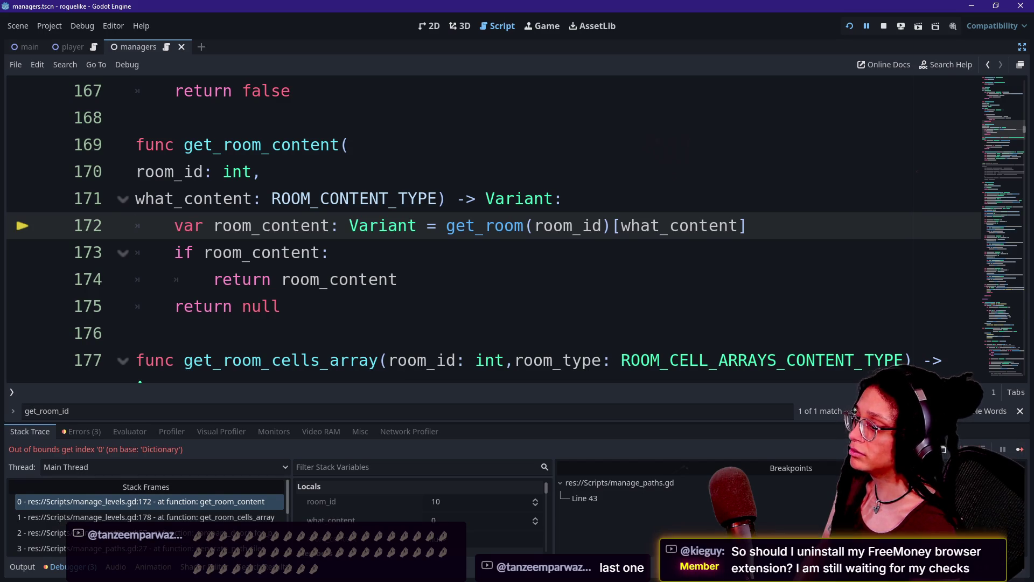
# Step: Restart the debug session and step over the Phase 1 loop to line 51
pyautogui.click(849, 27)
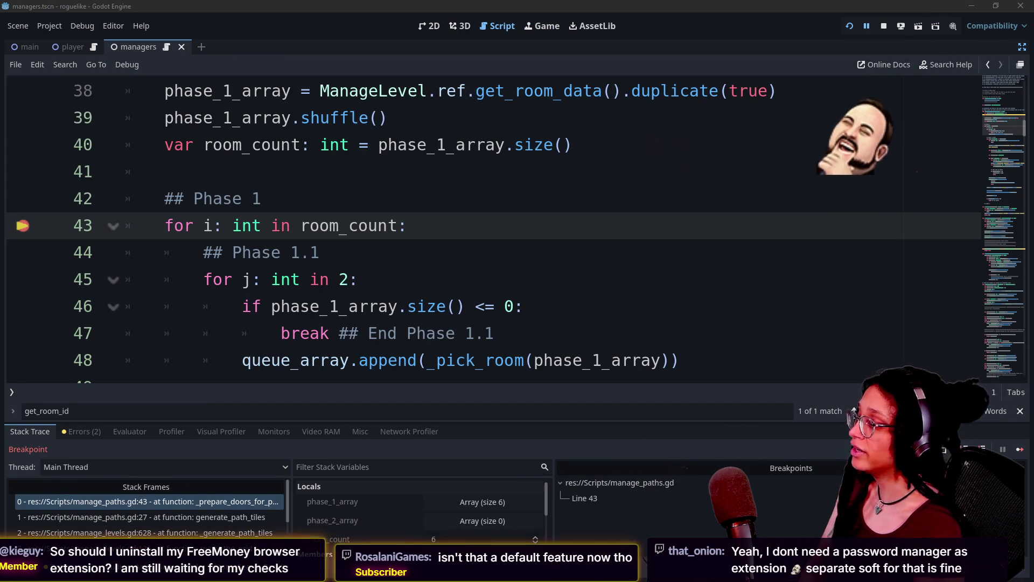
pyautogui.press('F10')
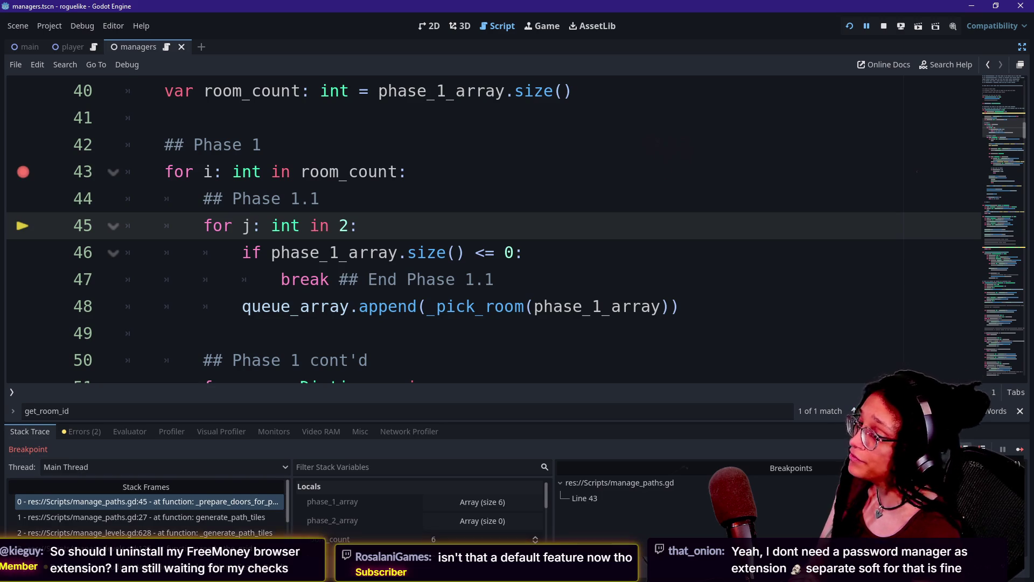
pyautogui.press('F10')
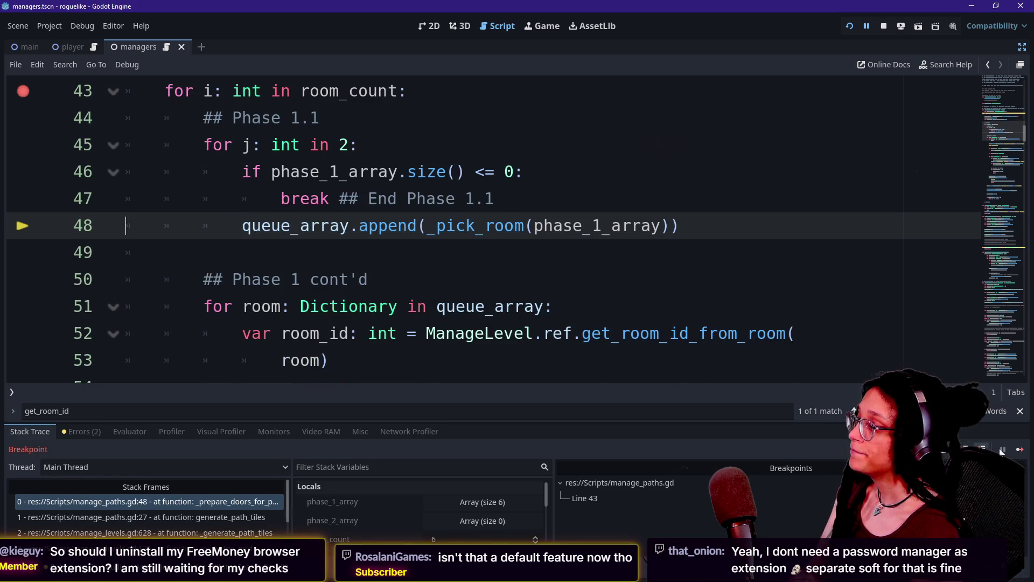
pyautogui.press('F10')
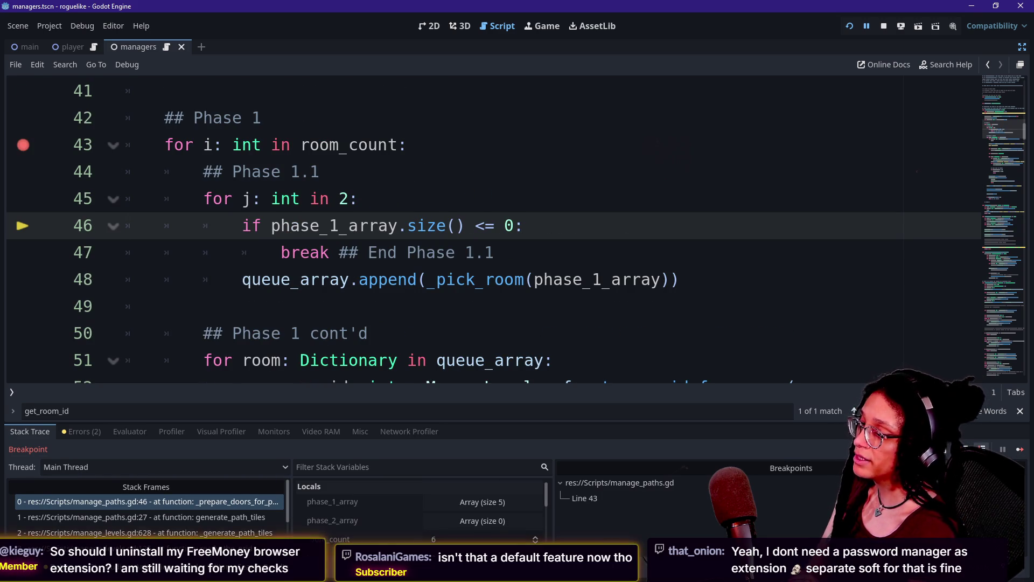
pyautogui.press('F10')
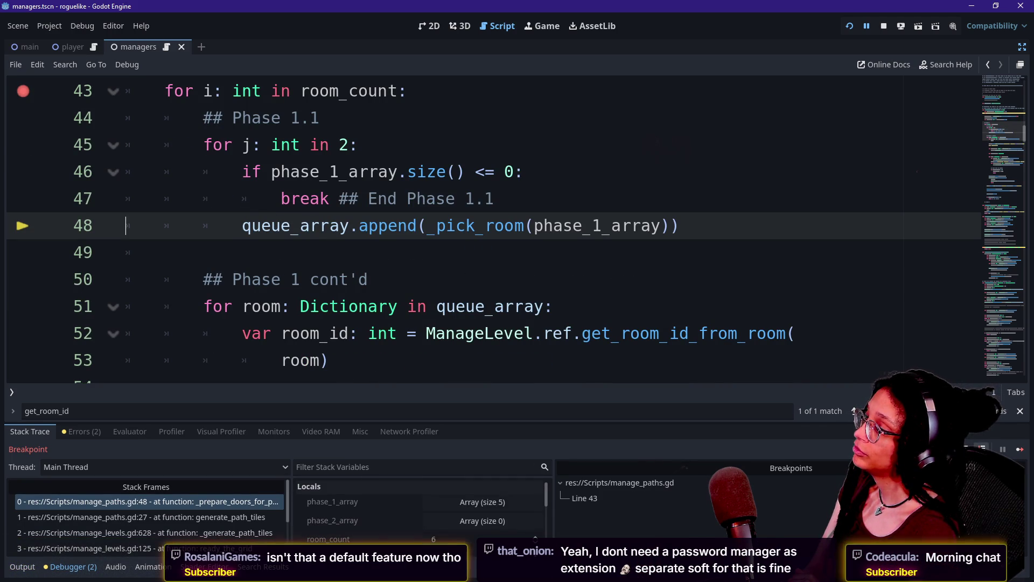
pyautogui.press('F10')
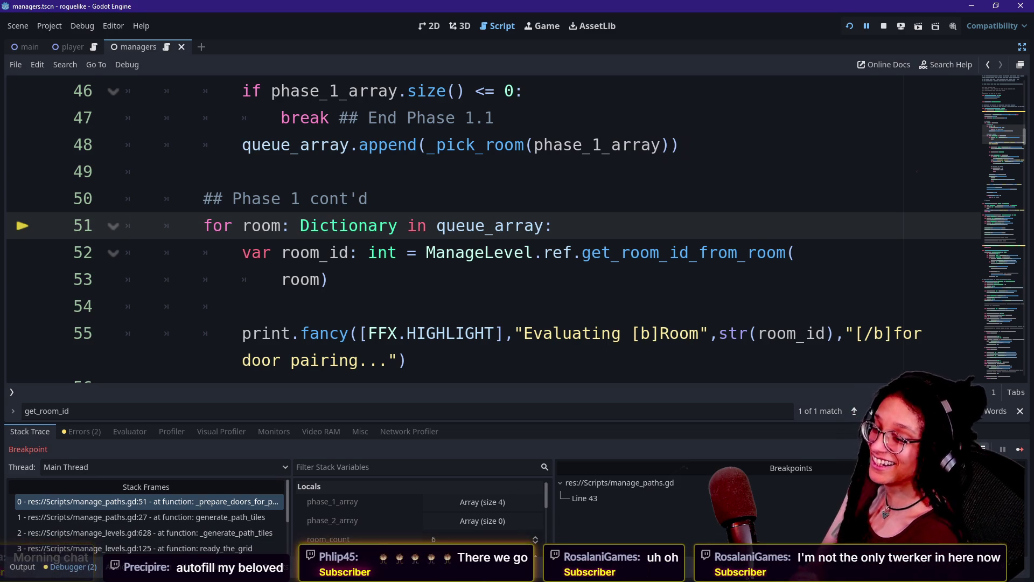
# Step: Step over to line 60's door_to_pair declaration and show the Output log
pyautogui.press('F10')
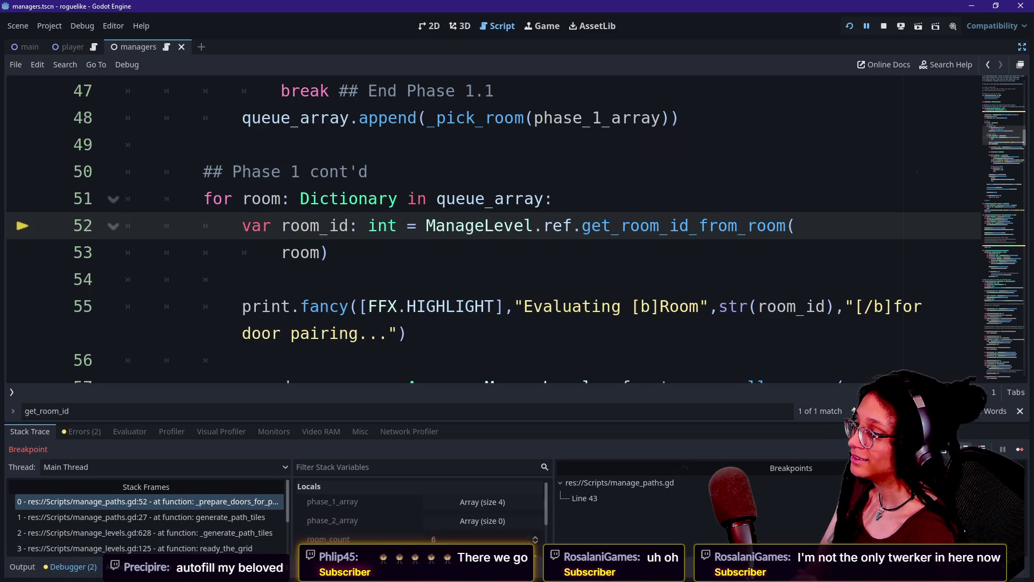
pyautogui.press('F10')
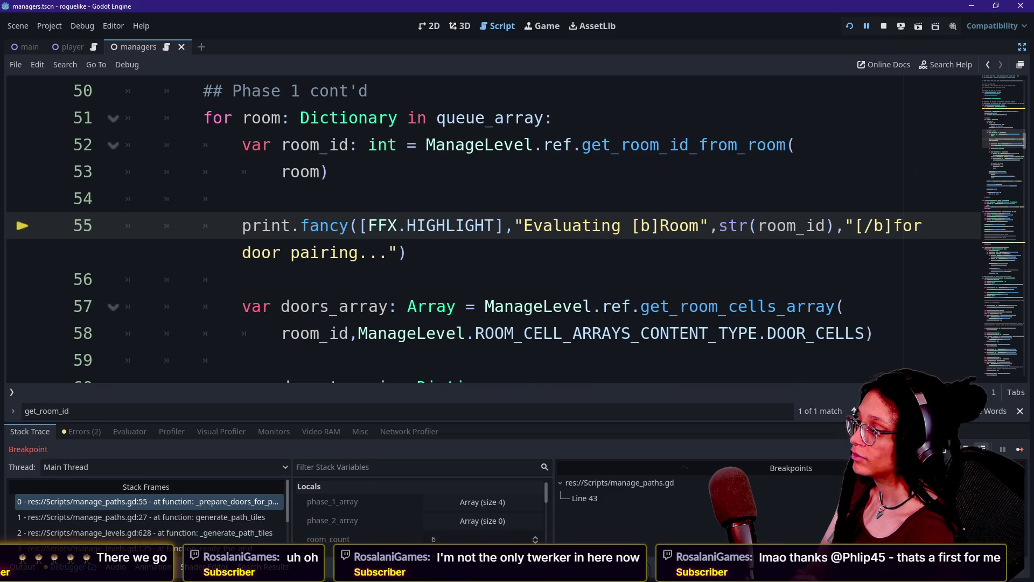
pyautogui.press('F10')
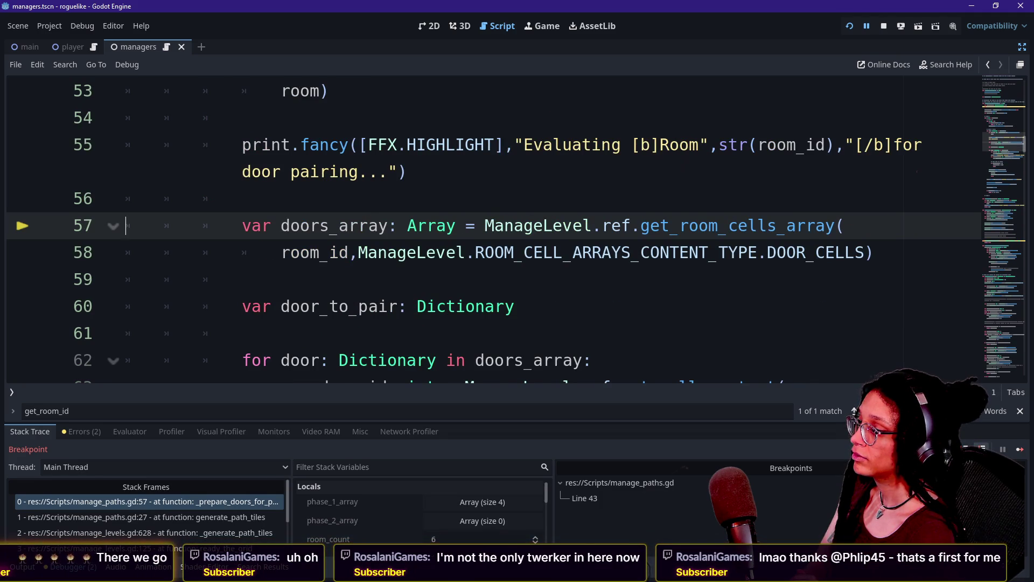
pyautogui.press('F10')
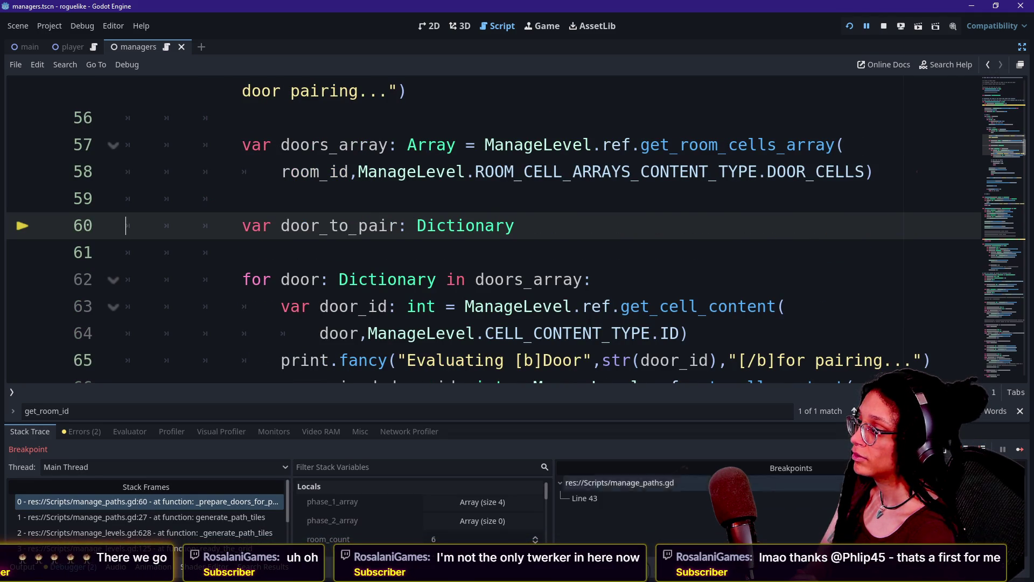
pyautogui.click(9, 566)
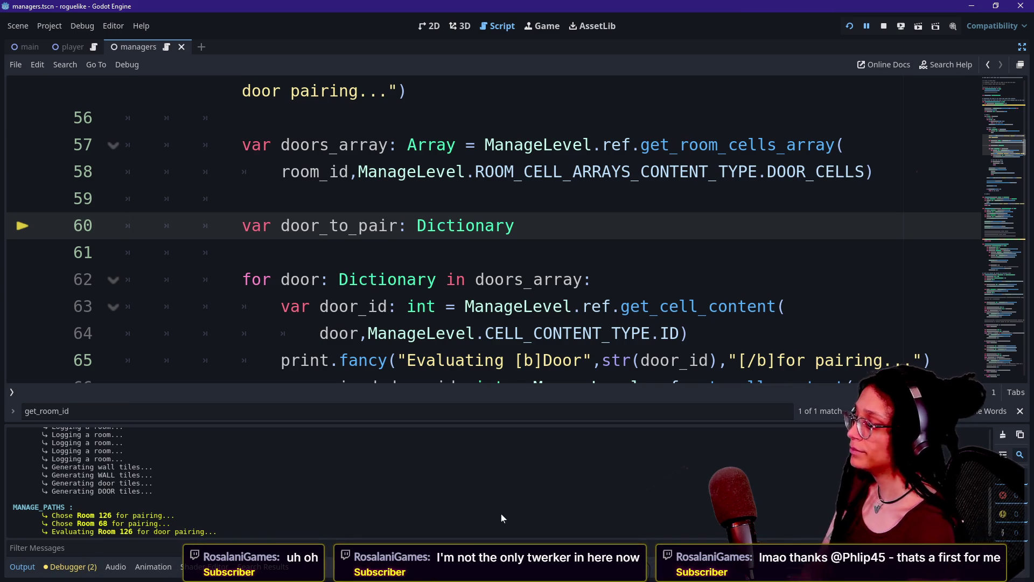
# Step: Switch from Output to the Debugger locals and step from line 60 to line 62
pyautogui.click(22, 566)
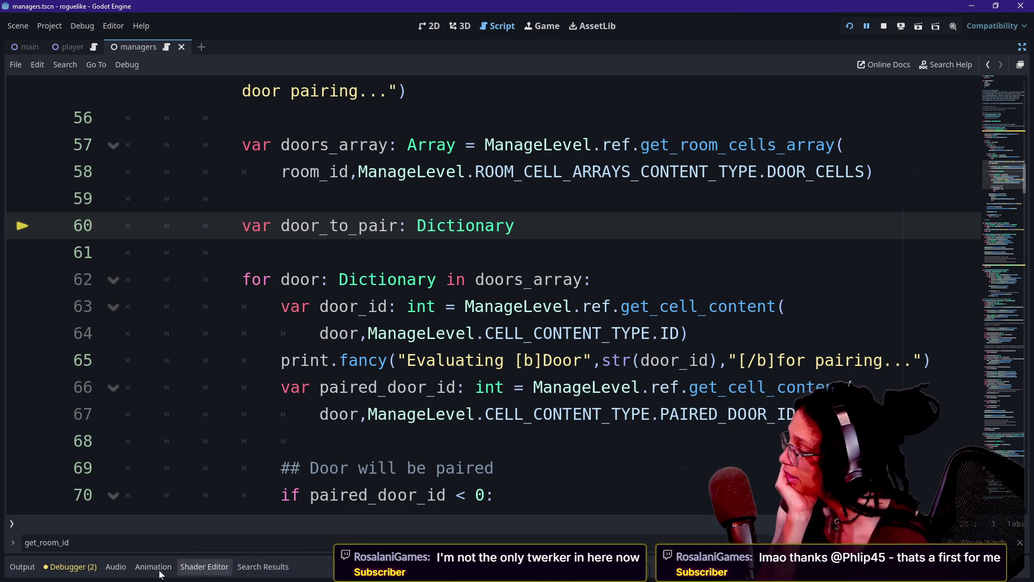
pyautogui.click(70, 566)
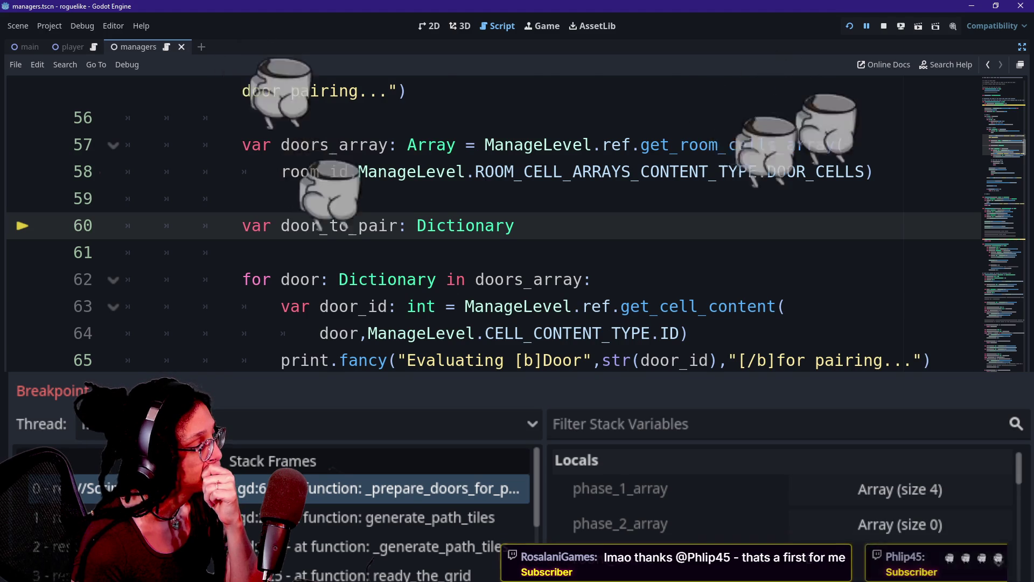
pyautogui.press('F10')
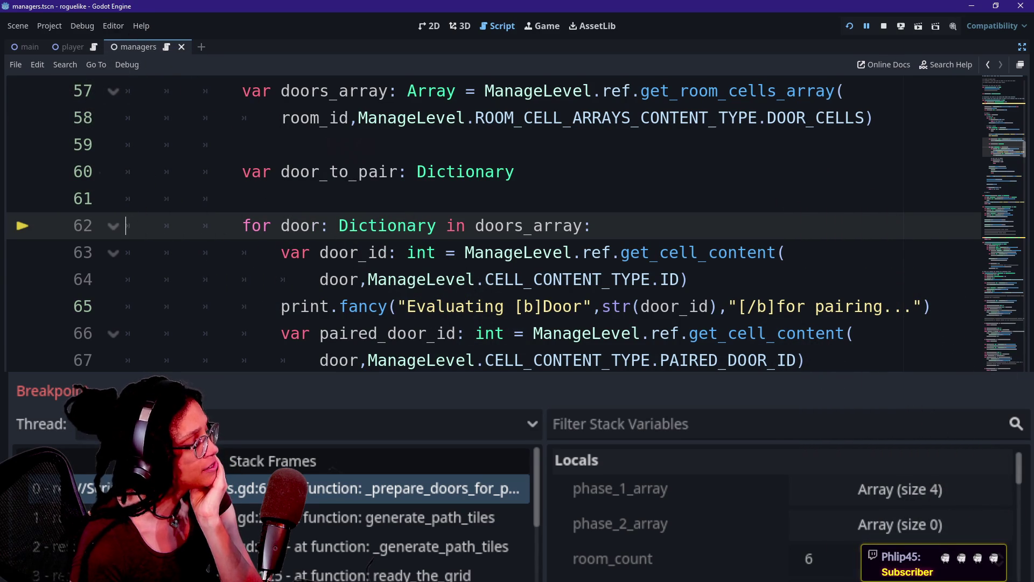
pyautogui.click(937, 500)
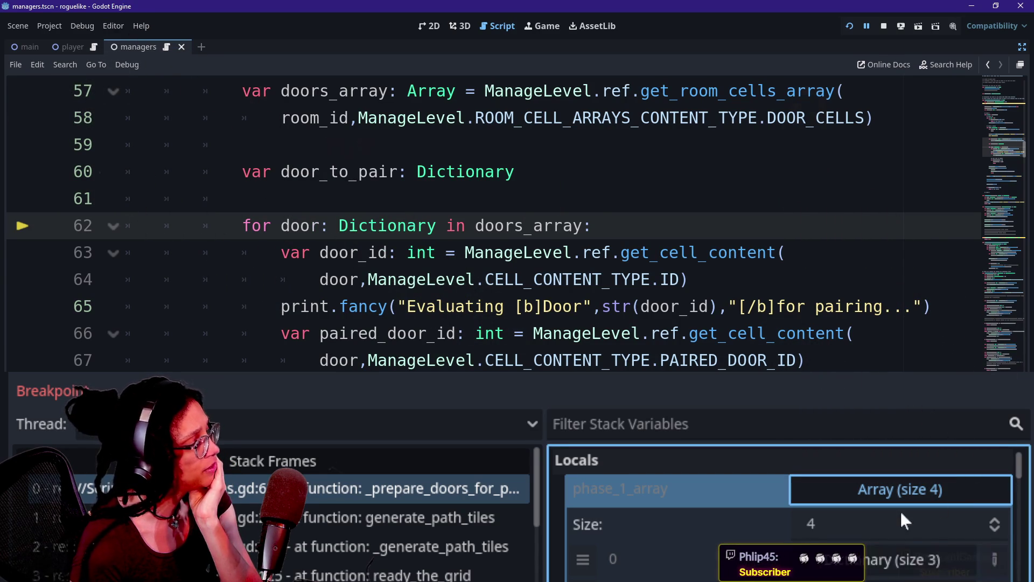
# Step: Expand and inspect phase_1_array elements 0 through 3, then collapse the array
pyautogui.scroll(-1, 719, 470)
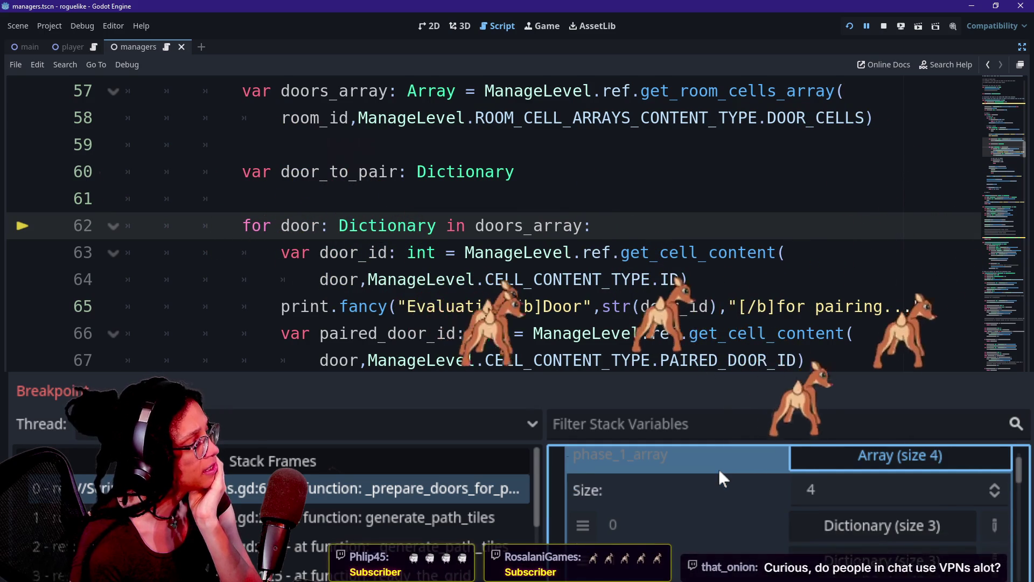
pyautogui.scroll(-1, 719, 469)
pyautogui.click(807, 493)
pyautogui.click(819, 530)
pyautogui.scroll(-1, 819, 530)
pyautogui.click(847, 515)
pyautogui.scroll(-1, 847, 515)
pyautogui.click(852, 487)
pyautogui.click(858, 519)
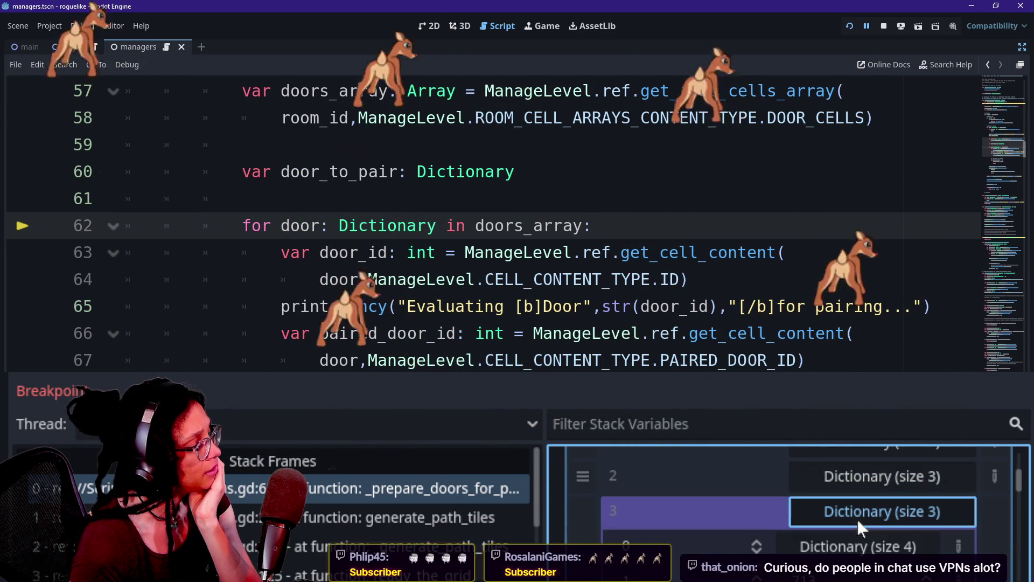
pyautogui.scroll(-1, 857, 520)
pyautogui.click(858, 500)
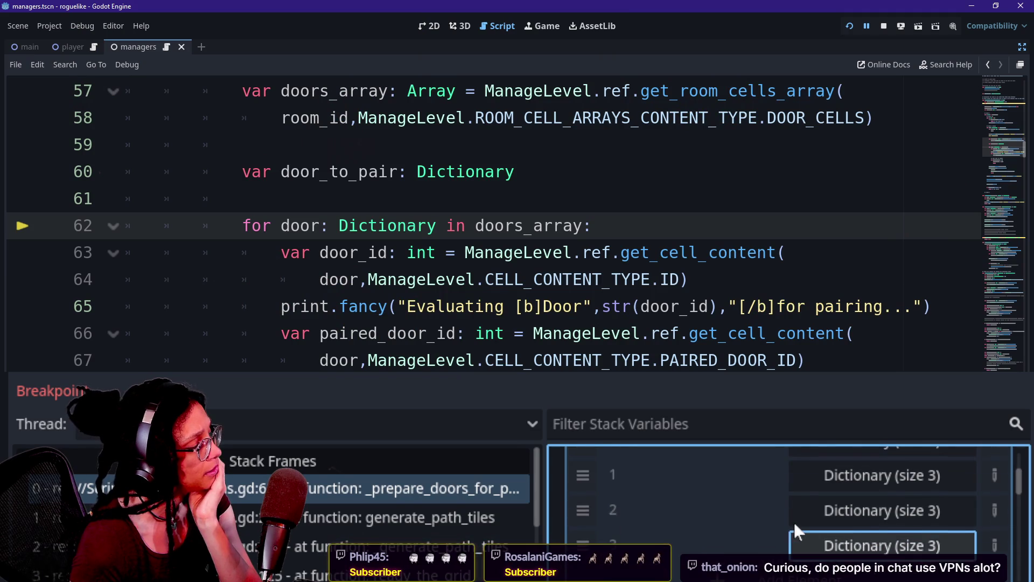
pyautogui.scroll(3, 794, 524)
pyautogui.click(857, 476)
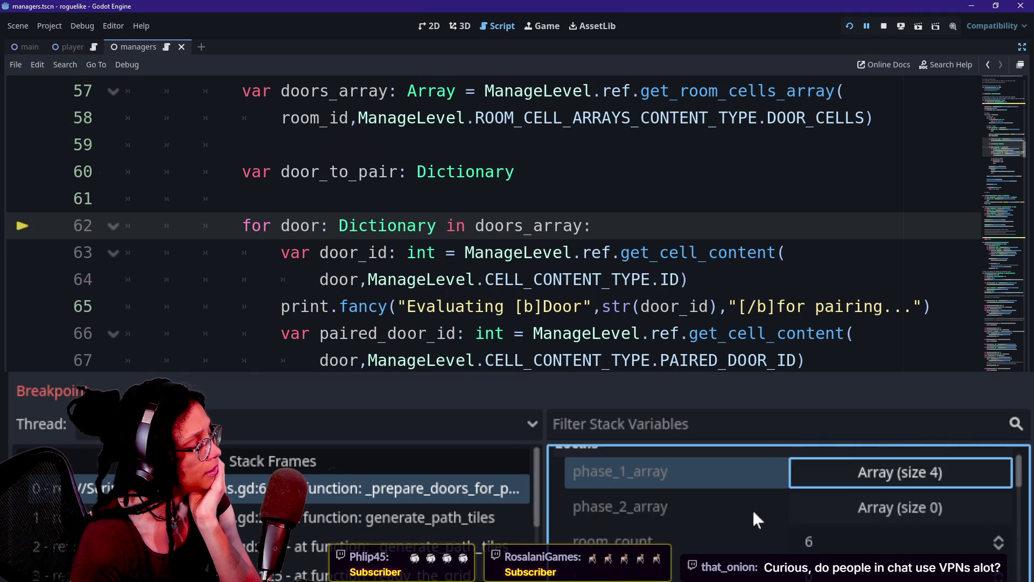
# Step: Expand the room dictionary in Locals to check its entries, then collapse it
pyautogui.scroll(-1, 752, 509)
pyautogui.scroll(-1, 752, 509)
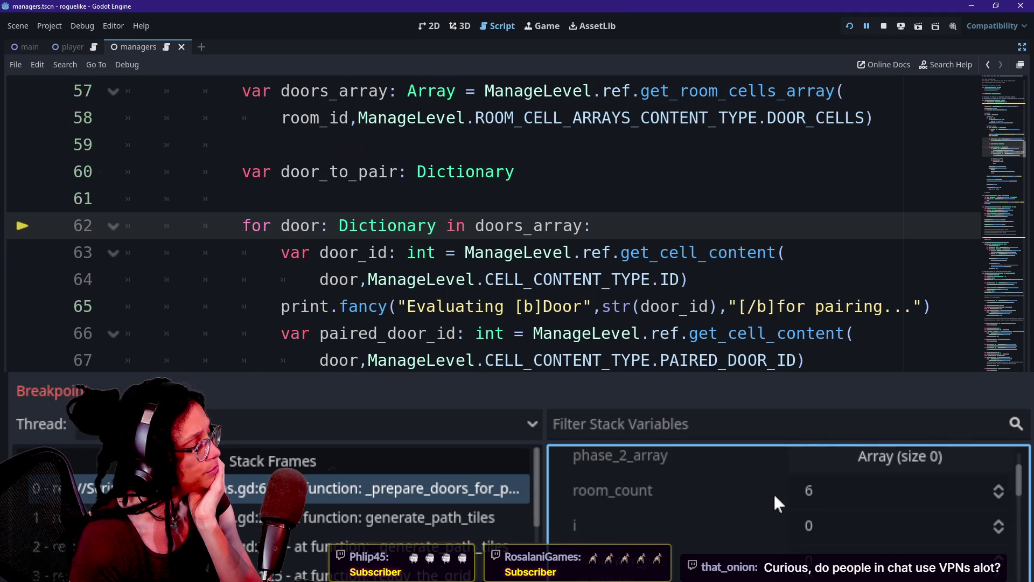
pyautogui.scroll(2, 774, 492)
pyautogui.scroll(-3, 774, 492)
pyautogui.scroll(-2, 775, 496)
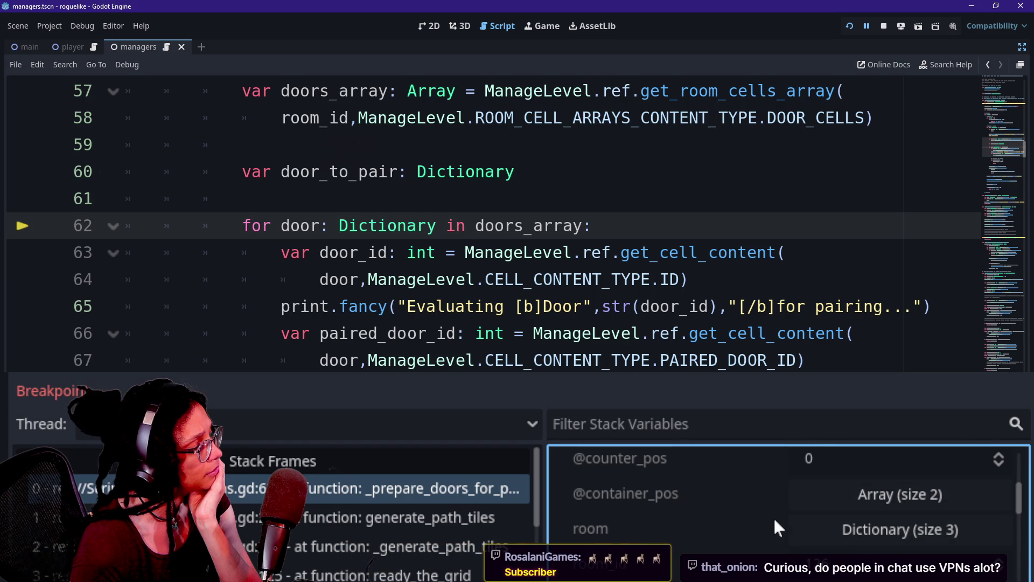
pyautogui.scroll(-1, 776, 528)
pyautogui.click(839, 493)
pyautogui.scroll(-1, 783, 523)
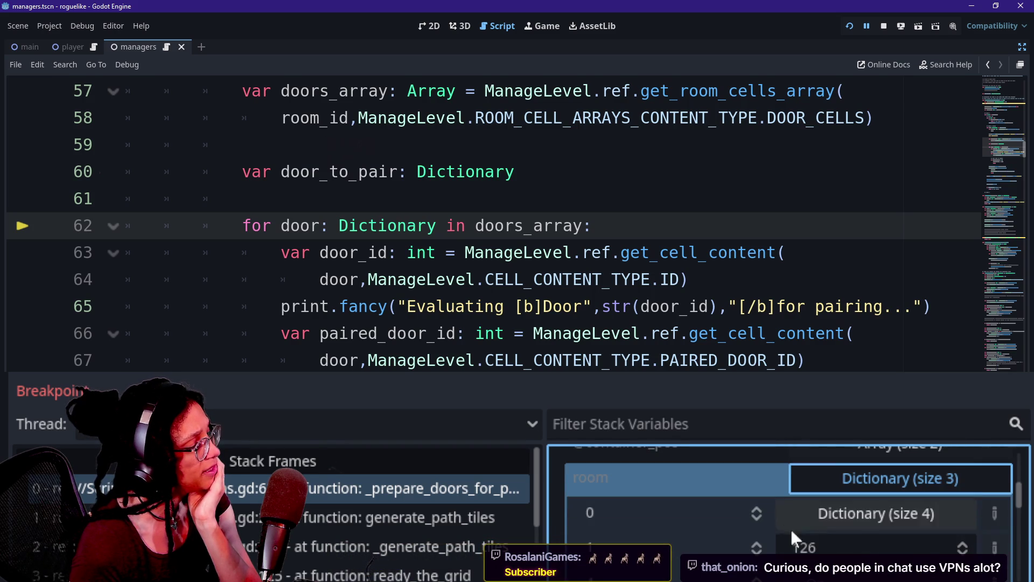
pyautogui.click(845, 480)
# Step: Expand doors_array to reveal its two door dictionaries
pyautogui.scroll(-2, 721, 506)
pyautogui.click(721, 507)
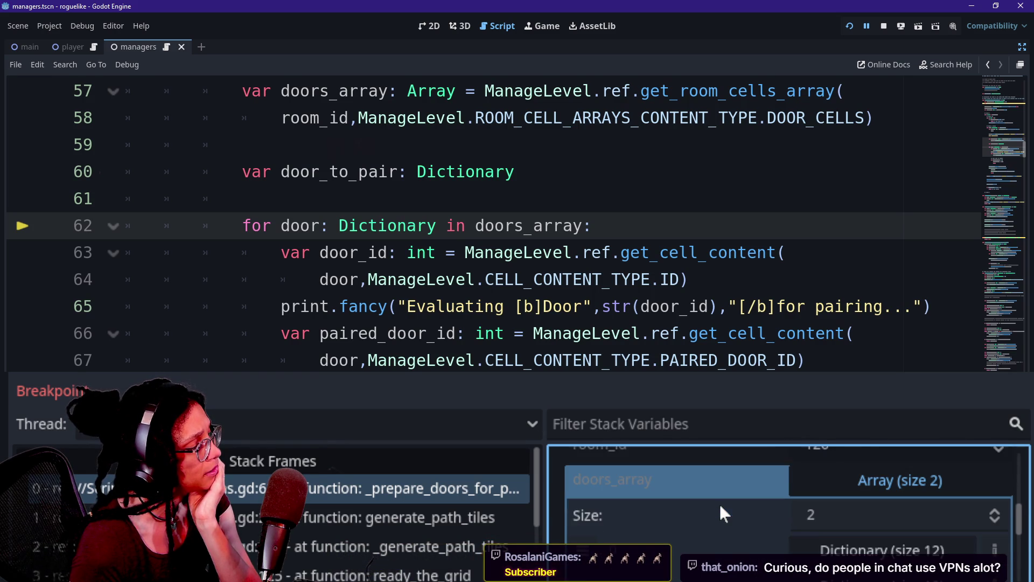
pyautogui.scroll(-1, 720, 507)
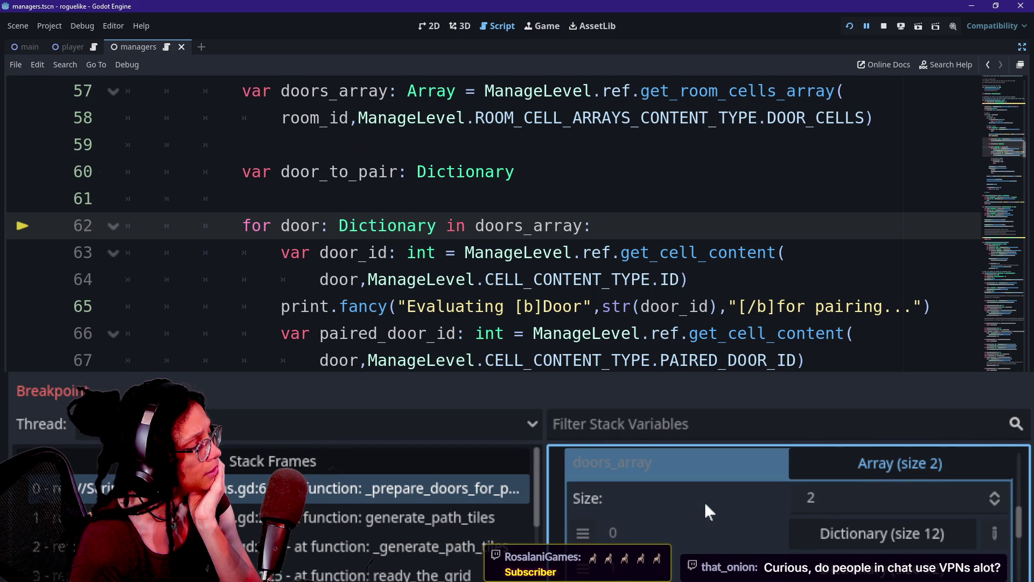
pyautogui.scroll(1, 755, 504)
pyautogui.click(855, 498)
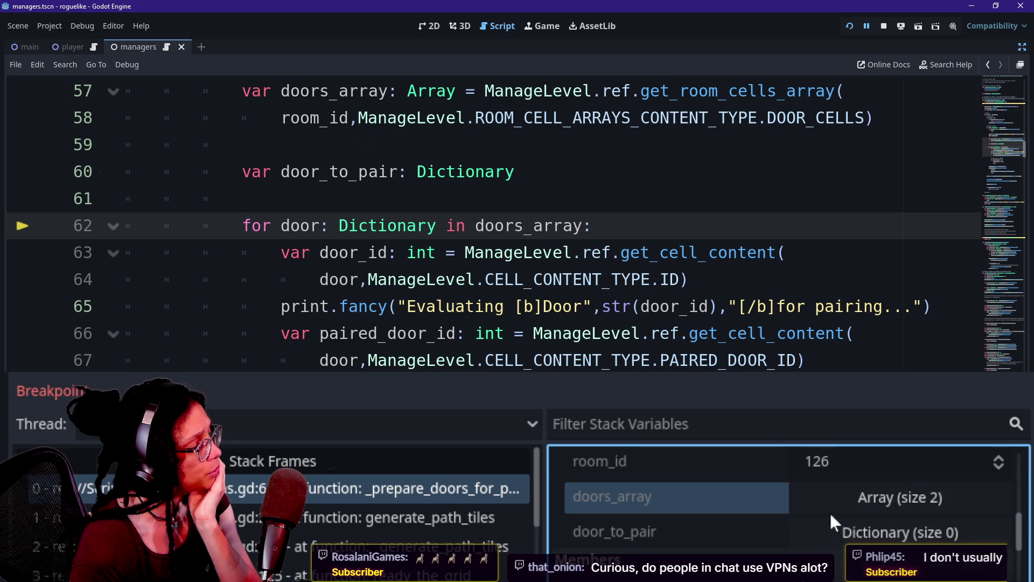
pyautogui.click(830, 499)
pyautogui.scroll(-2, 811, 511)
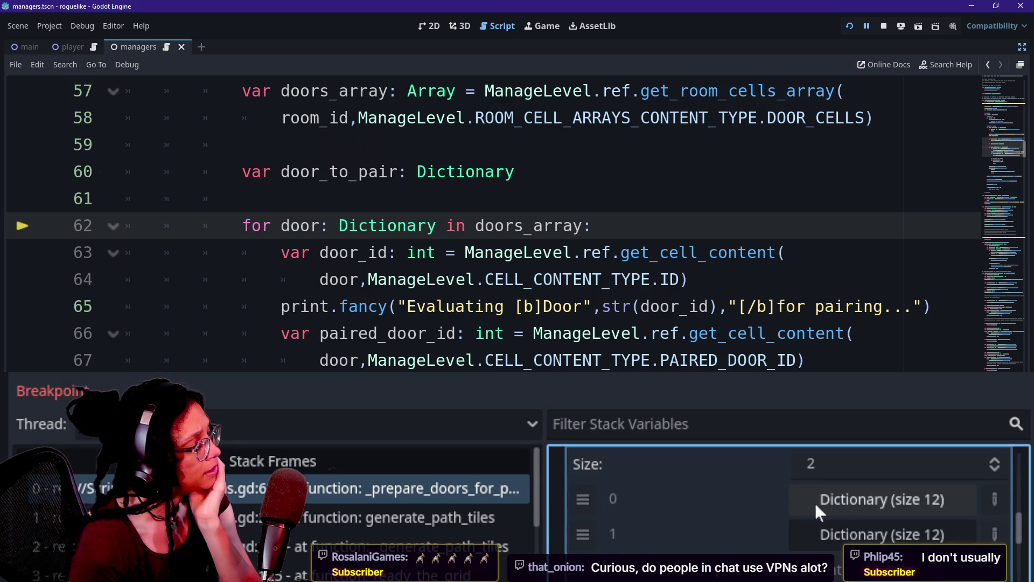
# Step: Inspect both door dictionaries, leaving the first opened to show values 10 and 179
pyautogui.click(833, 500)
pyautogui.click(846, 500)
pyautogui.click(862, 534)
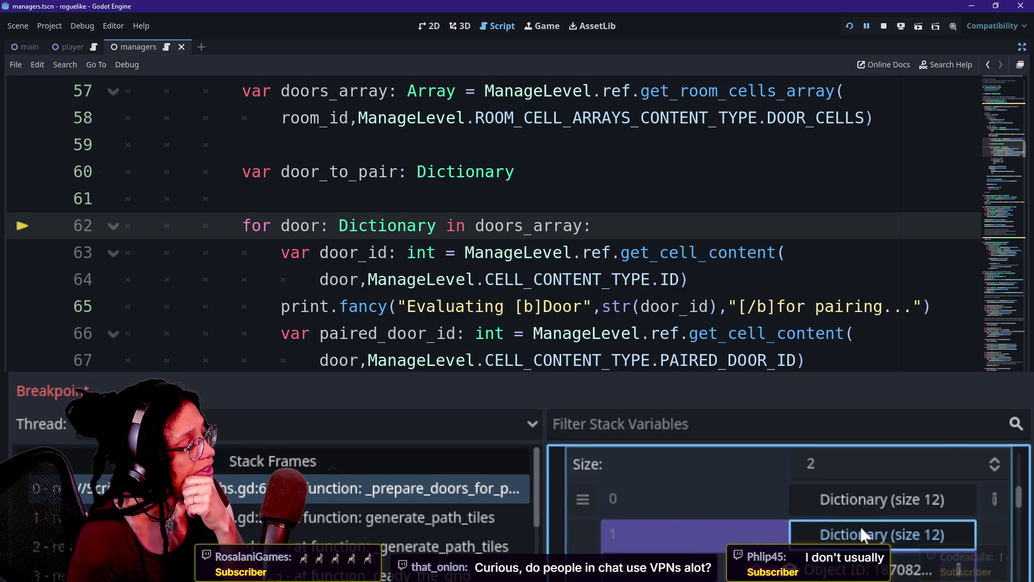
pyautogui.scroll(-2, 658, 509)
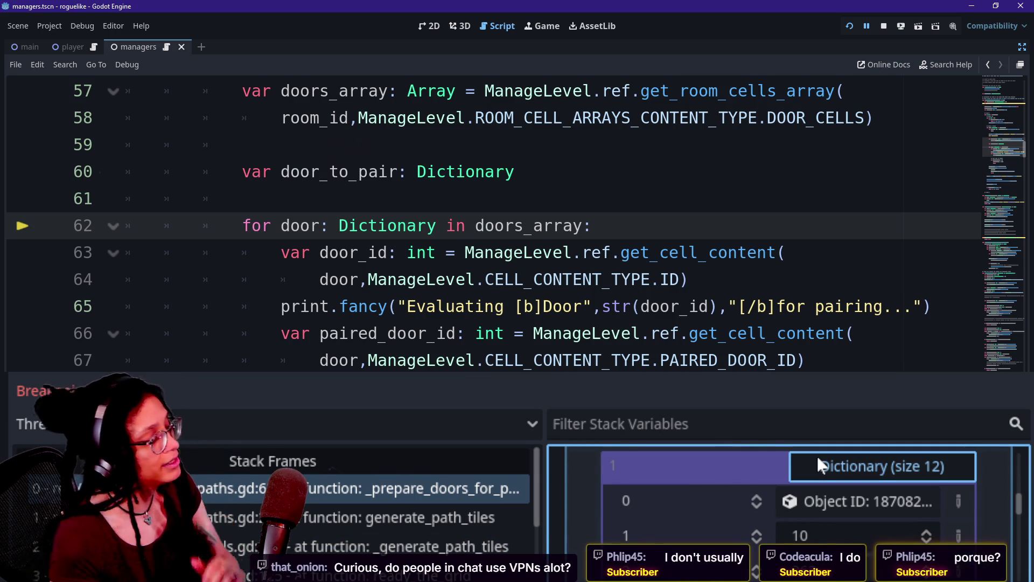
pyautogui.scroll(1, 829, 499)
pyautogui.click(831, 489)
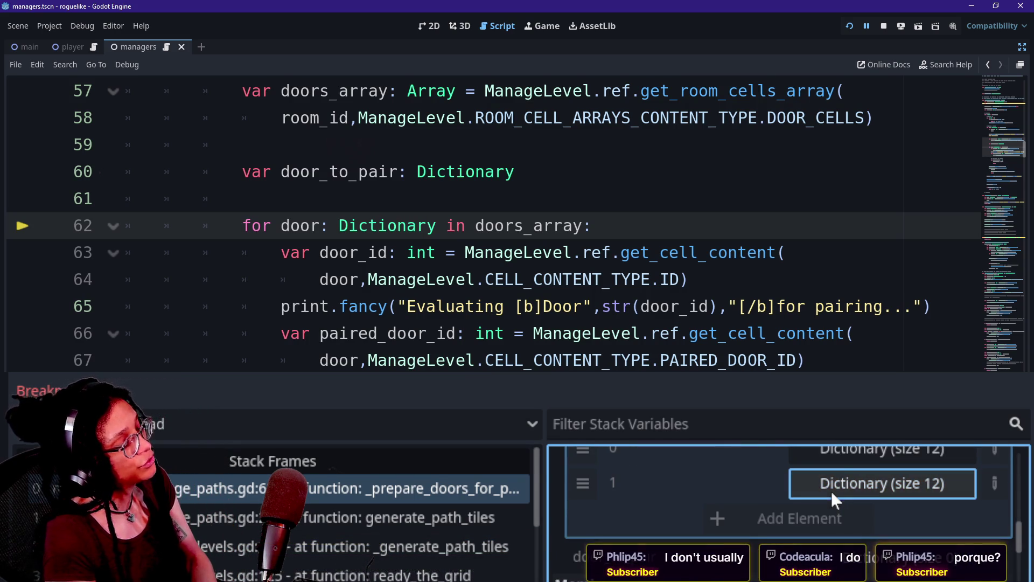
pyautogui.click(831, 452)
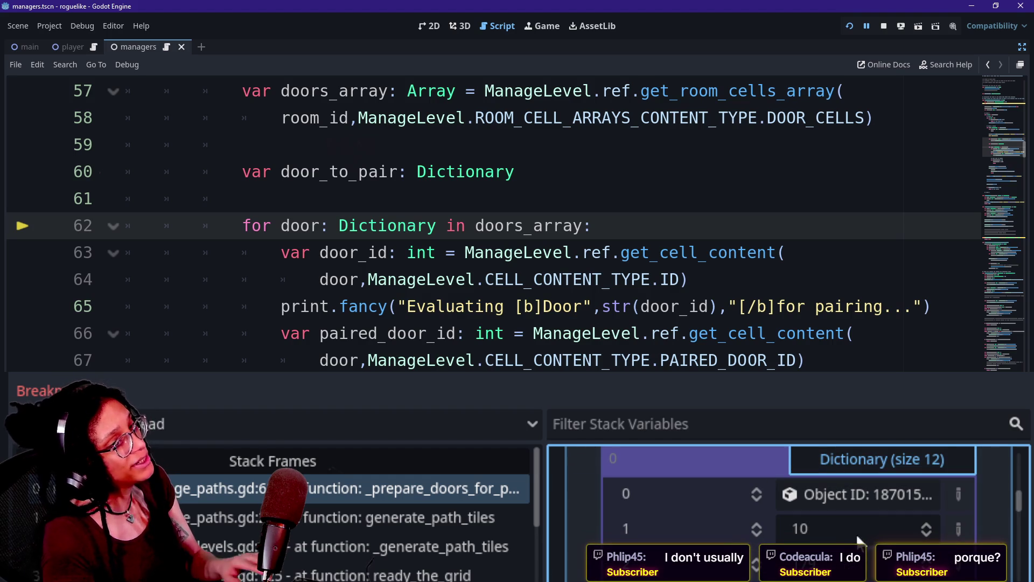
pyautogui.scroll(-1, 858, 538)
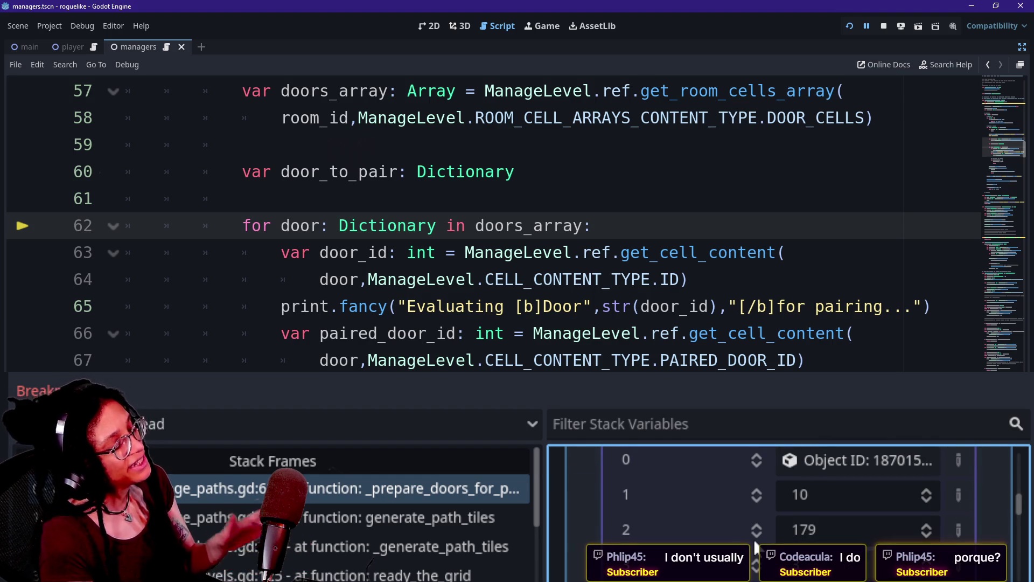